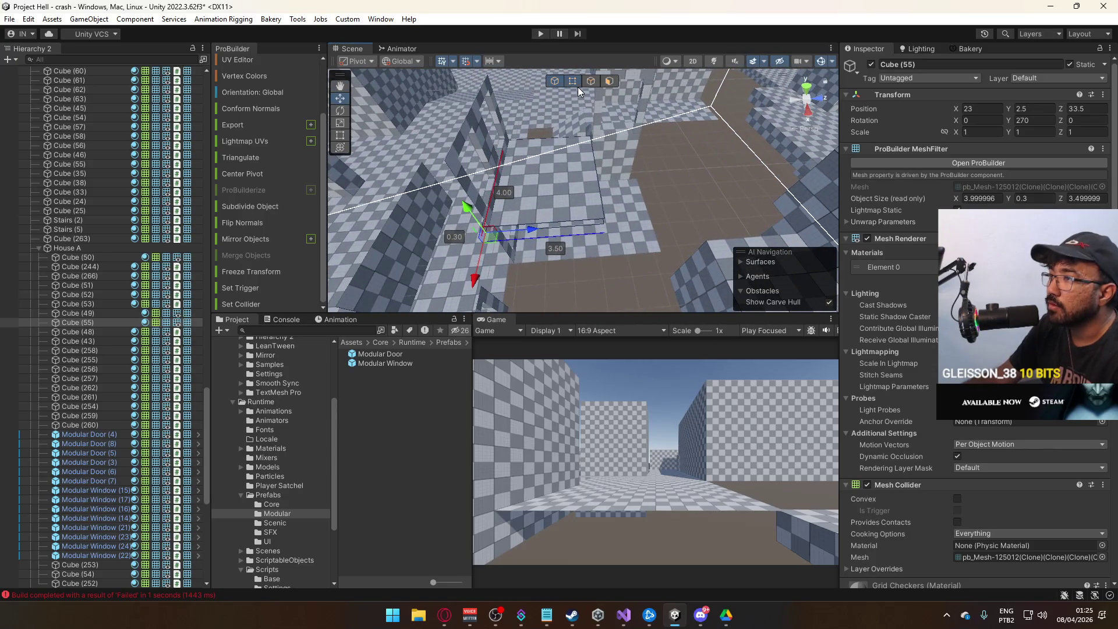
- Extend the Cube (55) platform's depth to about 5.5 units with its size handle
mouse_move(732, 289)
mouse_down()
mouse_move(668, 200)
mouse_move(595, 290)
mouse_up()
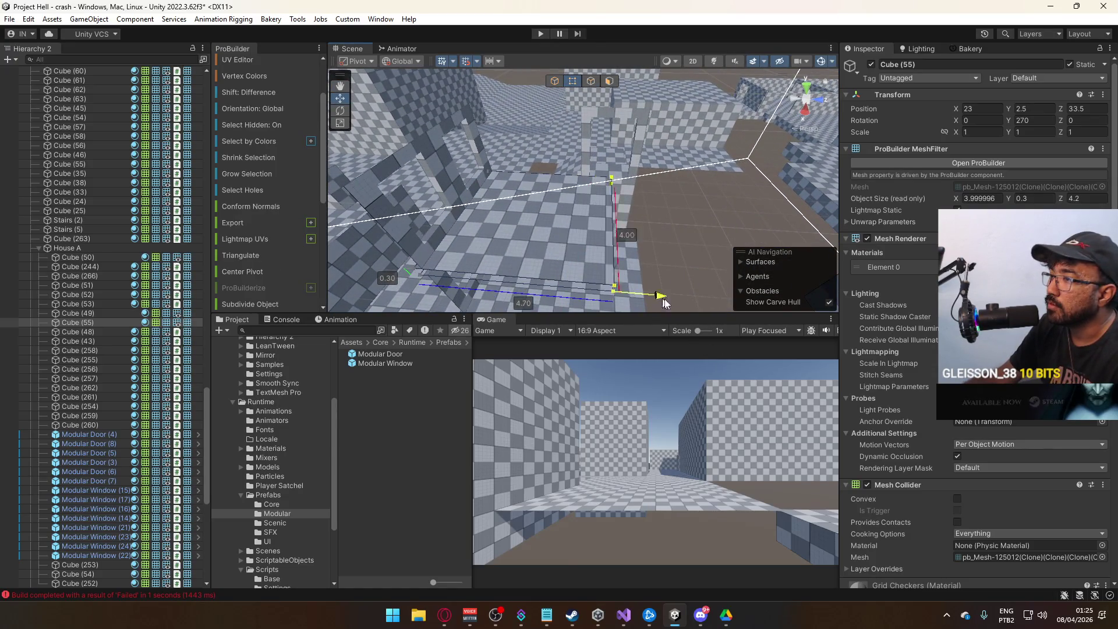
mouse_move(699, 307)
mouse_down()
mouse_move(670, 300)
mouse_move(610, 222)
mouse_move(606, 247)
mouse_move(622, 234)
mouse_up()
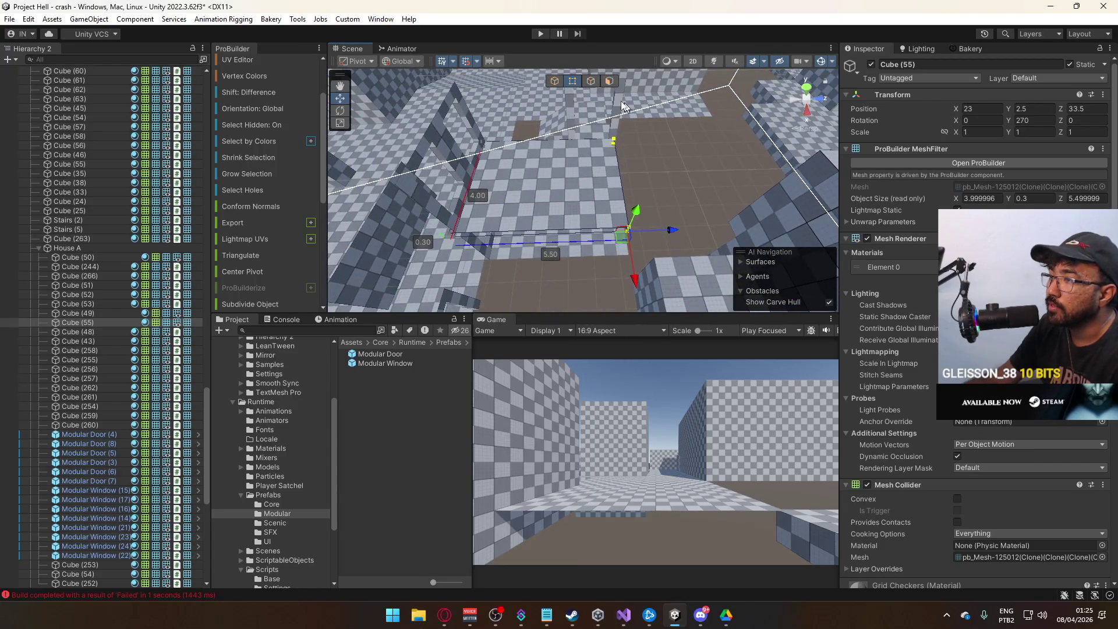
drag(502, 234, 534, 207)
mouse_move(689, 228)
mouse_down()
mouse_move(663, 222)
mouse_move(782, 236)
mouse_move(662, 187)
mouse_up()
mouse_move(616, 235)
mouse_down()
mouse_move(632, 233)
mouse_move(561, 142)
mouse_move(396, 222)
mouse_up()
- Move the Cube (263) wall to X -9.83, Z 76.89 and trim it to 4 units wide
click(397, 223)
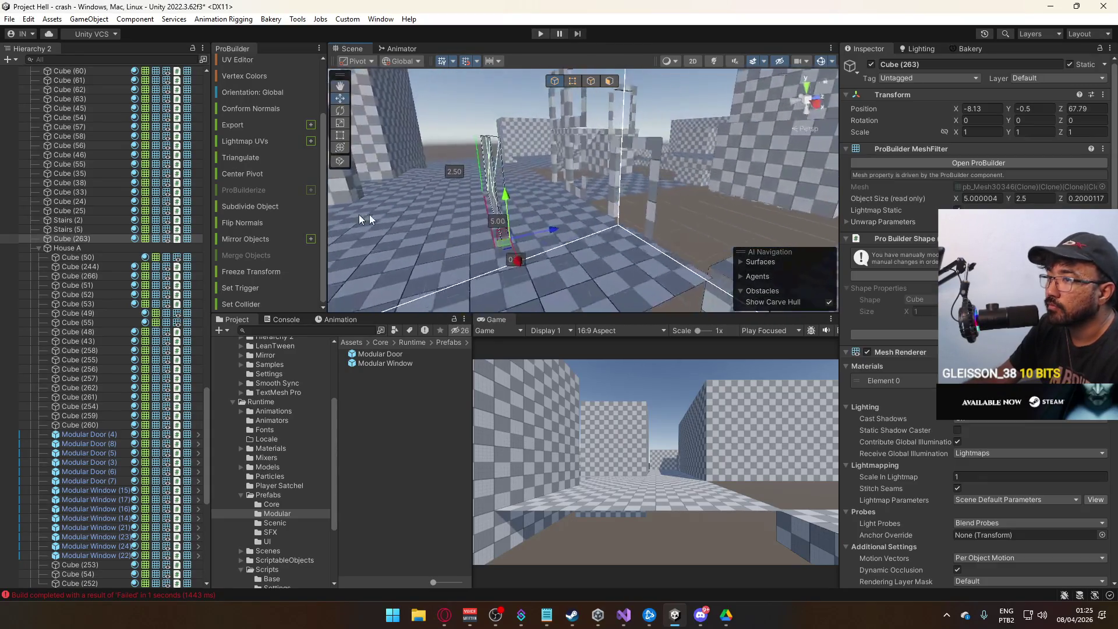
drag(701, 194, 478, 200)
drag(487, 243, 429, 283)
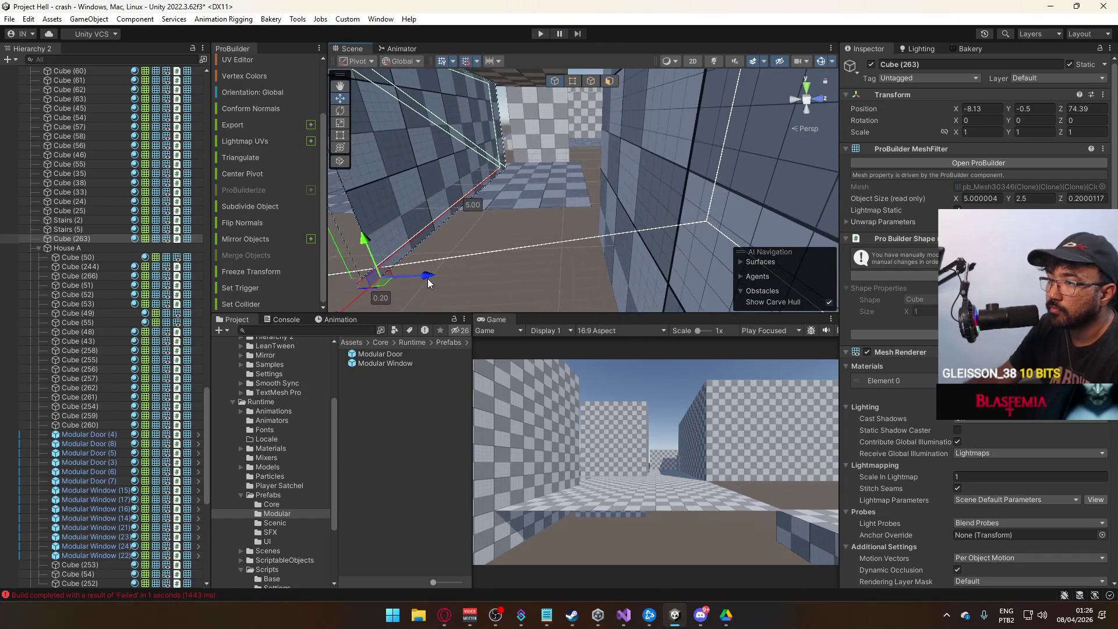
drag(652, 272, 814, 243)
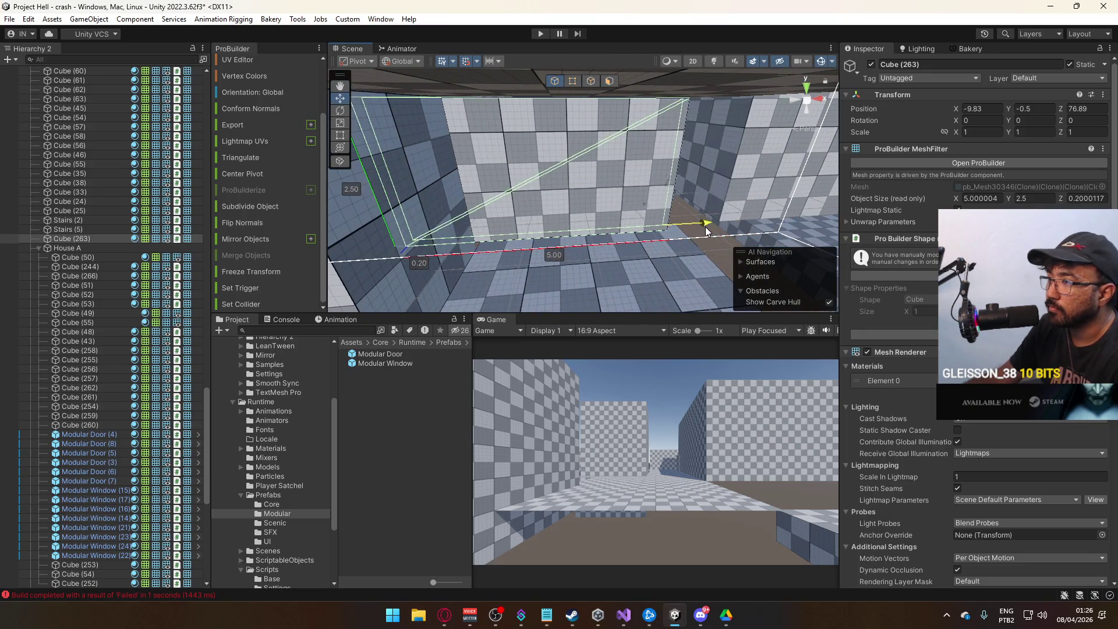
drag(716, 230, 609, 175)
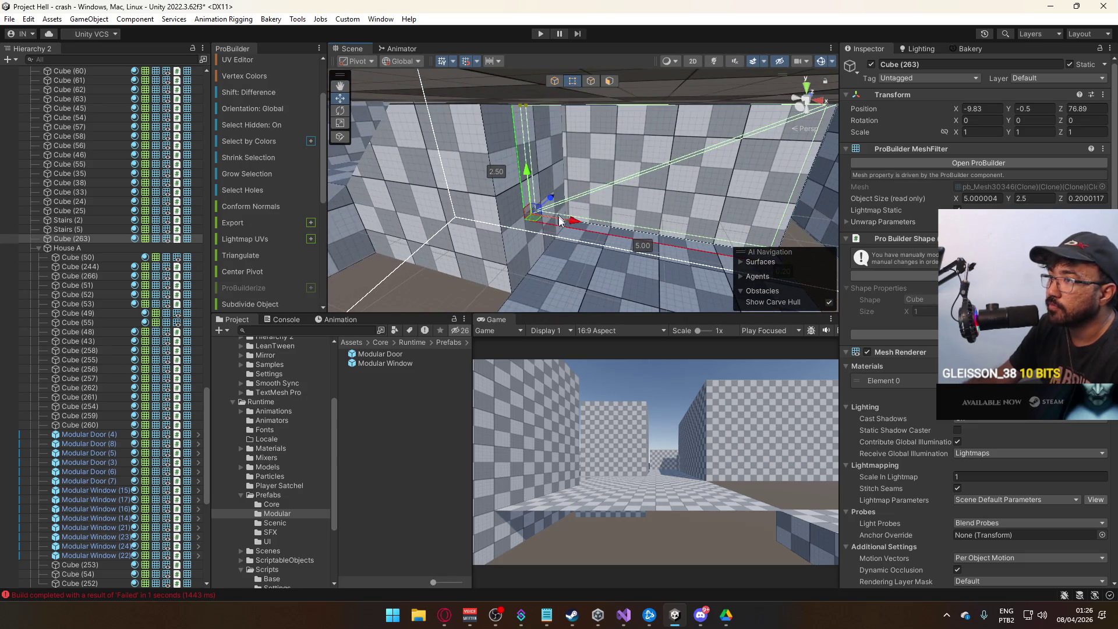
drag(621, 221, 540, 185)
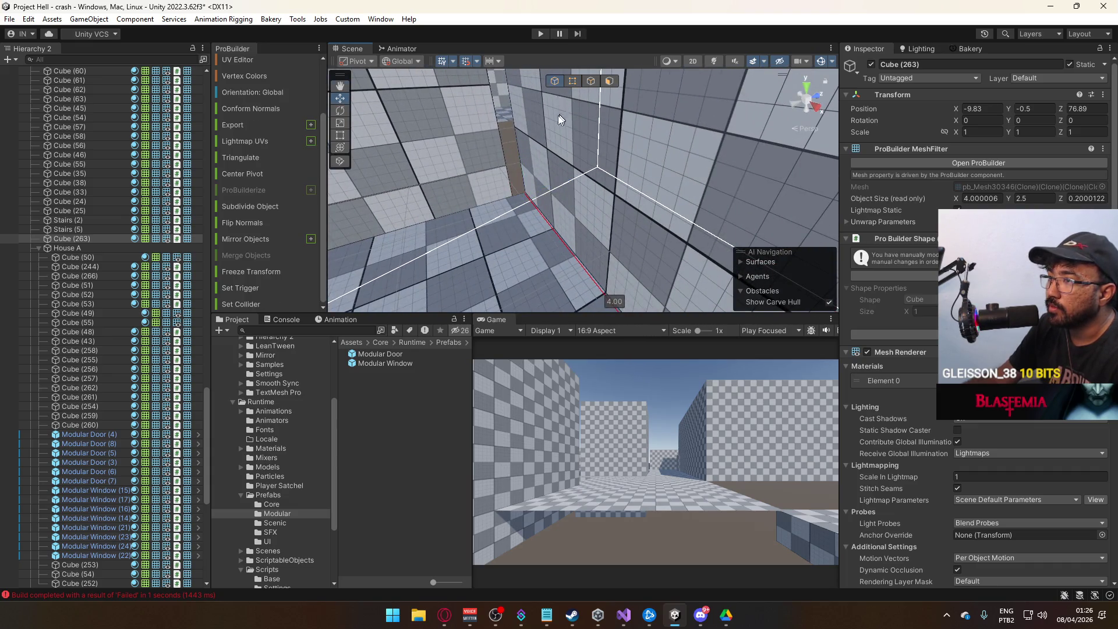
drag(561, 117, 486, 162)
click(559, 157)
drag(559, 157, 546, 168)
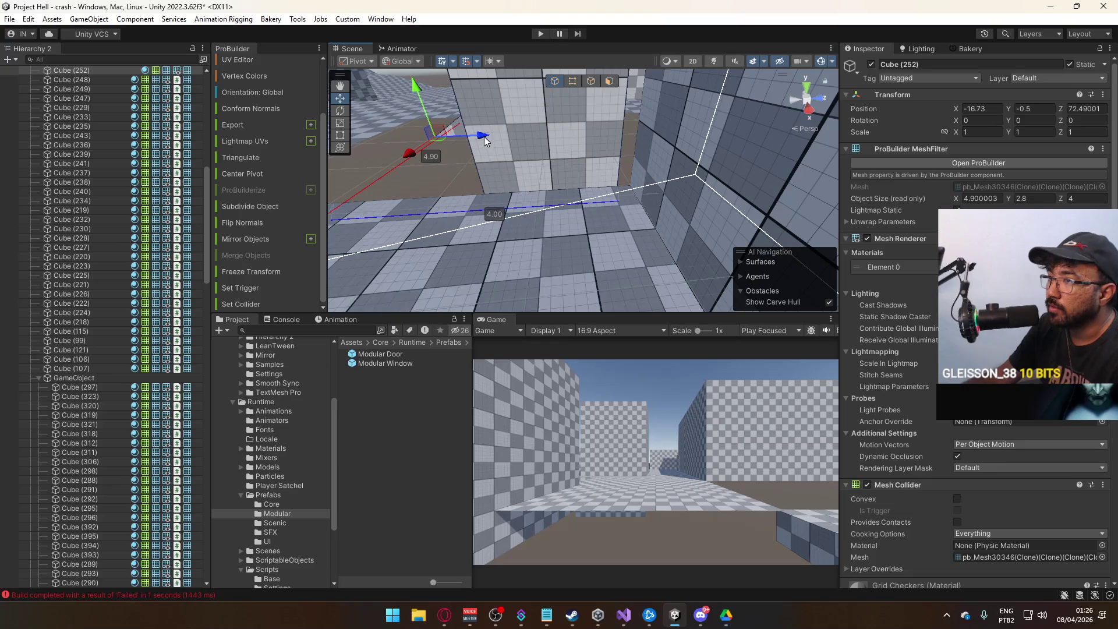
- Push the Cube (252) block forward along Z
mouse_move(492, 135)
mouse_down()
mouse_move(645, 183)
mouse_move(688, 158)
mouse_move(799, 167)
mouse_up()
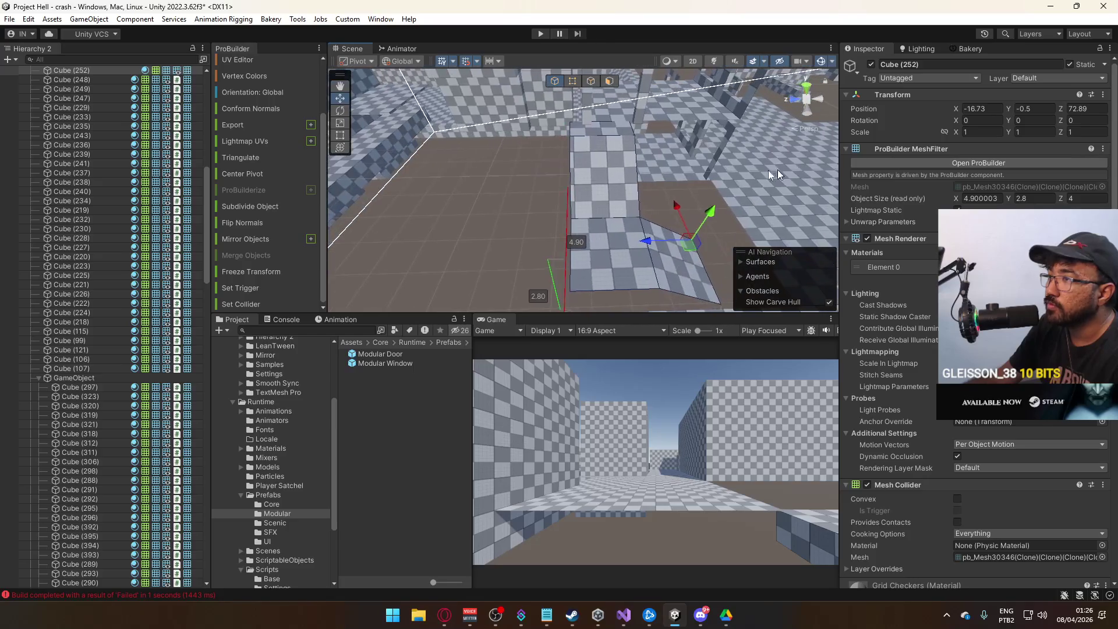
mouse_move(634, 202)
mouse_down()
mouse_move(642, 147)
mouse_move(583, 80)
mouse_up()
click(642, 147)
drag(492, 232, 607, 128)
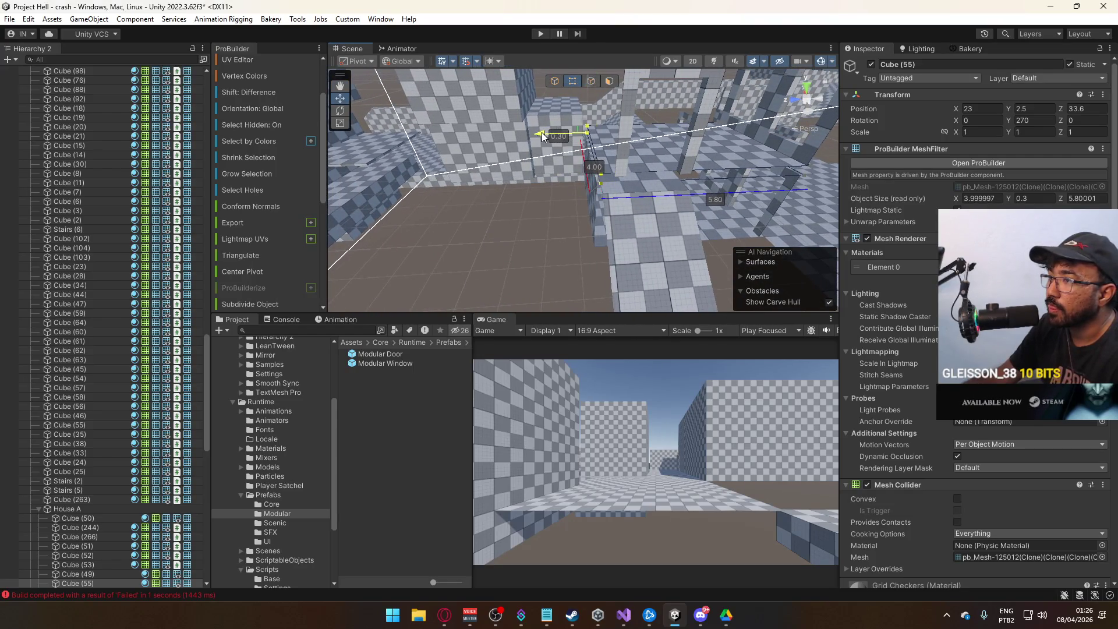
mouse_move(541, 136)
mouse_down()
mouse_move(548, 107)
mouse_move(526, 138)
mouse_move(599, 97)
mouse_up()
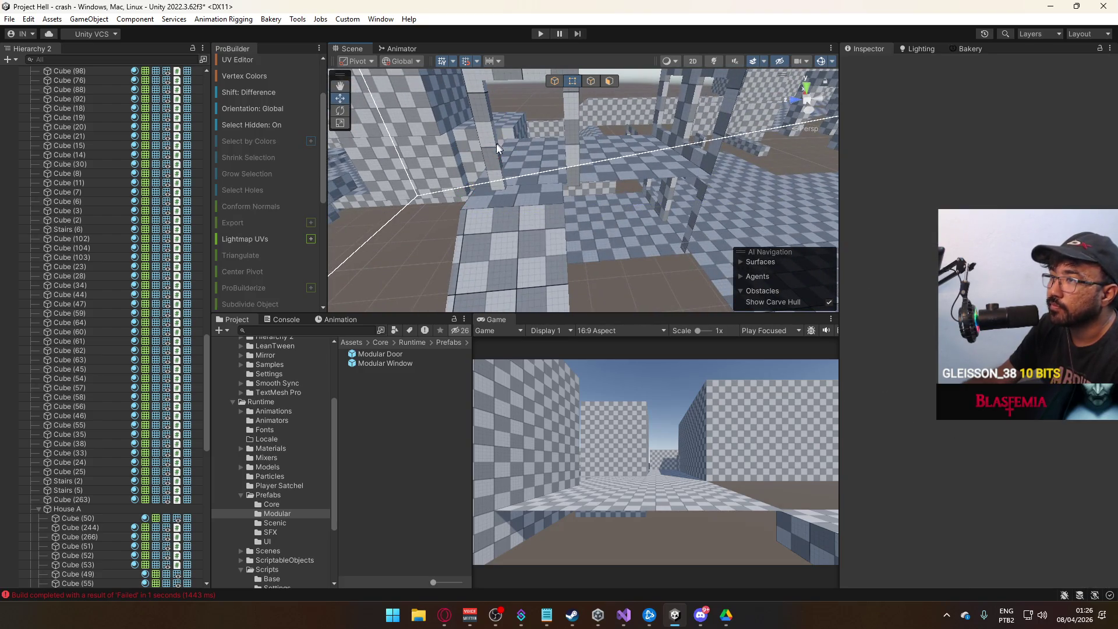
- Reset the UVs on Cube (252)'s faces in the ProBuilder UV Editor
click(512, 185)
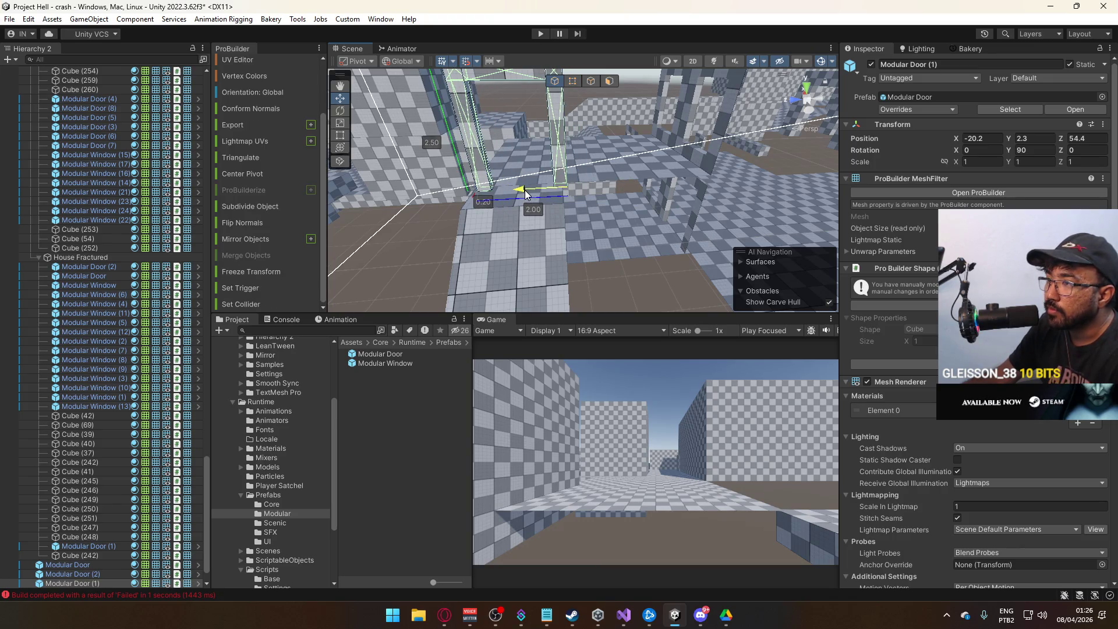
drag(525, 190, 553, 227)
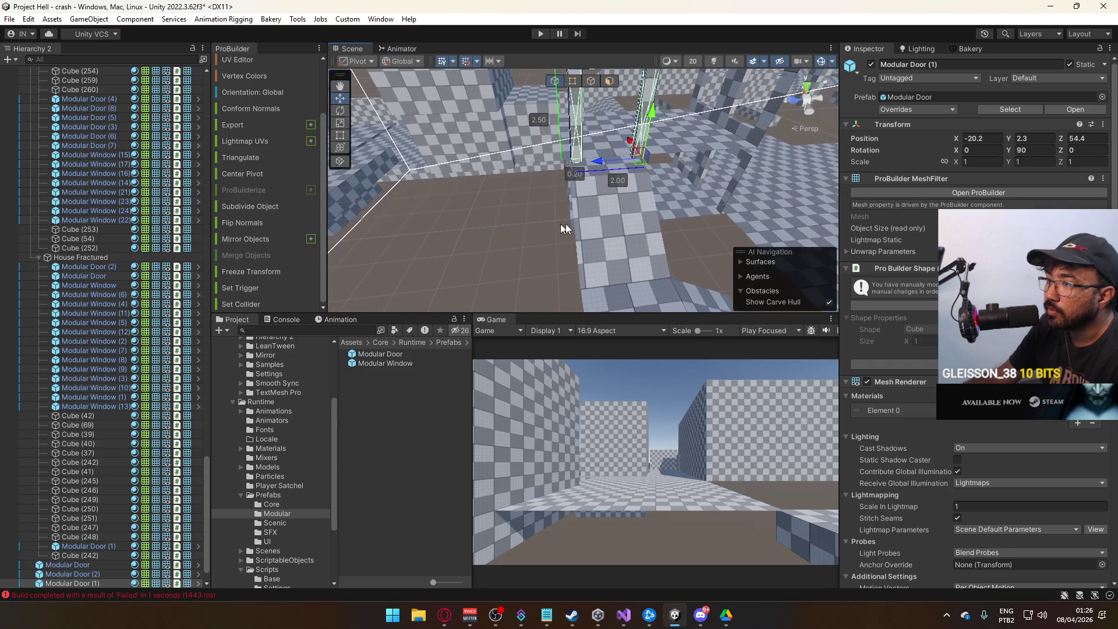
click(552, 227)
key(f)
click(610, 81)
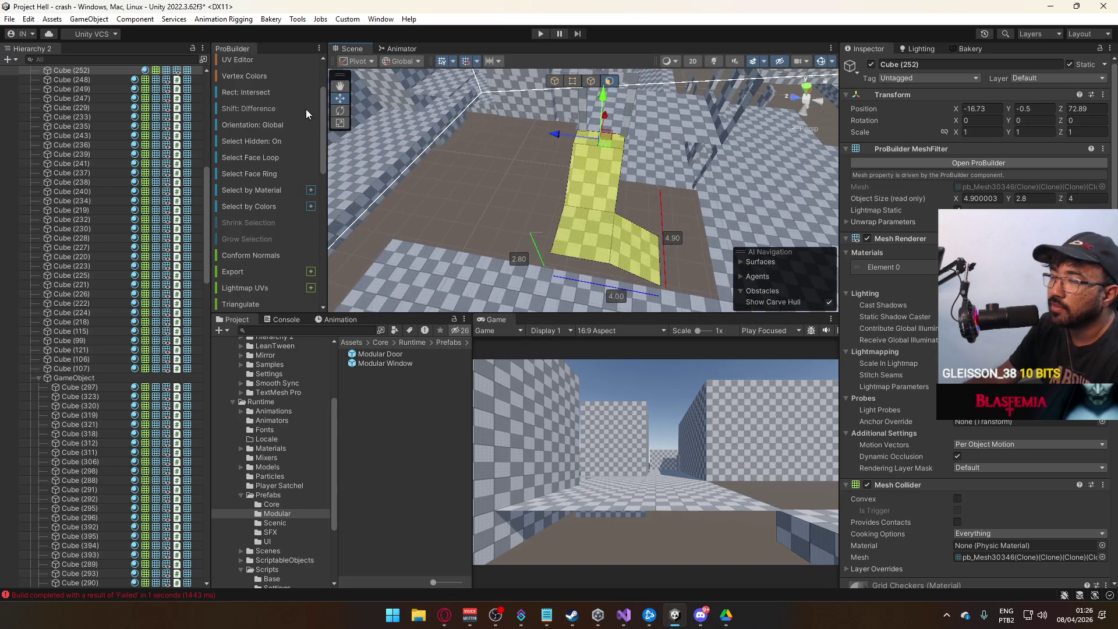
click(238, 65)
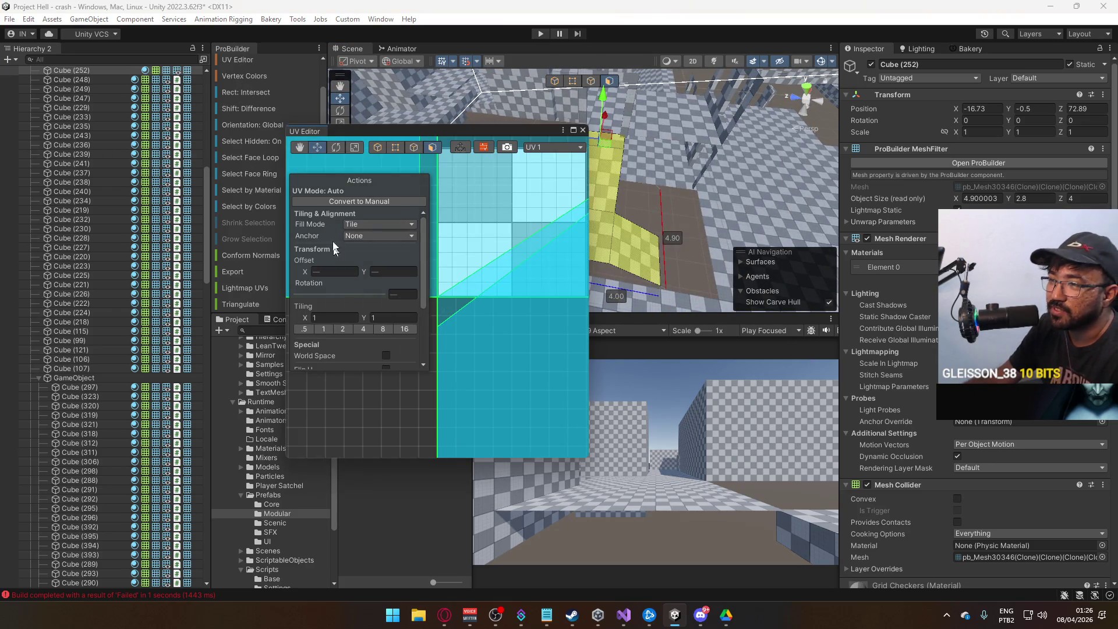
click(353, 362)
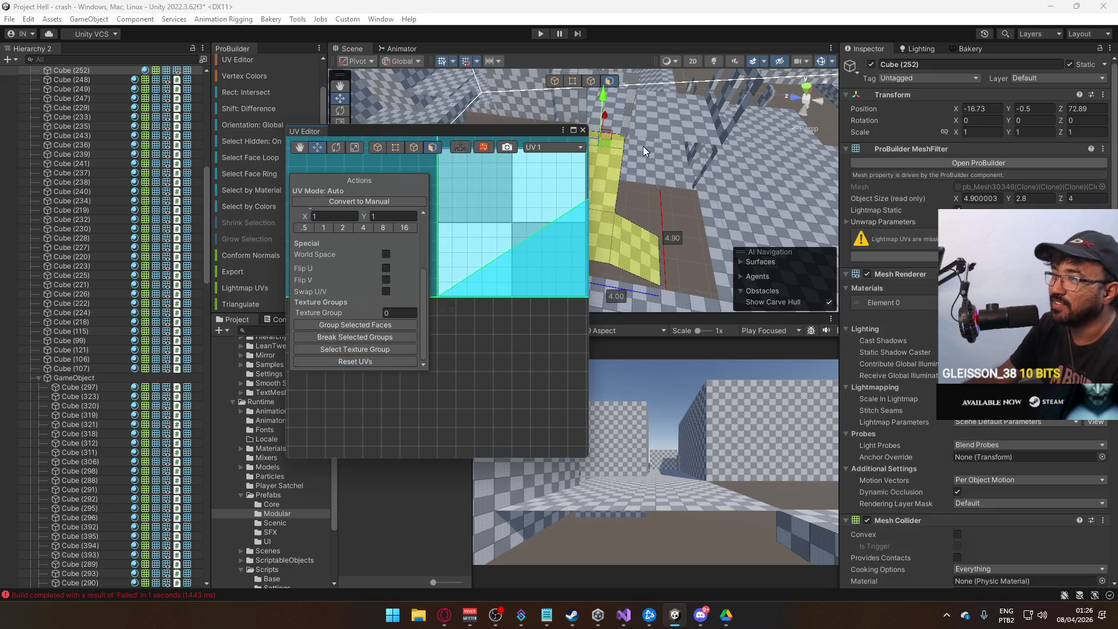
click(581, 131)
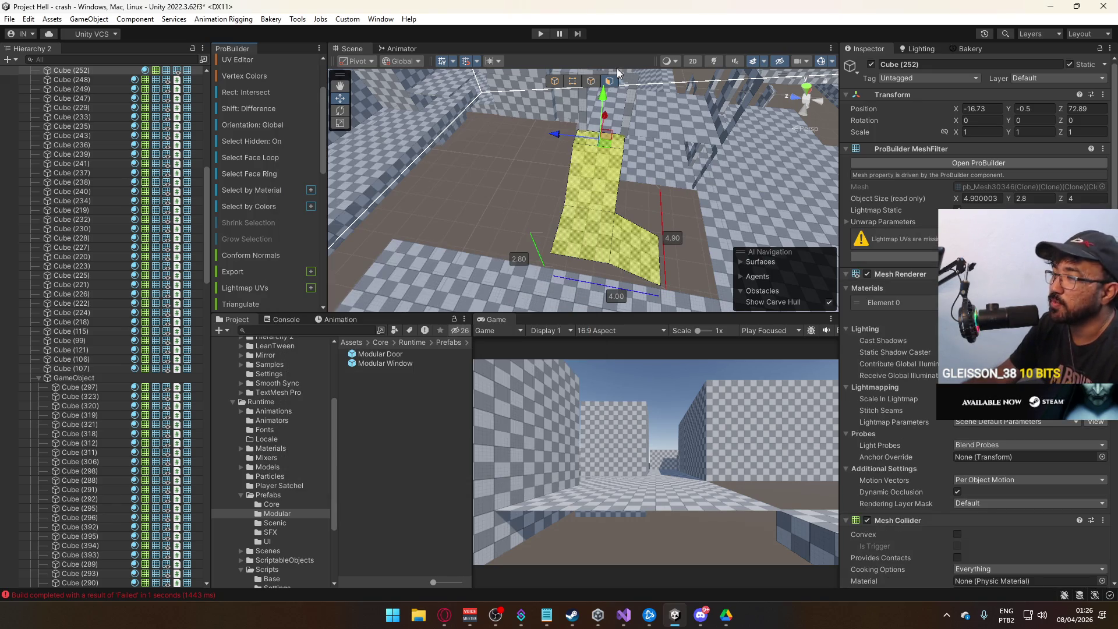
click(552, 73)
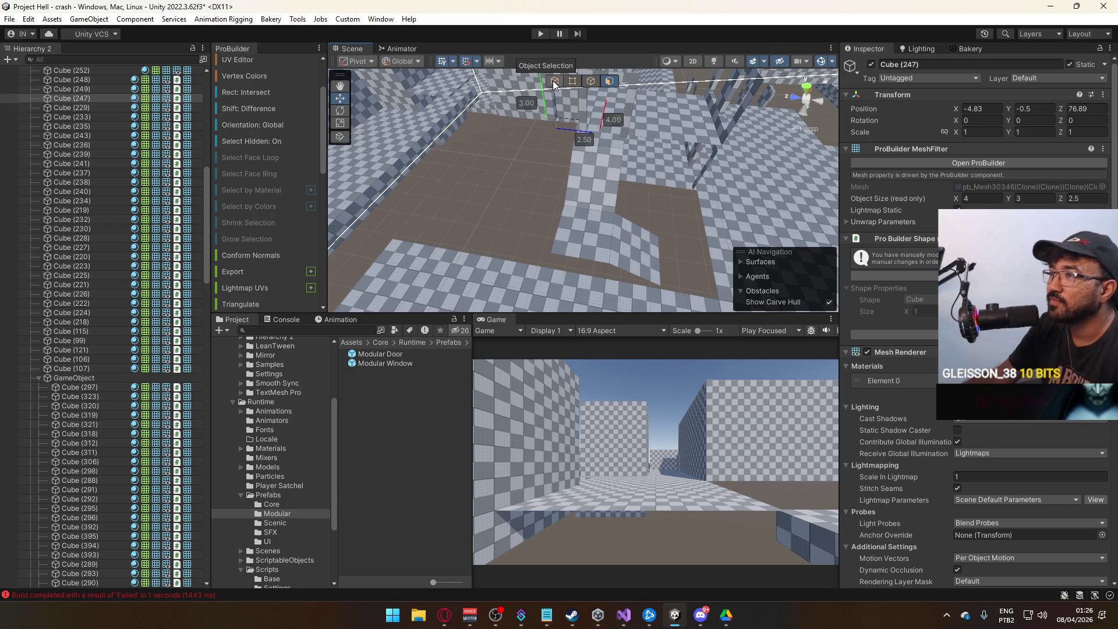
- Return to object mode and frame Cube (252) and Modular Door (1)
key(ctrl+z)
mouse_move(583, 244)
mouse_down()
mouse_move(633, 247)
mouse_move(617, 221)
mouse_up()
scroll(610, 194, up, 5)
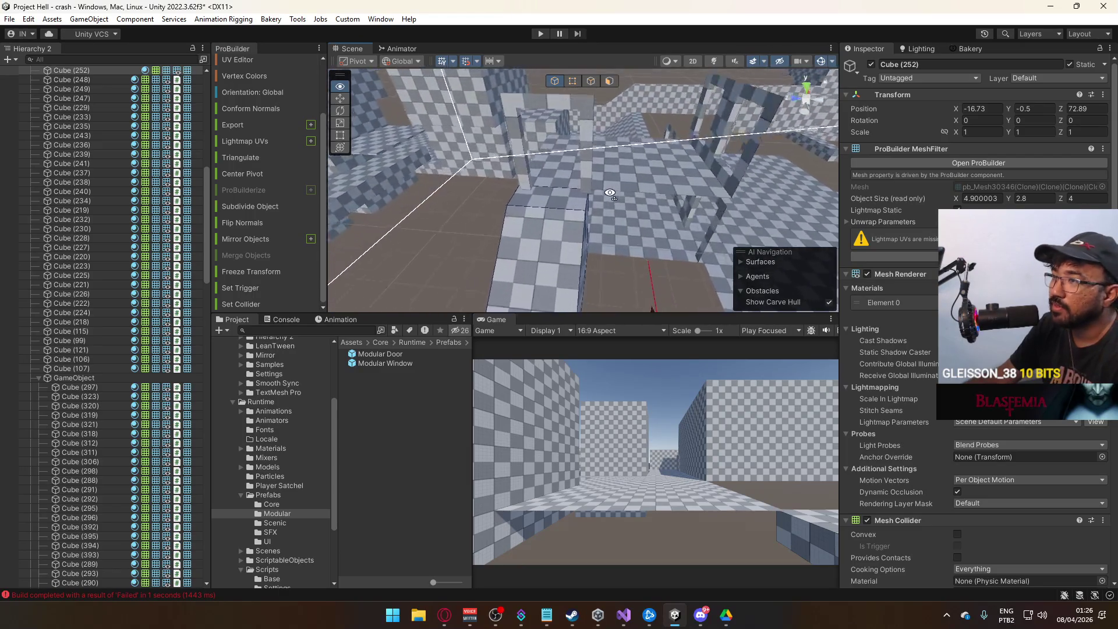
key(f)
mouse_move(589, 211)
mouse_down()
mouse_move(612, 292)
mouse_move(610, 197)
mouse_up()
click(610, 197)
key(f)
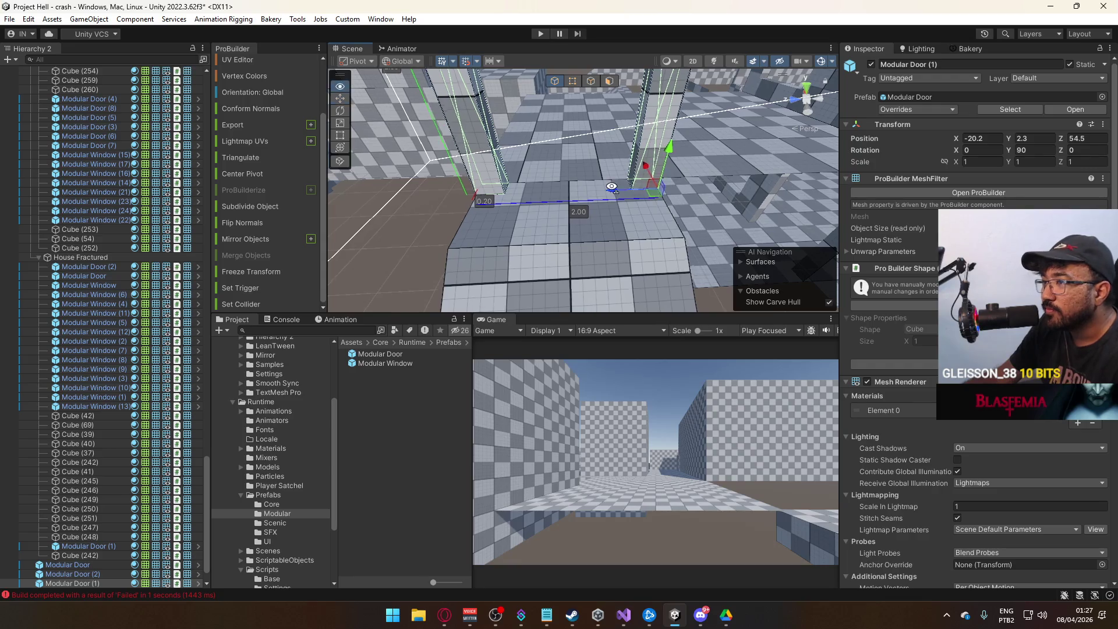
drag(611, 187, 626, 180)
scroll(744, 196, up, 3)
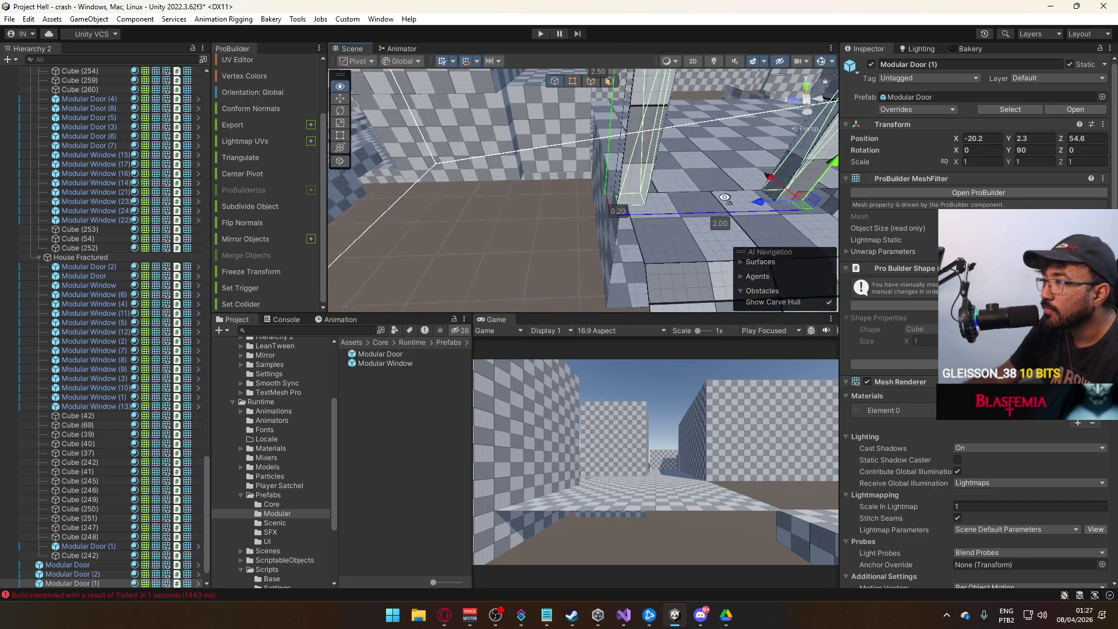
- Move the Cube (252) block back to Z 72.99
click(657, 243)
mouse_move(632, 231)
mouse_down()
mouse_move(658, 236)
mouse_move(658, 207)
mouse_up()
click(674, 240)
key(f)
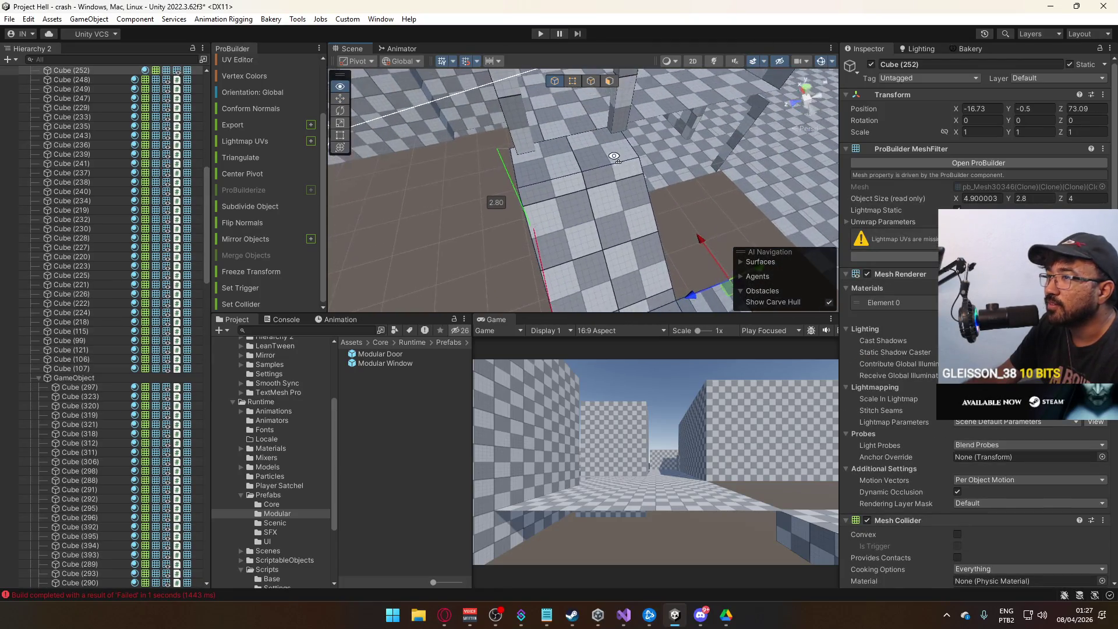
mouse_move(665, 273)
mouse_down()
mouse_move(680, 281)
mouse_move(635, 256)
mouse_move(678, 239)
mouse_move(652, 145)
mouse_up()
- Set the Cube (55) platform's pivot to a picked element, then fly through the level
click(620, 146)
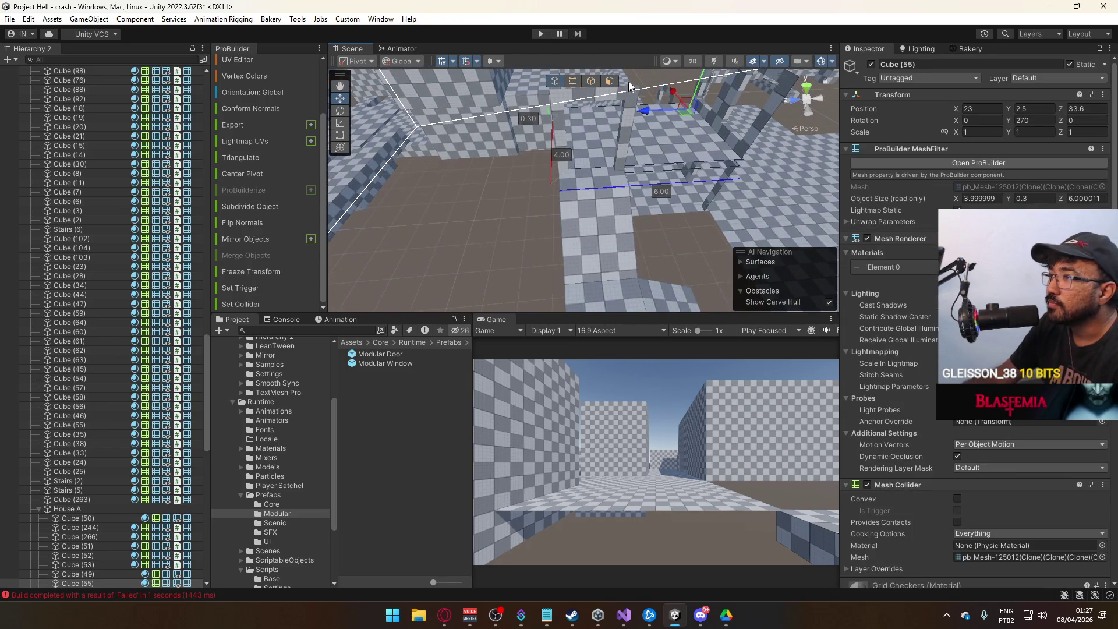
click(565, 159)
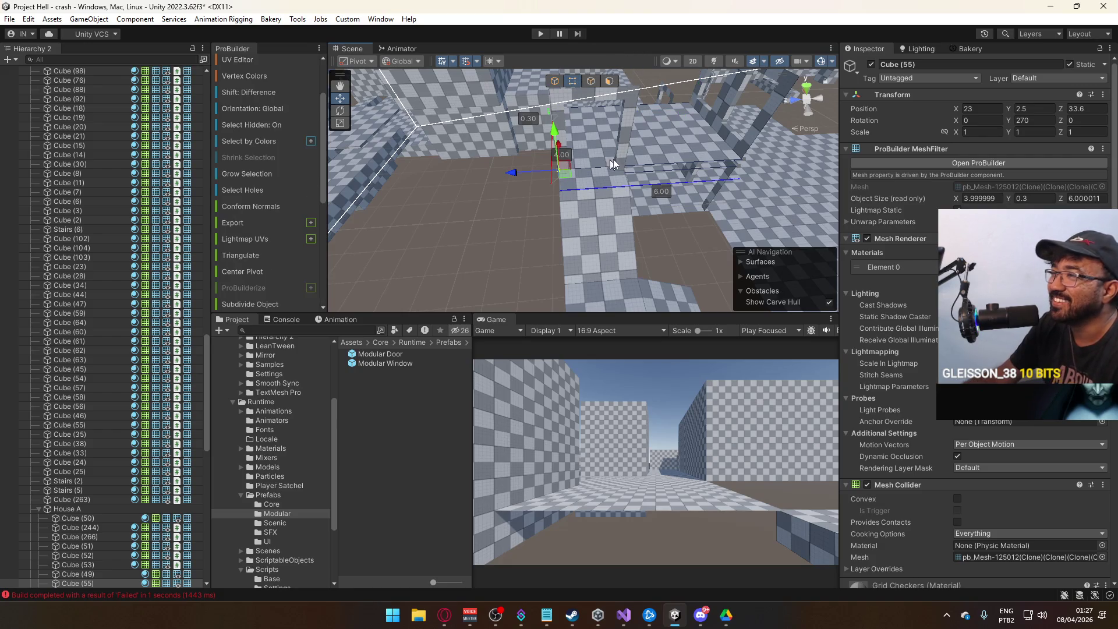
key(ctrl+j)
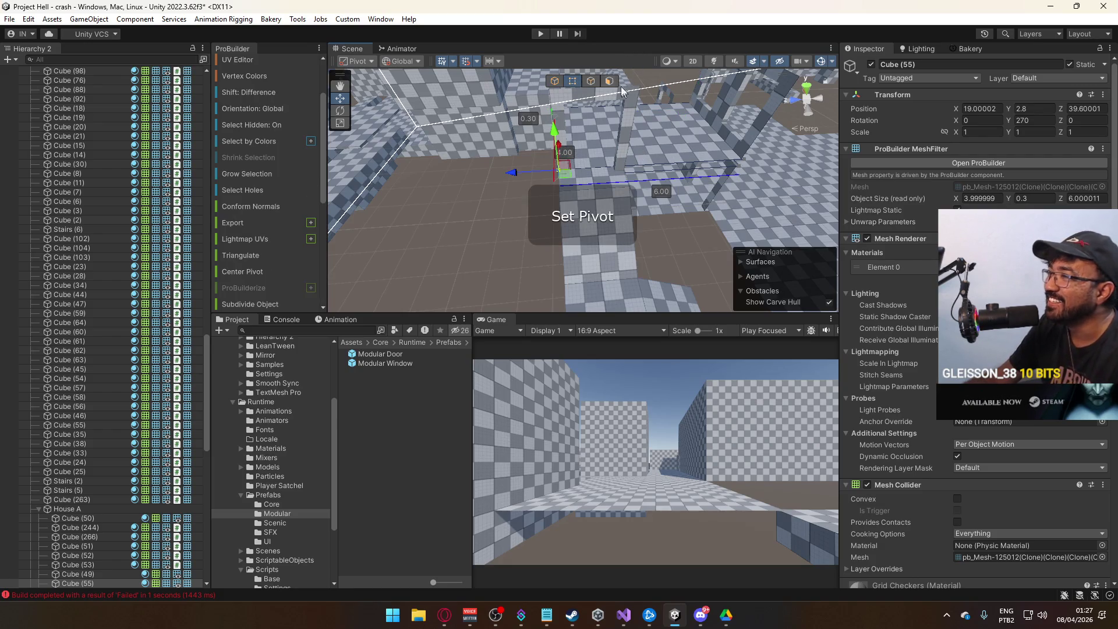
click(670, 238)
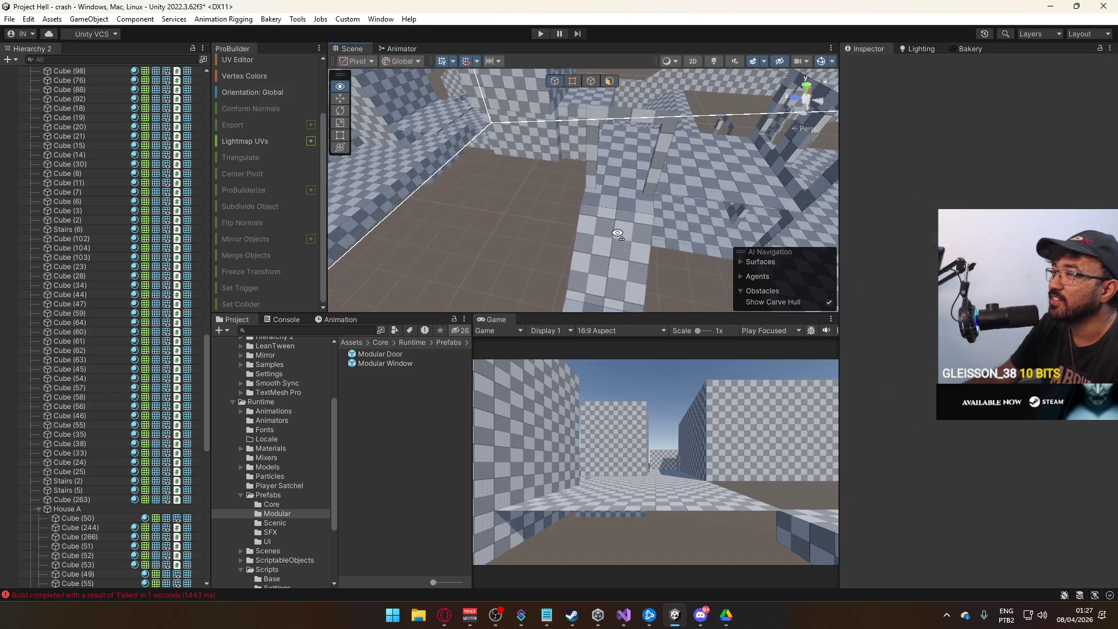
key(w)
key(w)
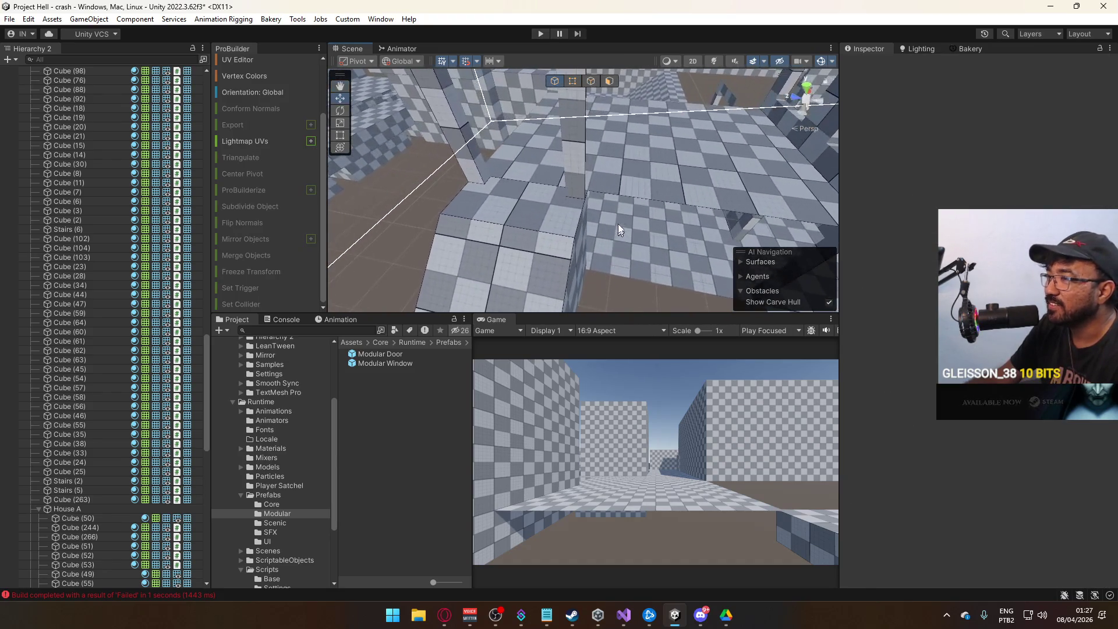
click(660, 227)
mouse_move(660, 227)
mouse_down()
mouse_move(756, 191)
mouse_move(579, 183)
mouse_move(579, 246)
mouse_move(599, 180)
mouse_move(572, 244)
mouse_move(591, 255)
mouse_move(619, 227)
mouse_move(229, 156)
mouse_move(517, 159)
mouse_move(548, 140)
mouse_move(372, 169)
mouse_up()
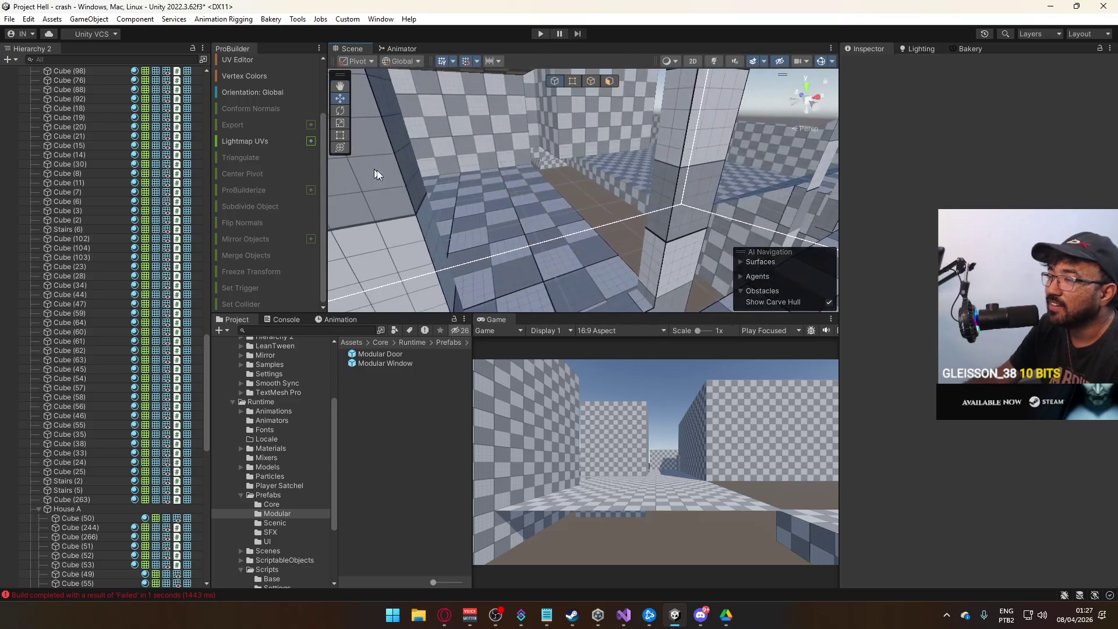
click(545, 219)
key(f)
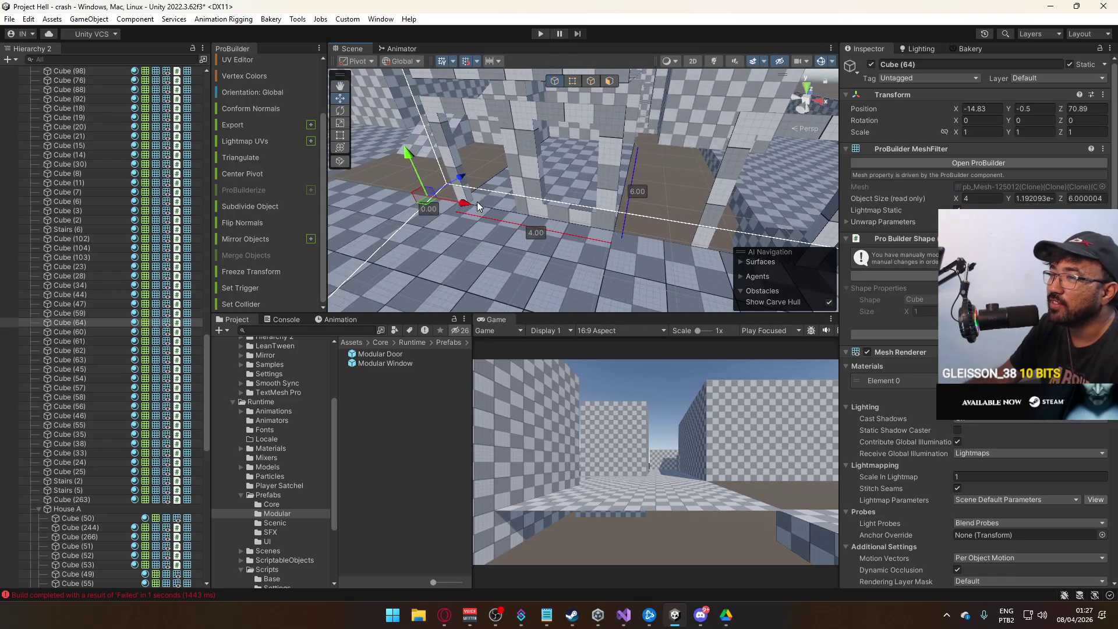
- Reposition the floor piece's pivot and return to object mode
mouse_move(539, 137)
mouse_down()
mouse_move(477, 243)
mouse_move(604, 93)
mouse_up()
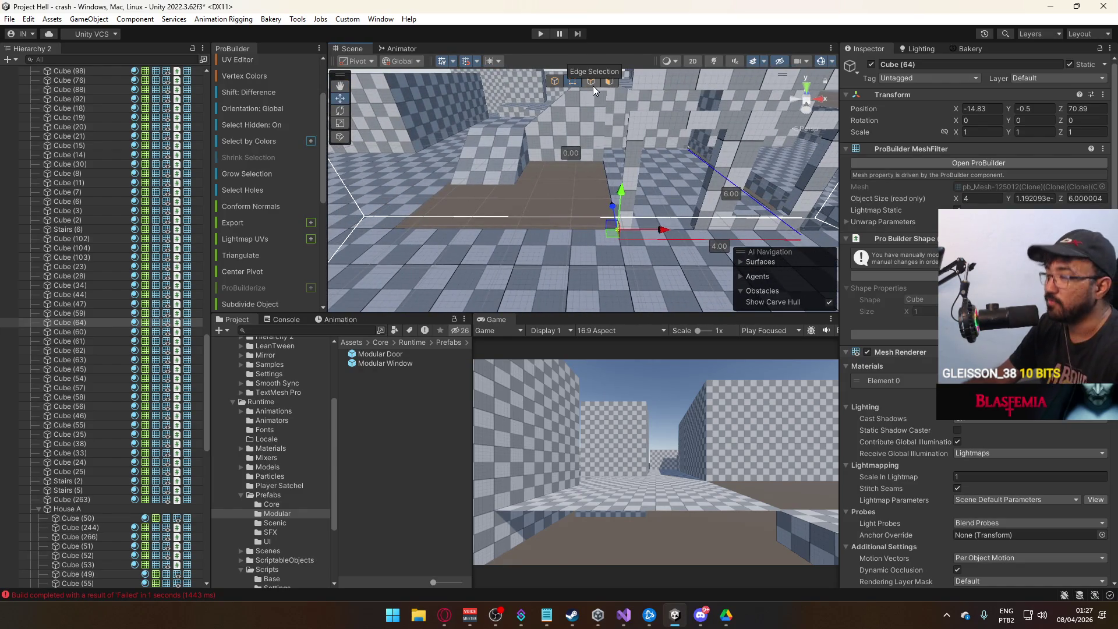
key(ctrl+j)
click(555, 81)
mouse_move(606, 175)
mouse_down()
mouse_move(624, 199)
mouse_move(616, 185)
mouse_move(517, 216)
mouse_up()
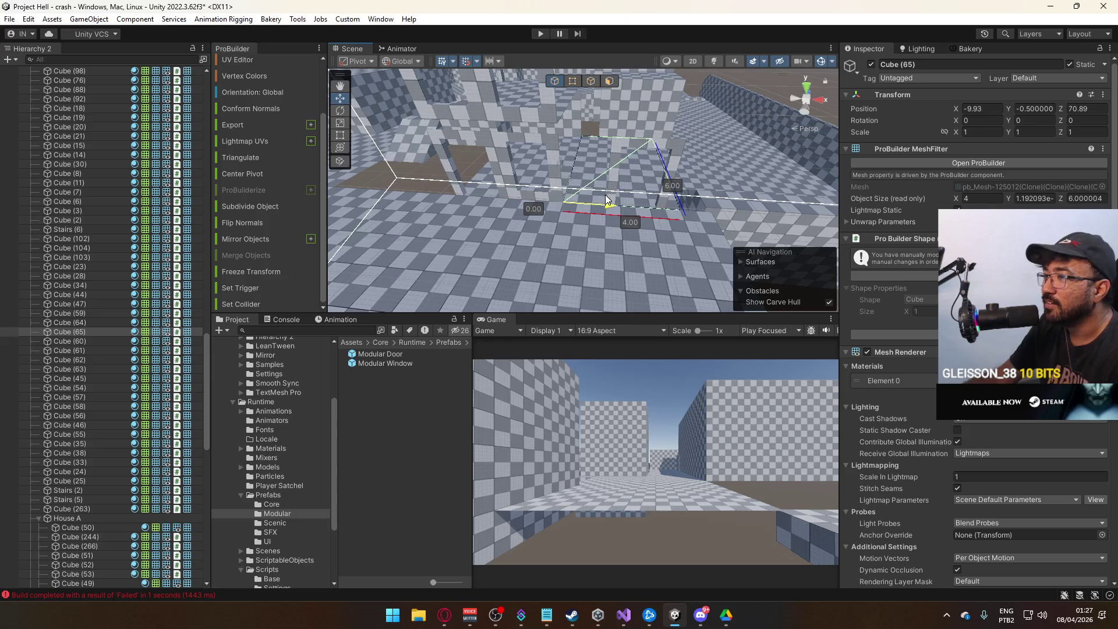
drag(608, 200, 582, 93)
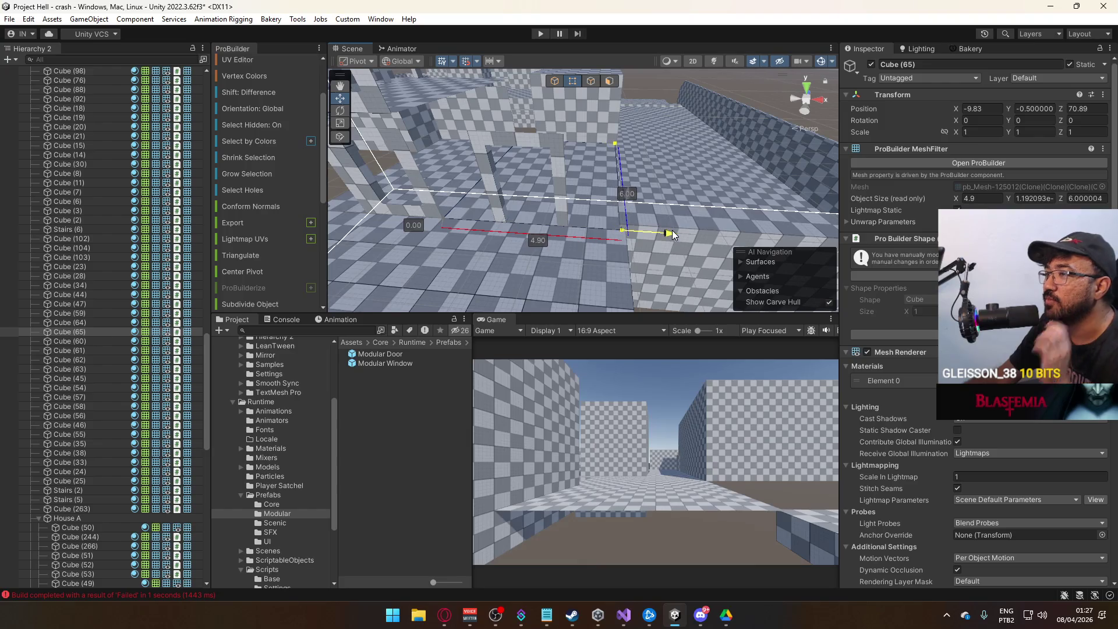
- Size the Cube (65) wall block to exactly 5.00 units wide
drag(672, 229, 673, 232)
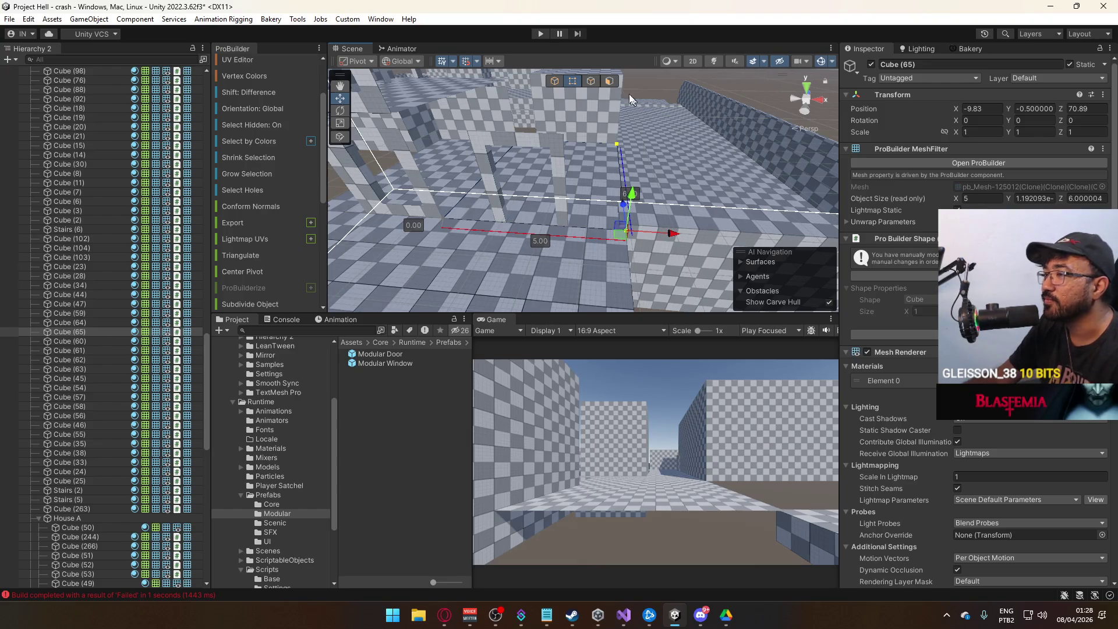
drag(647, 117, 563, 161)
click(666, 180)
drag(666, 179, 742, 96)
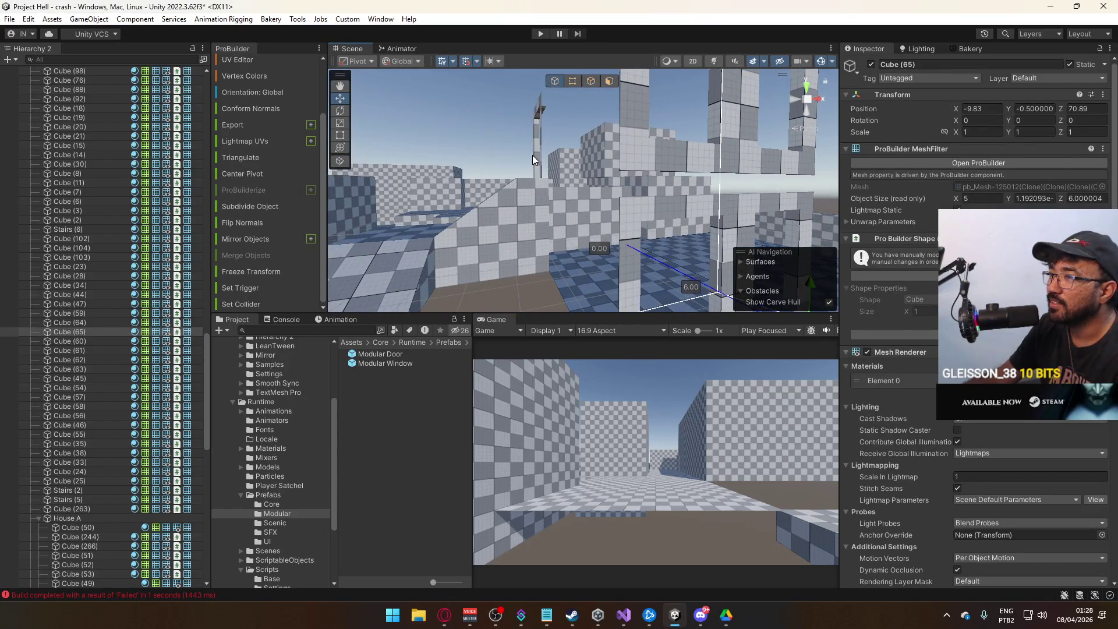
click(532, 155)
mouse_move(533, 155)
mouse_down()
mouse_move(609, 200)
mouse_move(571, 137)
mouse_up()
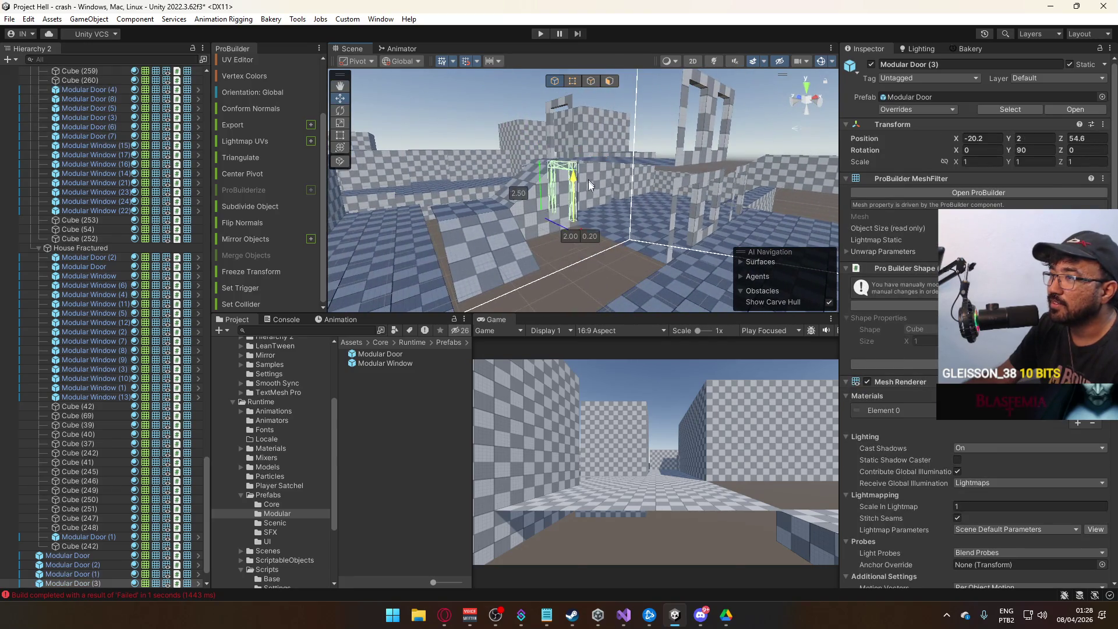
- Lower Modular Door (3) to Y -0.6 and slide it along the wall into place
drag(588, 180, 559, 198)
scroll(525, 215, up, 3)
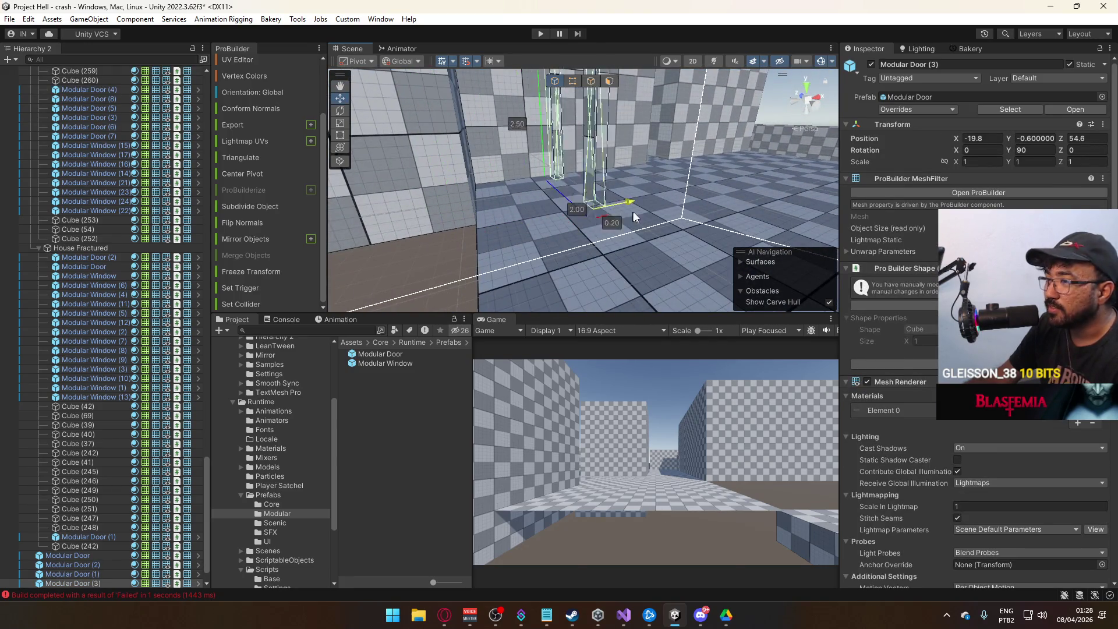
mouse_move(698, 202)
mouse_down()
mouse_move(749, 153)
mouse_move(629, 172)
mouse_move(571, 204)
mouse_move(631, 175)
mouse_move(565, 176)
mouse_move(890, 187)
mouse_move(1009, 170)
mouse_move(610, 196)
mouse_move(670, 215)
mouse_up()
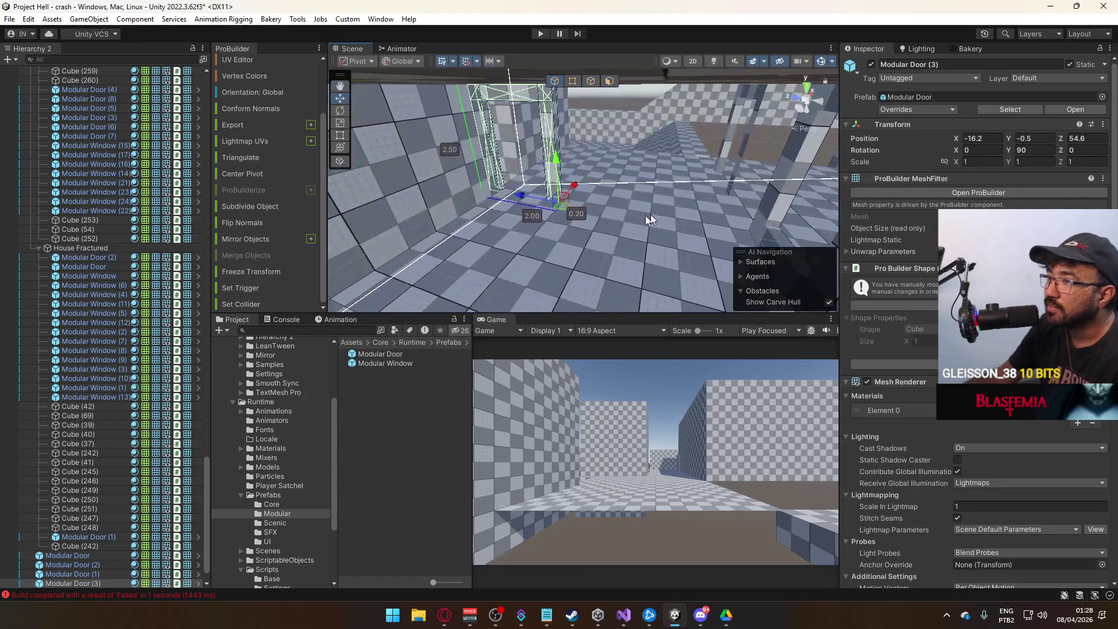
mouse_move(540, 200)
mouse_down()
mouse_move(689, 217)
mouse_move(559, 186)
mouse_move(419, 175)
mouse_up()
mouse_move(258, 153)
mouse_down()
mouse_move(44, 174)
mouse_move(322, 221)
mouse_move(658, 236)
mouse_up()
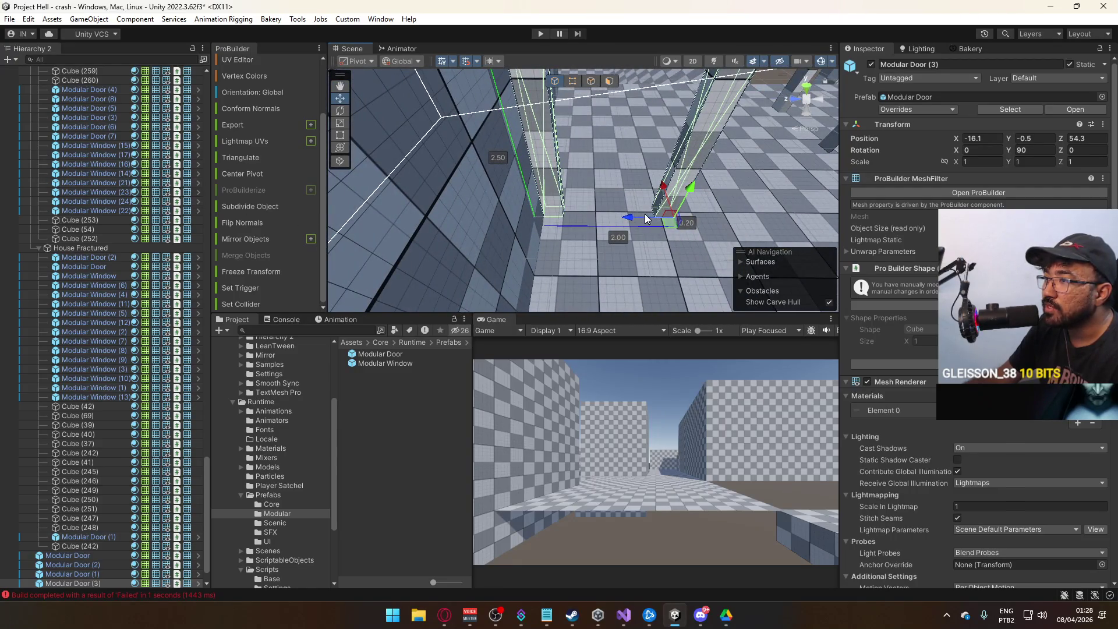
mouse_move(629, 218)
mouse_down()
mouse_move(356, 186)
mouse_move(604, 163)
mouse_move(623, 244)
mouse_up()
- Duplicate Cube (64) and shift the copy 5 units along X to X -18.83
click(661, 233)
drag(623, 249, 669, 252)
key(ctrl+d)
mouse_move(735, 229)
mouse_down()
mouse_move(517, 253)
mouse_move(573, 186)
mouse_up()
click(573, 82)
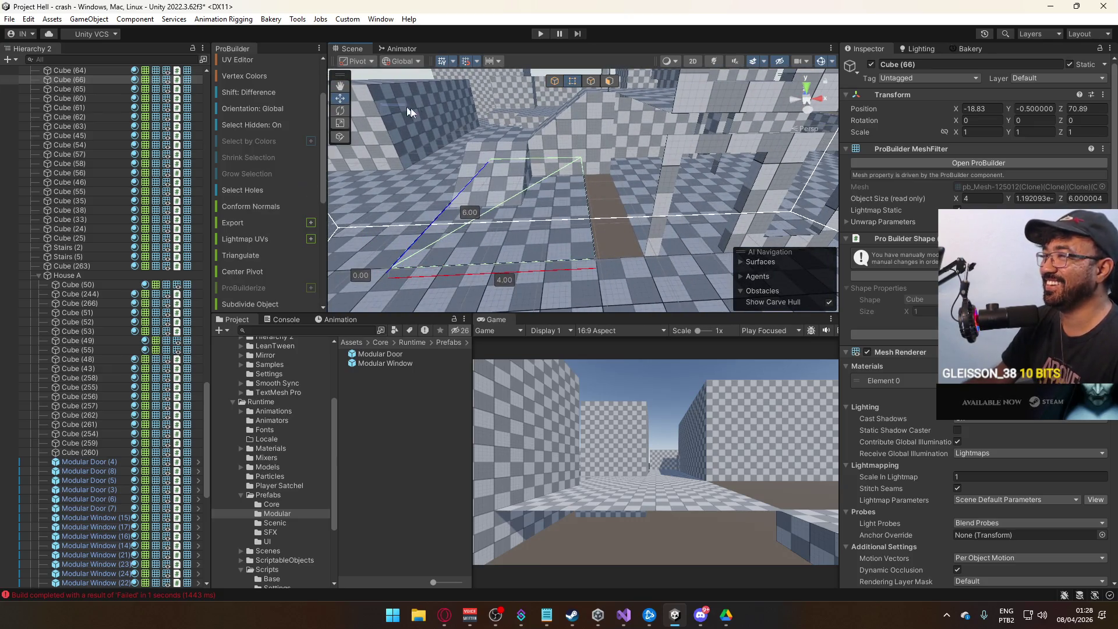
- Shorten the copied block to about 4.1 units deep by moving its end vertices
click(582, 156)
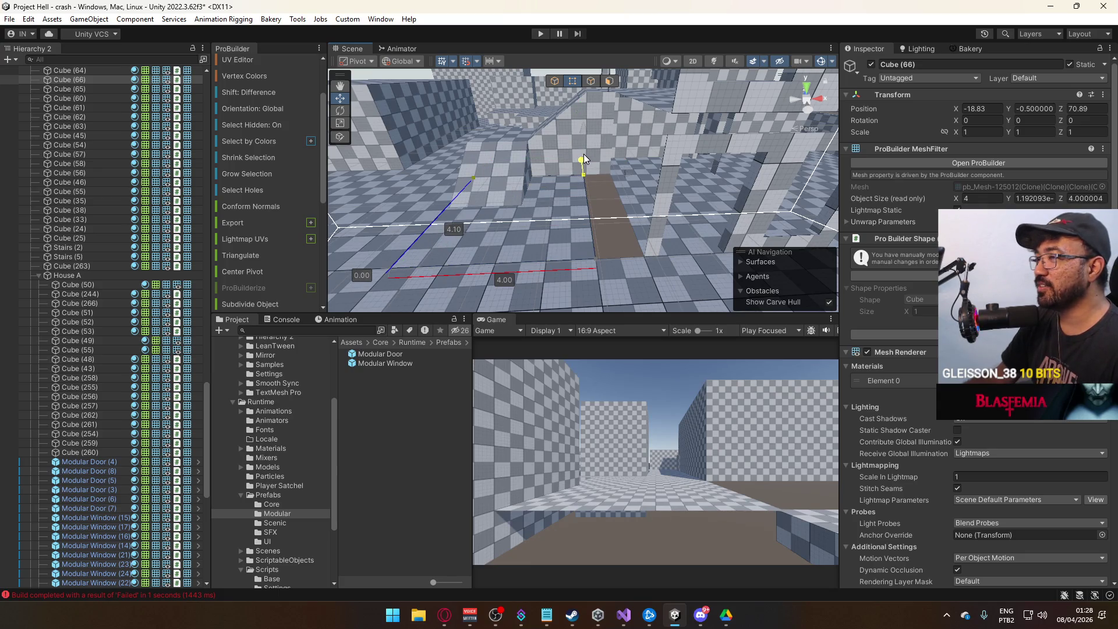
mouse_move(584, 154)
mouse_down()
mouse_move(704, 97)
mouse_move(615, 200)
mouse_move(651, 191)
mouse_move(557, 182)
mouse_move(588, 169)
mouse_move(533, 159)
mouse_up()
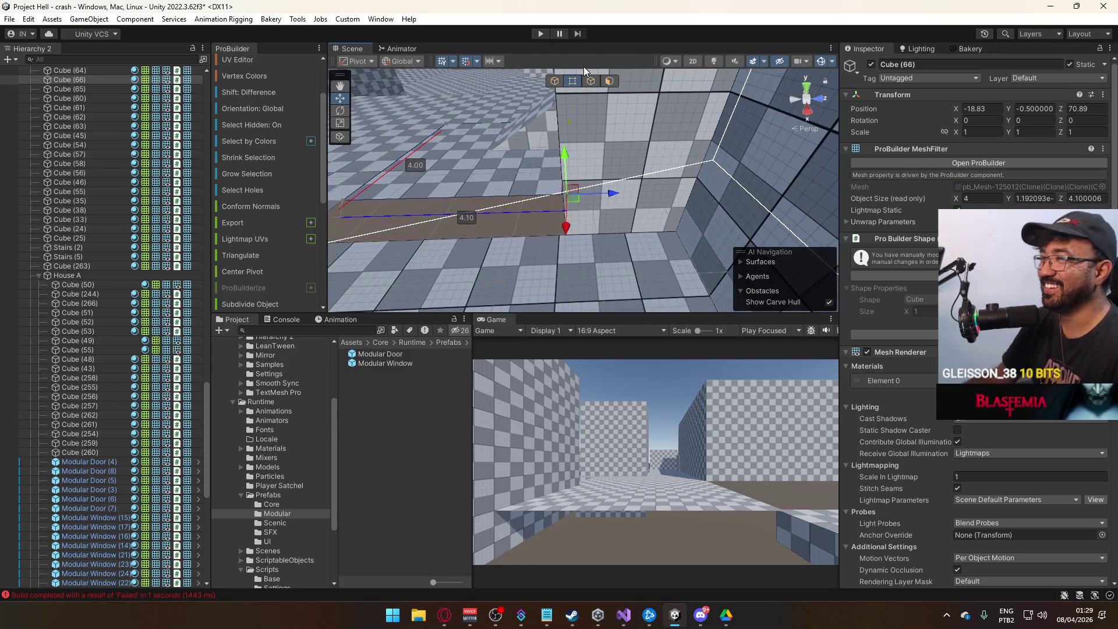
click(554, 82)
- Nudge the neighbouring Cube (55) block 0.1 along Z, to Z 39.5
click(614, 155)
drag(537, 150, 540, 153)
key(f)
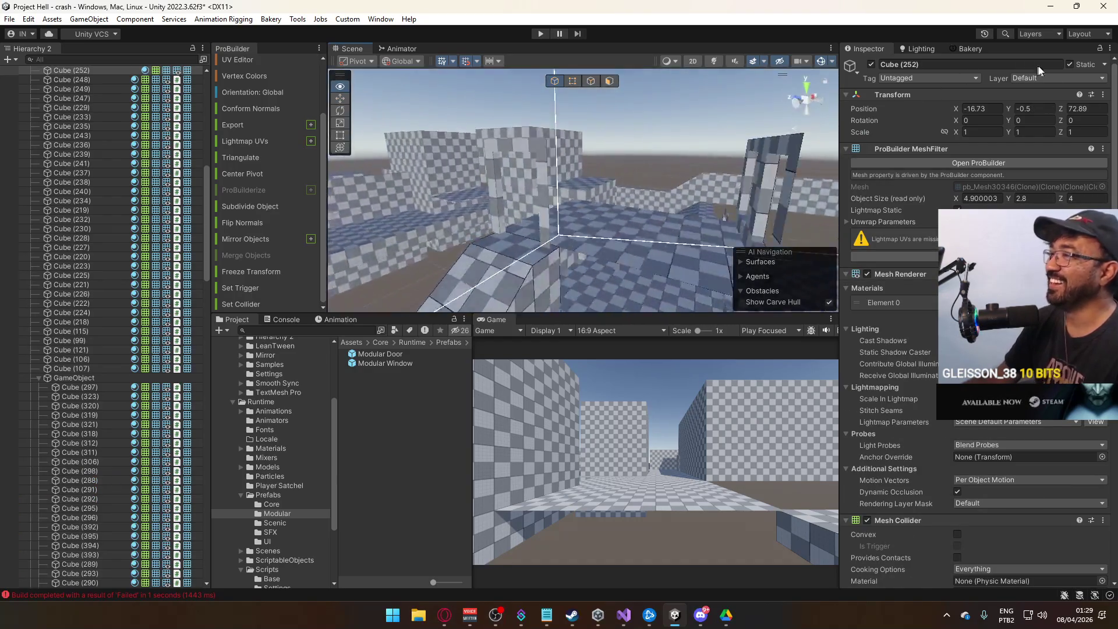
click(630, 180)
mouse_move(630, 179)
mouse_down()
mouse_move(704, 178)
mouse_move(373, 156)
mouse_move(410, 155)
mouse_move(491, 215)
mouse_move(571, 138)
mouse_up()
- Open the UV Editor on the slab's face and view its UV layout
drag(574, 87, 617, 118)
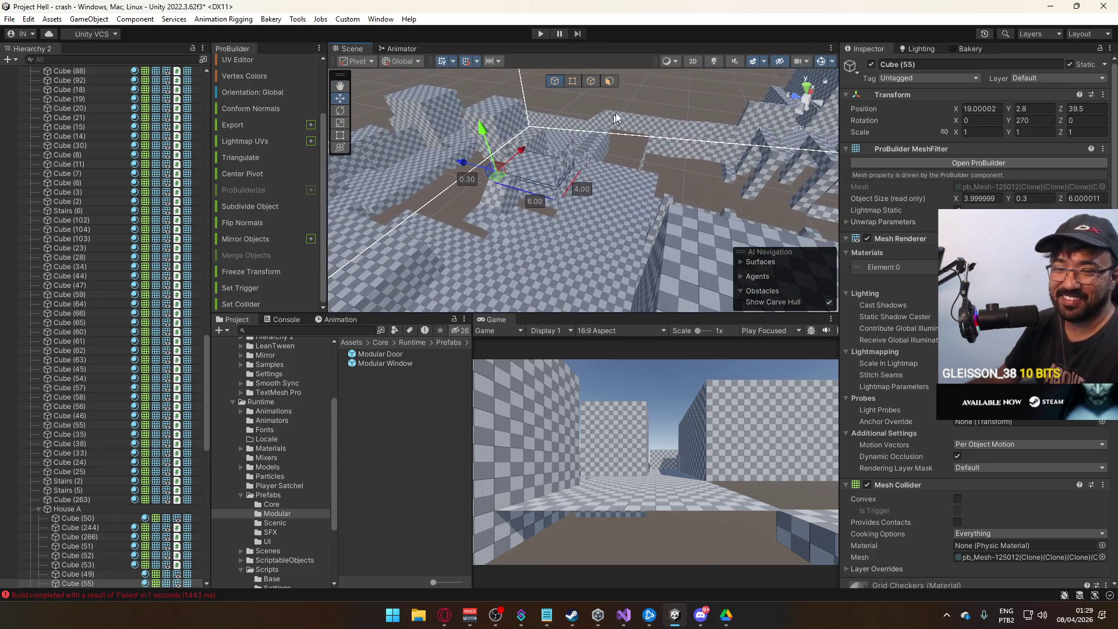
click(611, 82)
click(249, 61)
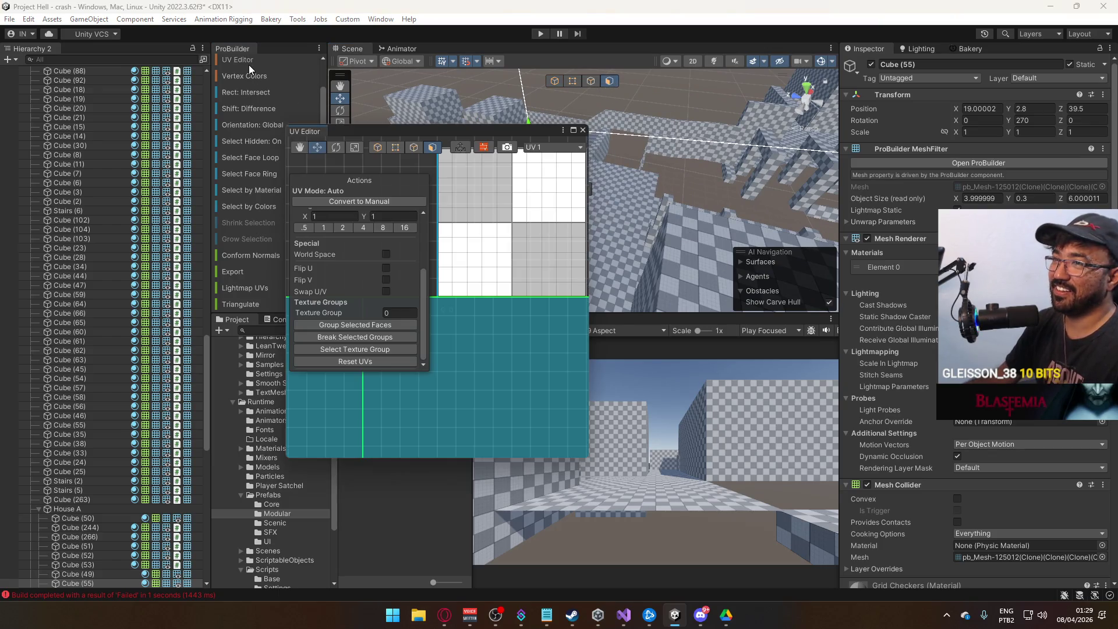
click(355, 361)
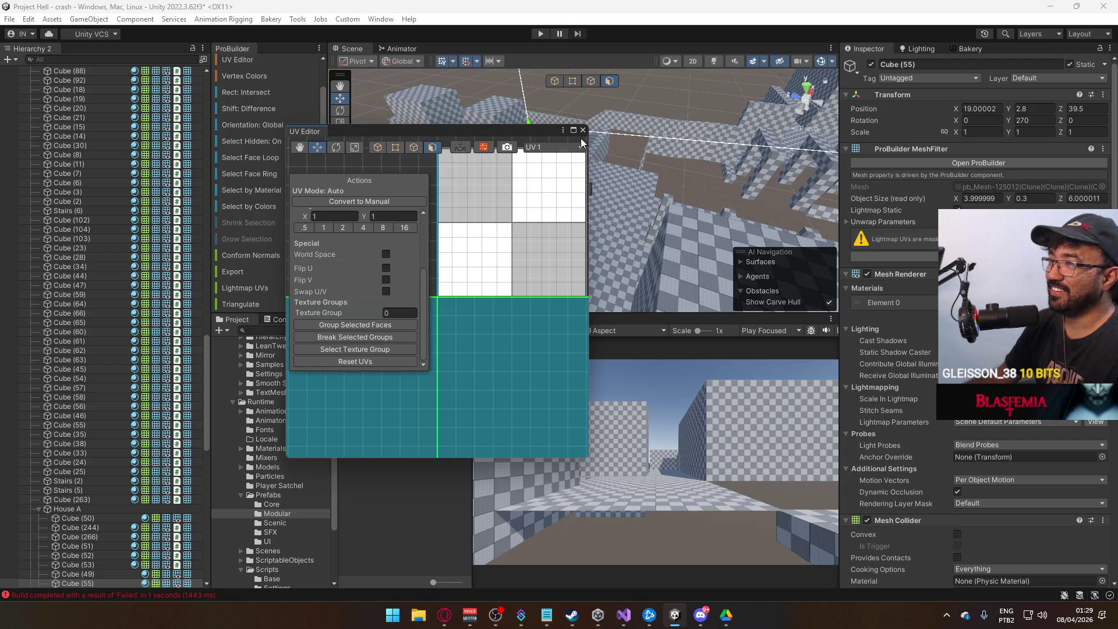
click(583, 130)
key(Escape)
mouse_move(627, 153)
mouse_down()
mouse_move(574, 143)
mouse_move(583, 129)
mouse_up()
- Set the slab face's UV Offset Y to 0.5 and return to object mode
click(573, 199)
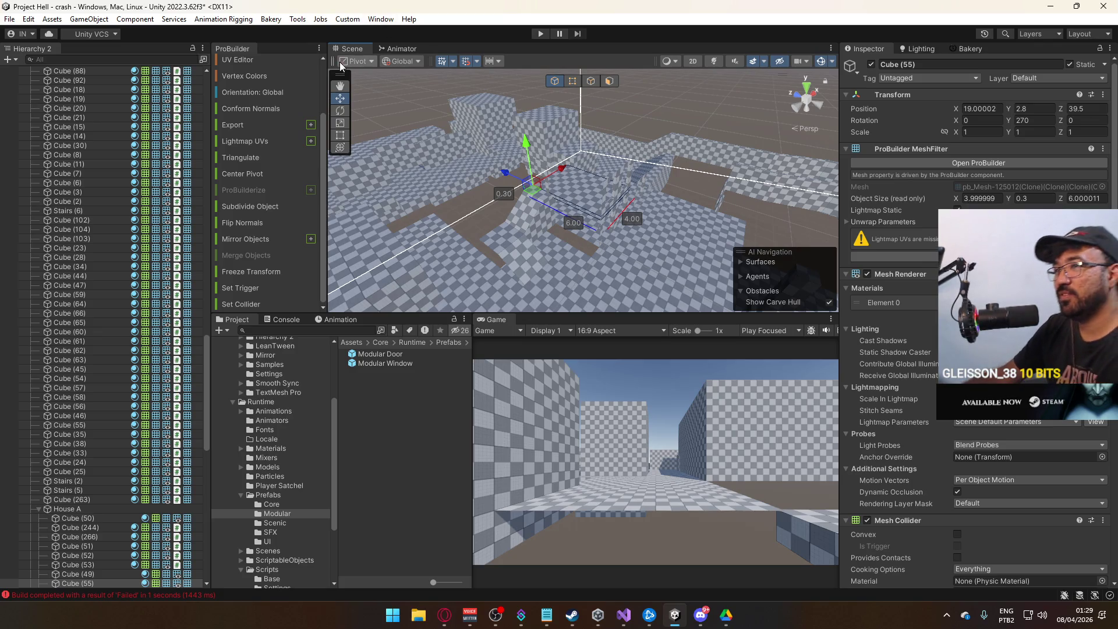
click(235, 61)
click(431, 147)
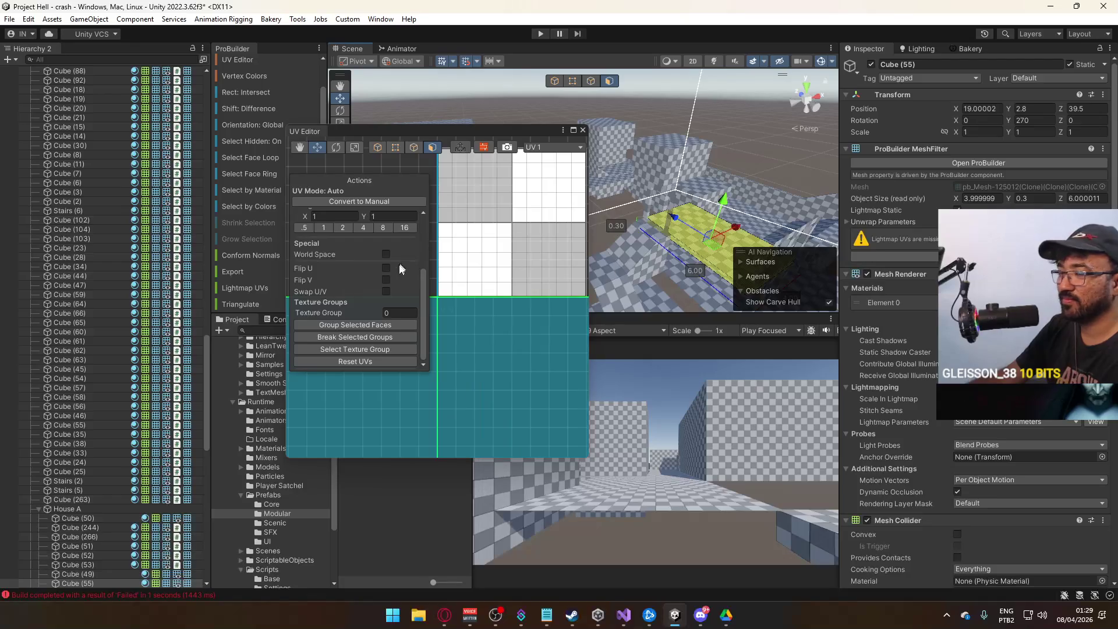
scroll(385, 268, up, 3)
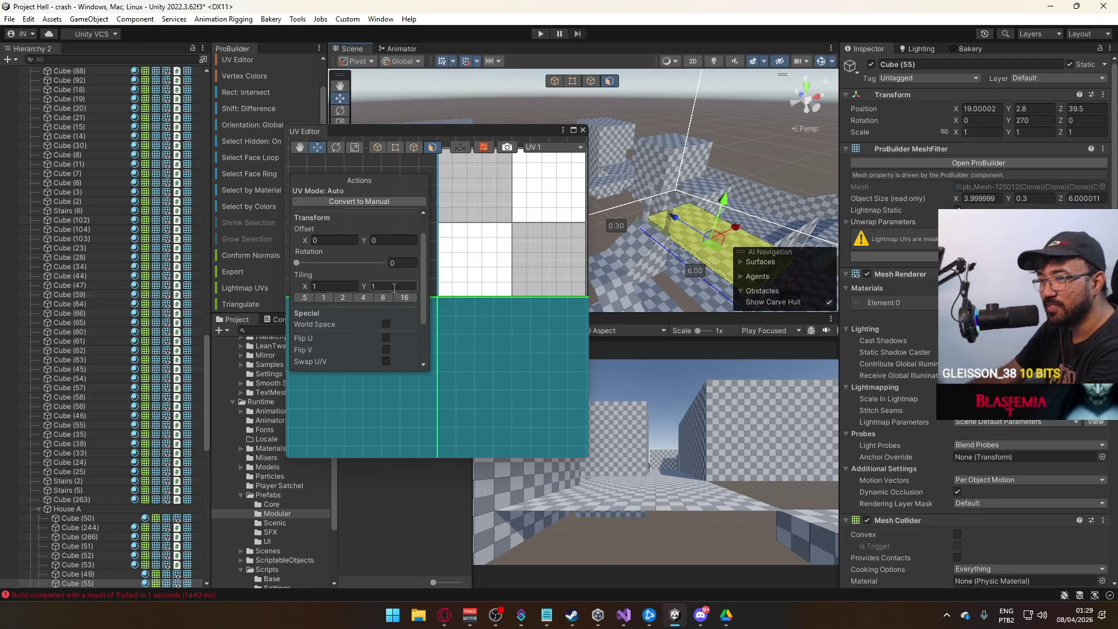
click(394, 240)
text(0.5)
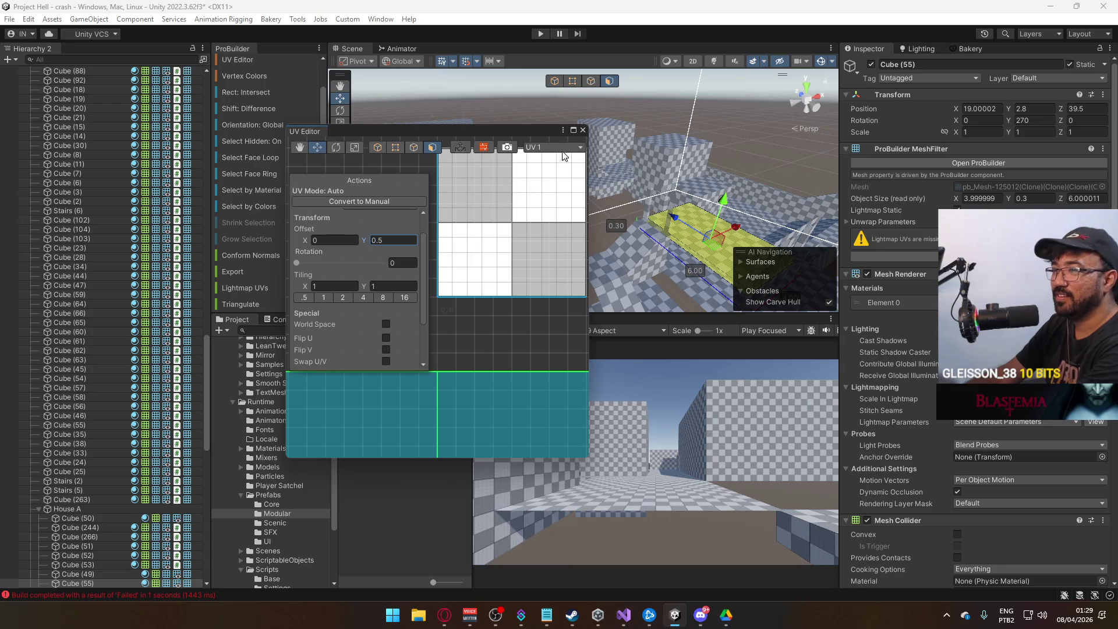
click(583, 131)
click(557, 81)
mouse_move(578, 219)
mouse_down()
mouse_move(642, 248)
mouse_move(554, 257)
mouse_up()
click(561, 250)
mouse_move(430, 244)
mouse_down()
mouse_move(381, 285)
mouse_move(595, 310)
mouse_up()
- Nudge Cube (252) 0.1 along X and stretch its end vertices to 5 units long
mouse_move(639, 259)
mouse_down()
mouse_move(624, 217)
mouse_move(590, 200)
mouse_up()
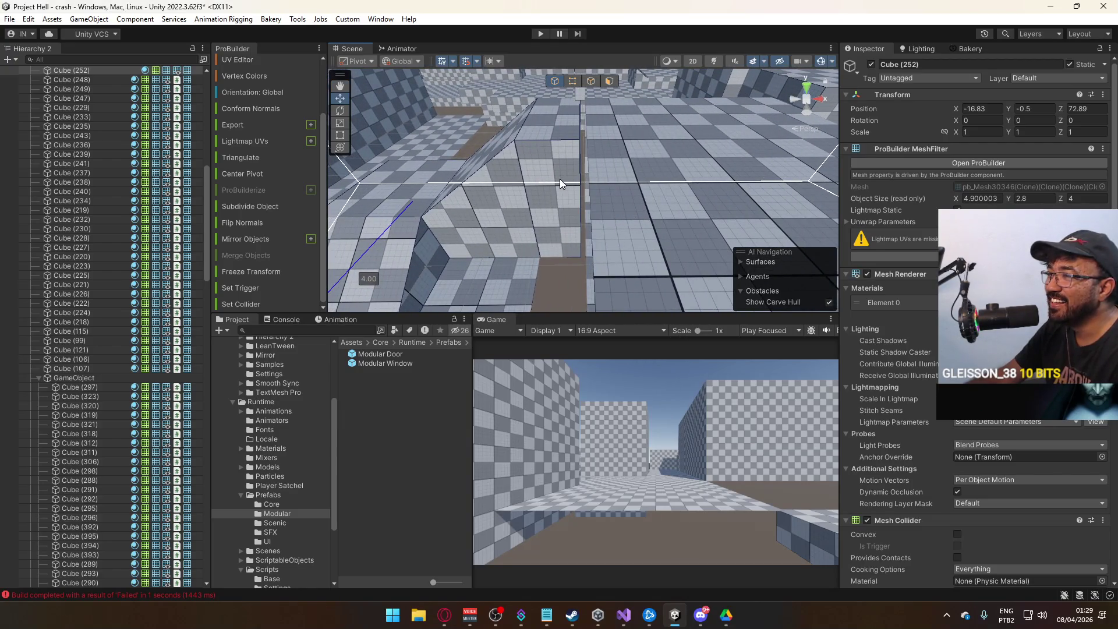
click(572, 80)
drag(568, 268, 638, 140)
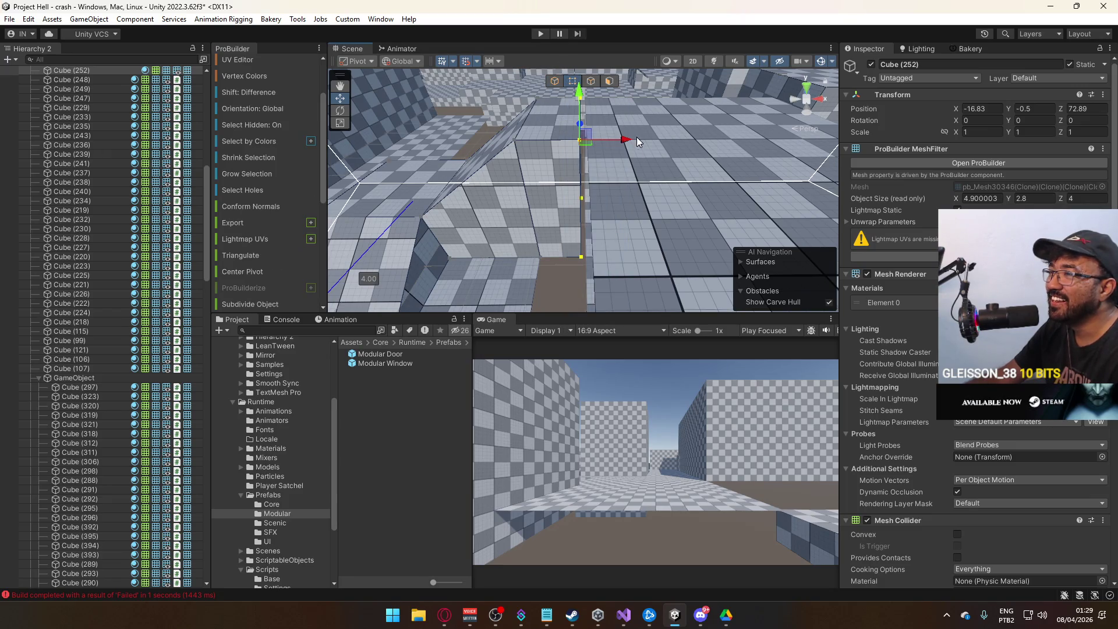
click(554, 80)
- Stretch the copied wall block Cube (66) from 4 to 5 units in vertex mode
mouse_move(557, 283)
mouse_down()
mouse_move(606, 204)
mouse_move(609, 259)
mouse_move(713, 277)
mouse_move(554, 245)
mouse_up()
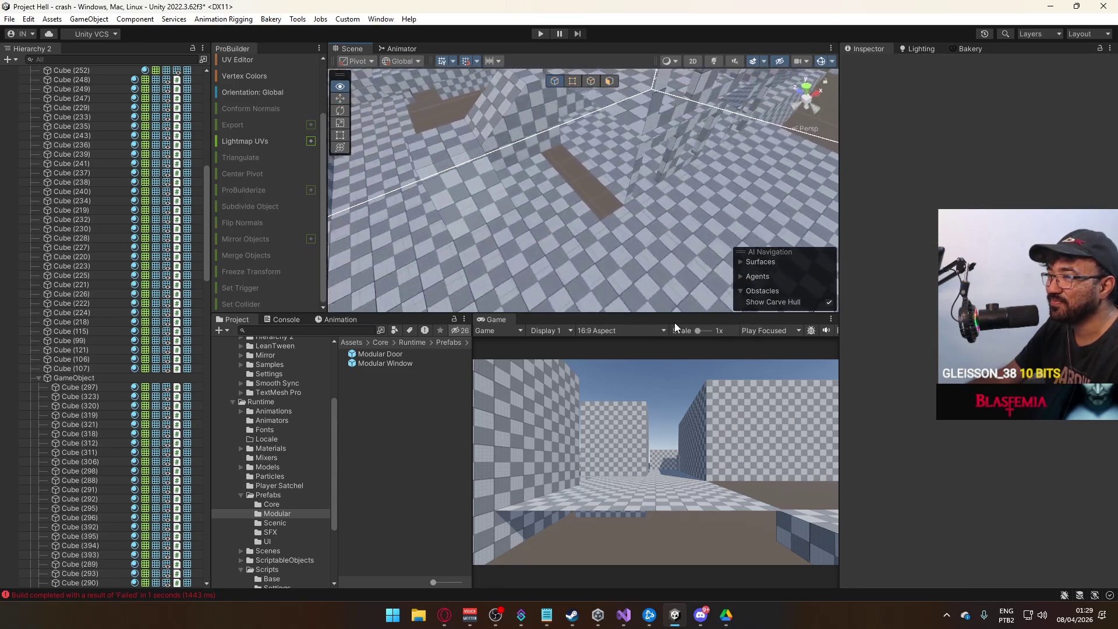
click(539, 241)
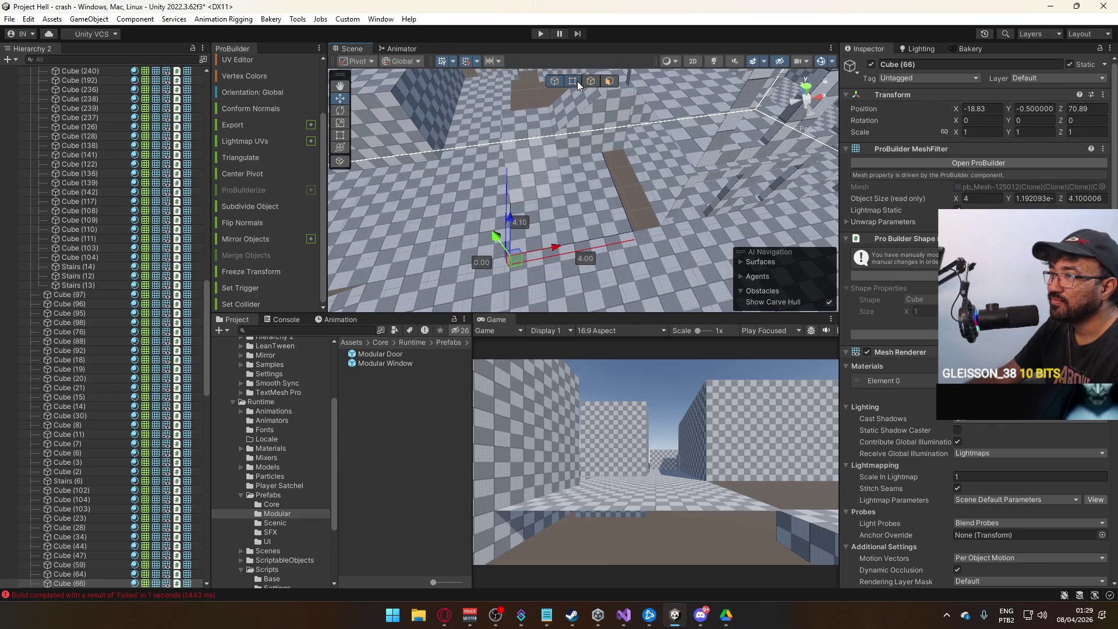
click(574, 81)
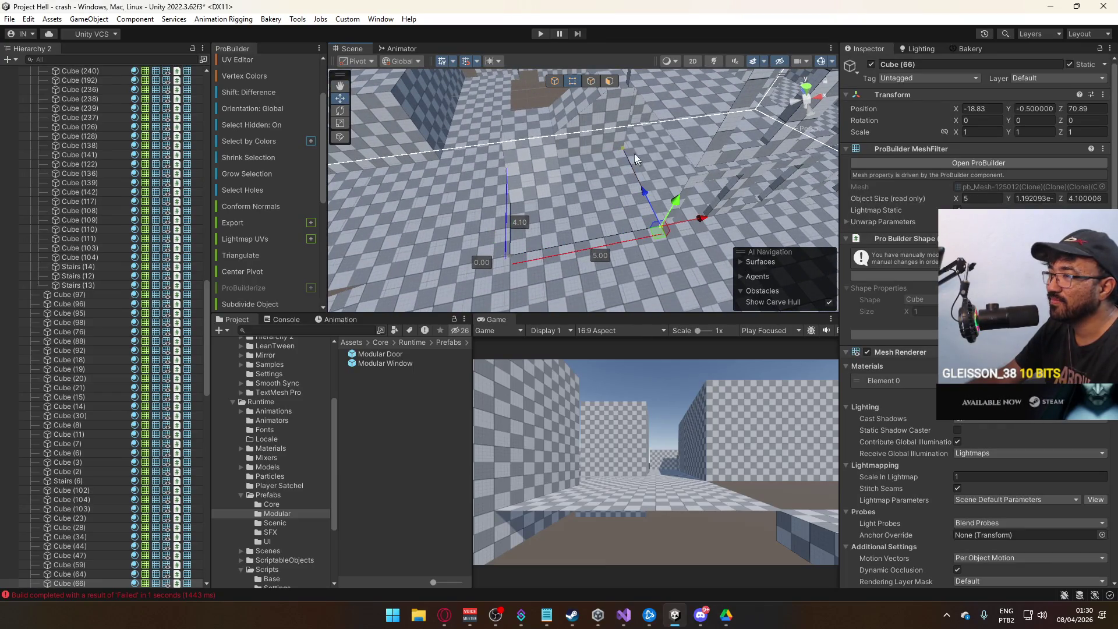
mouse_move(531, 179)
mouse_down()
mouse_move(527, 131)
mouse_move(705, 190)
mouse_move(577, 167)
mouse_move(746, 170)
mouse_up()
click(561, 203)
mouse_move(562, 203)
mouse_down()
mouse_move(653, 234)
mouse_move(594, 269)
mouse_move(687, 199)
mouse_move(645, 228)
mouse_up()
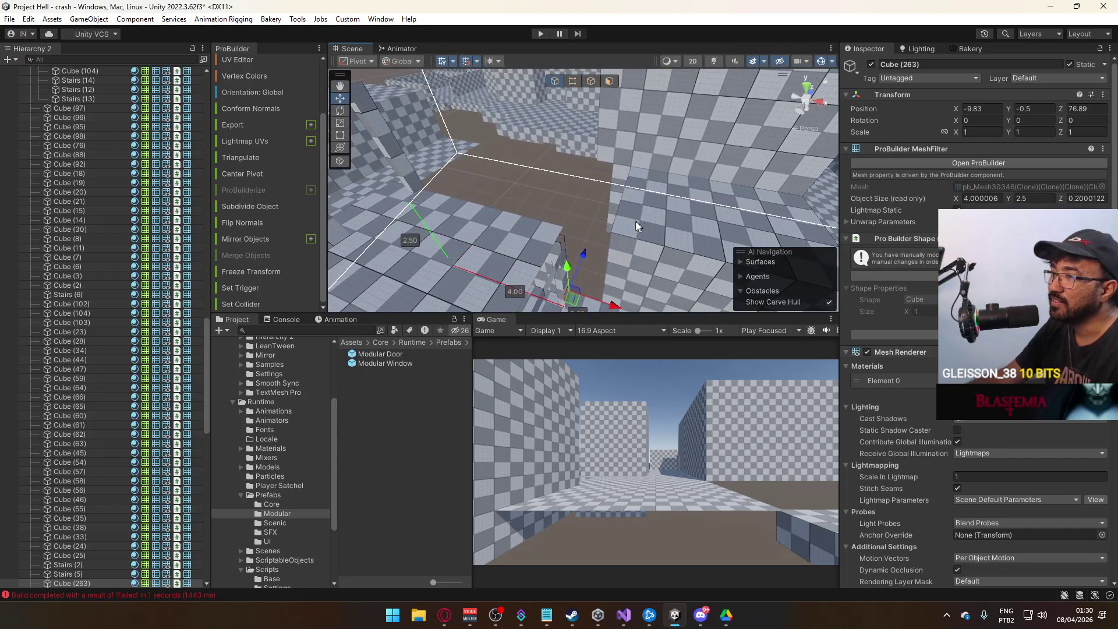
click(645, 228)
- Stretch the Cube (247) wall block from 4 to 5 units along X
key(f)
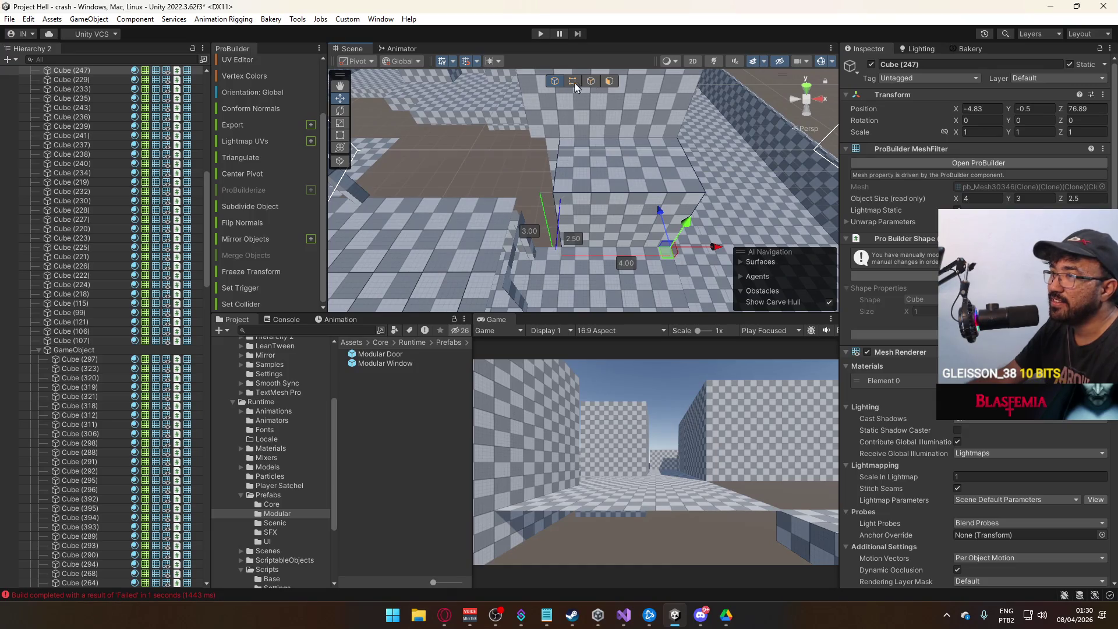
click(575, 84)
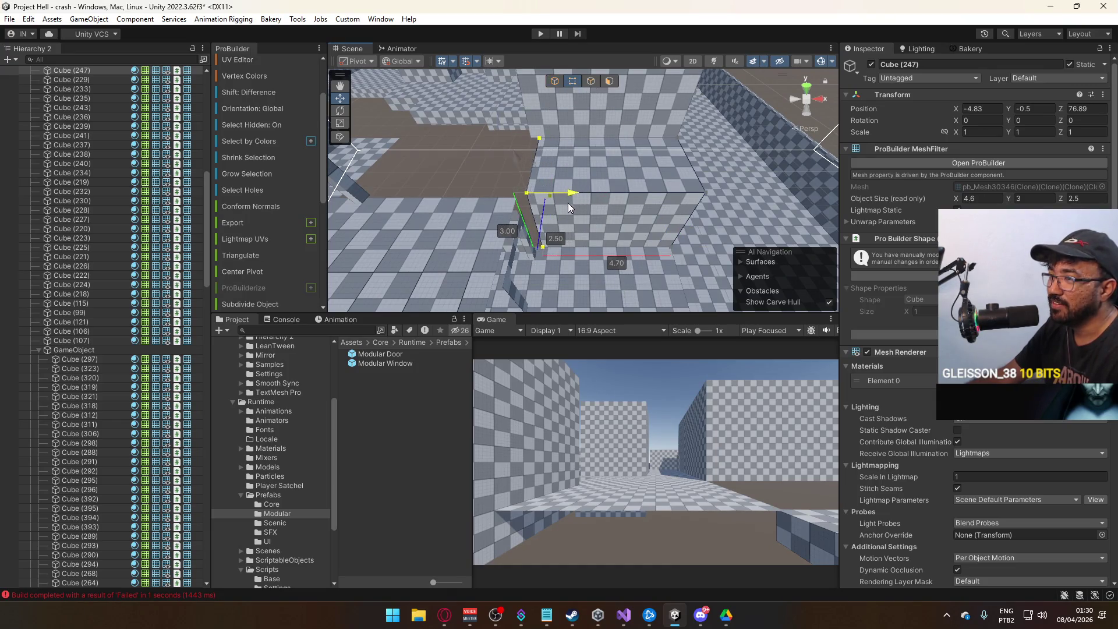
drag(554, 207, 643, 202)
click(603, 204)
click(626, 144)
click(609, 81)
shift+click(634, 138)
mouse_move(633, 137)
mouse_down()
mouse_move(656, 176)
mouse_move(630, 175)
mouse_move(647, 195)
mouse_move(617, 183)
mouse_up()
click(554, 82)
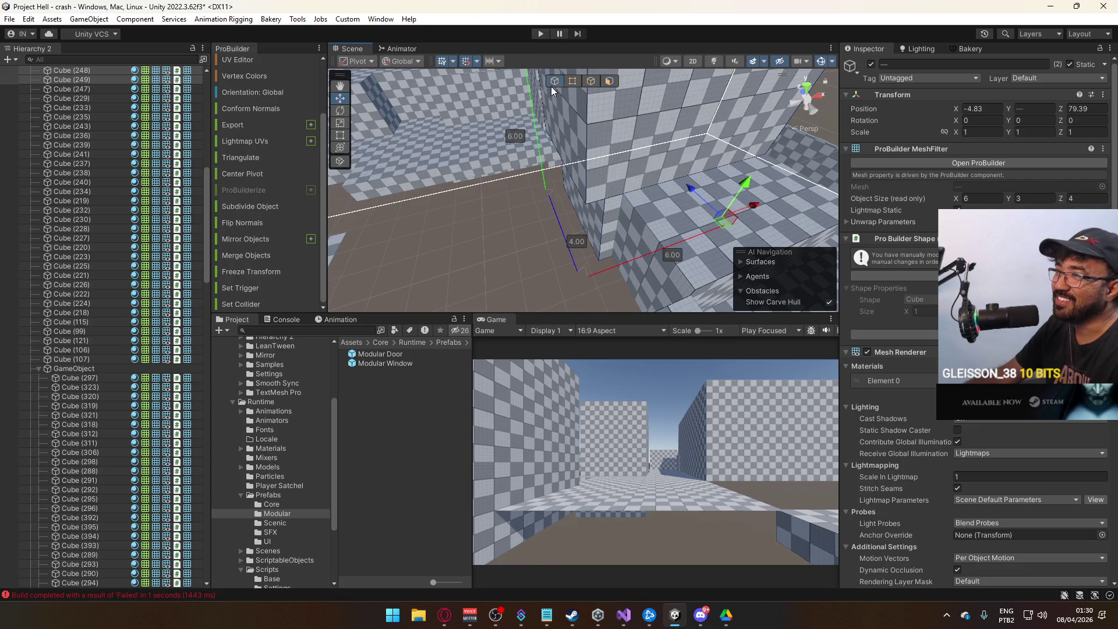
- Delete the Cube (247) wall block
click(543, 239)
click(600, 248)
key(f)
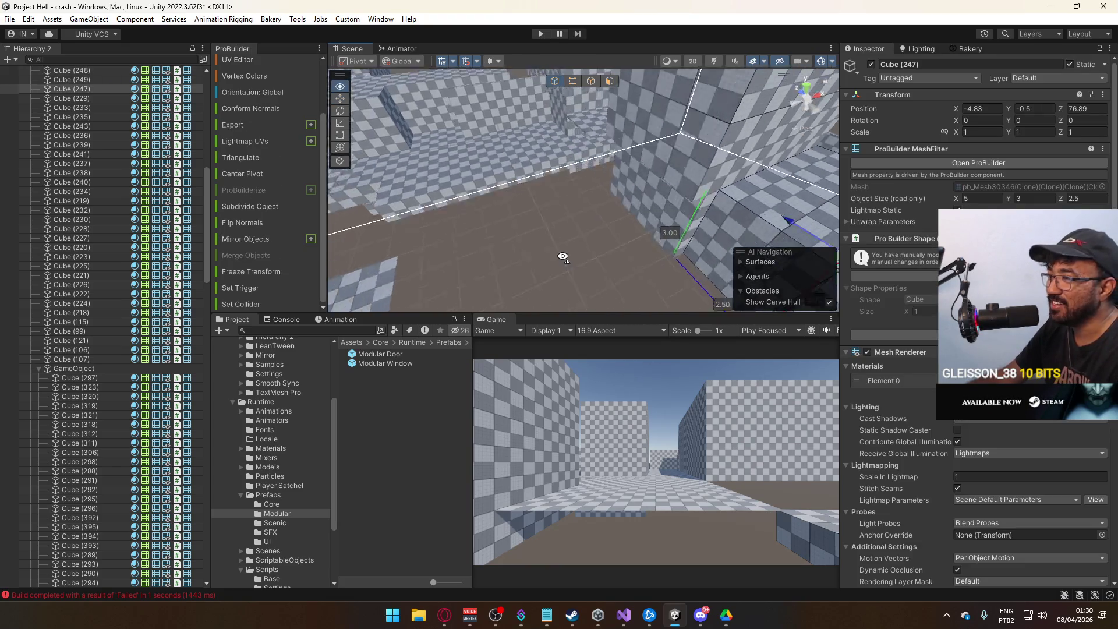
mouse_move(616, 255)
mouse_down()
mouse_move(509, 240)
mouse_move(533, 216)
mouse_up()
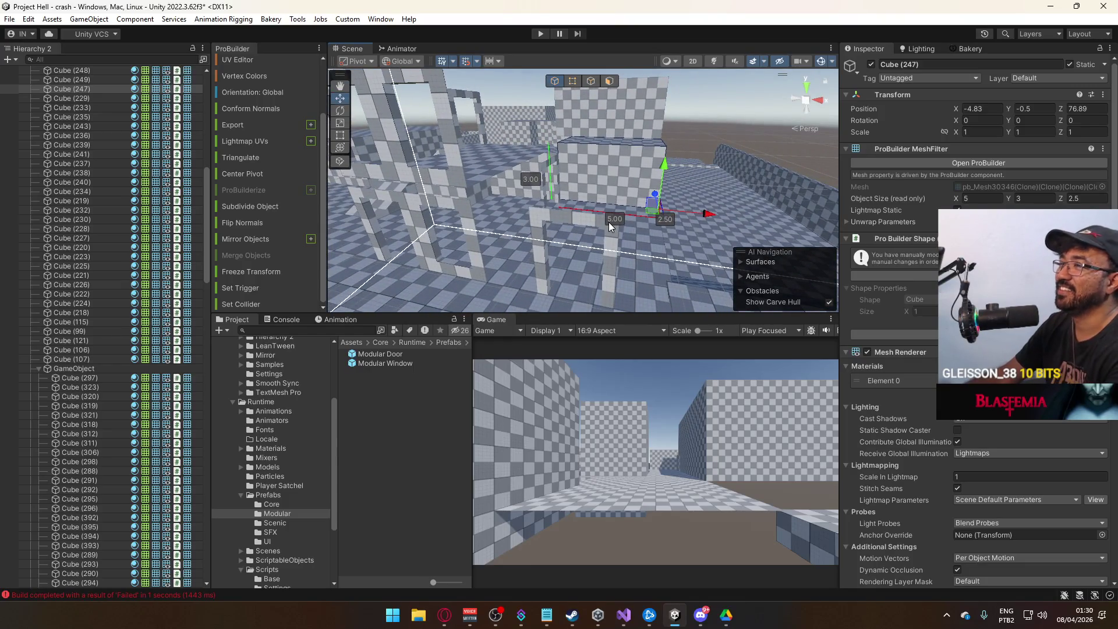
key(Delete)
- Slide Modular Door (4) from X -12.5 to X -11
click(585, 228)
mouse_move(585, 228)
mouse_down()
mouse_move(568, 233)
mouse_move(676, 180)
mouse_move(595, 172)
mouse_move(590, 210)
mouse_move(620, 243)
mouse_move(701, 238)
mouse_move(658, 209)
mouse_move(648, 217)
mouse_move(661, 208)
mouse_up()
click(571, 246)
drag(571, 246, 350, 253)
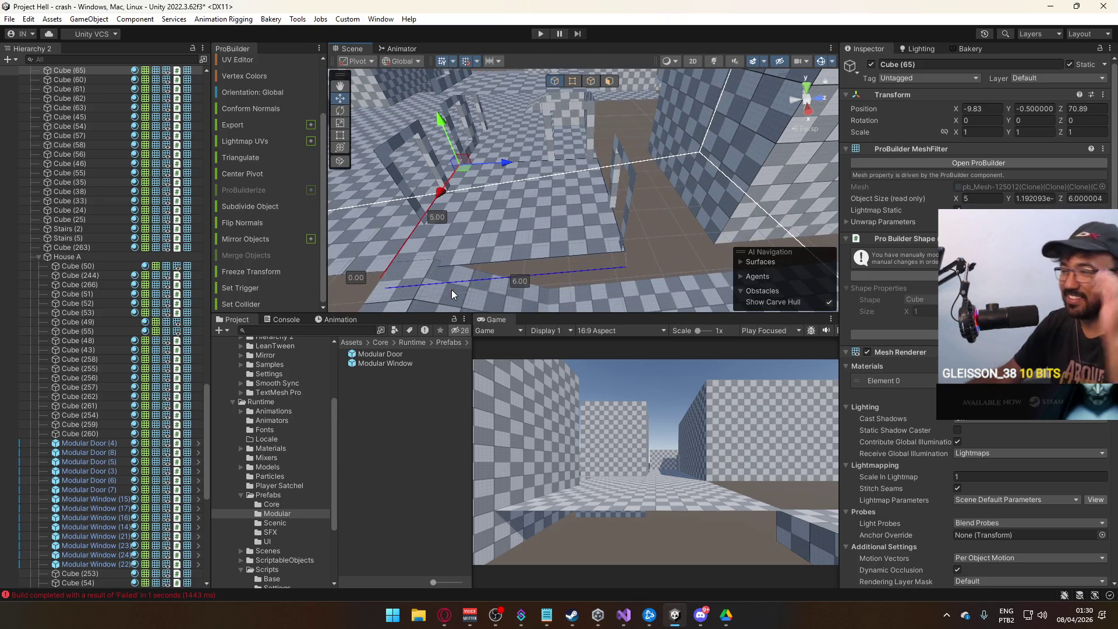
click(587, 169)
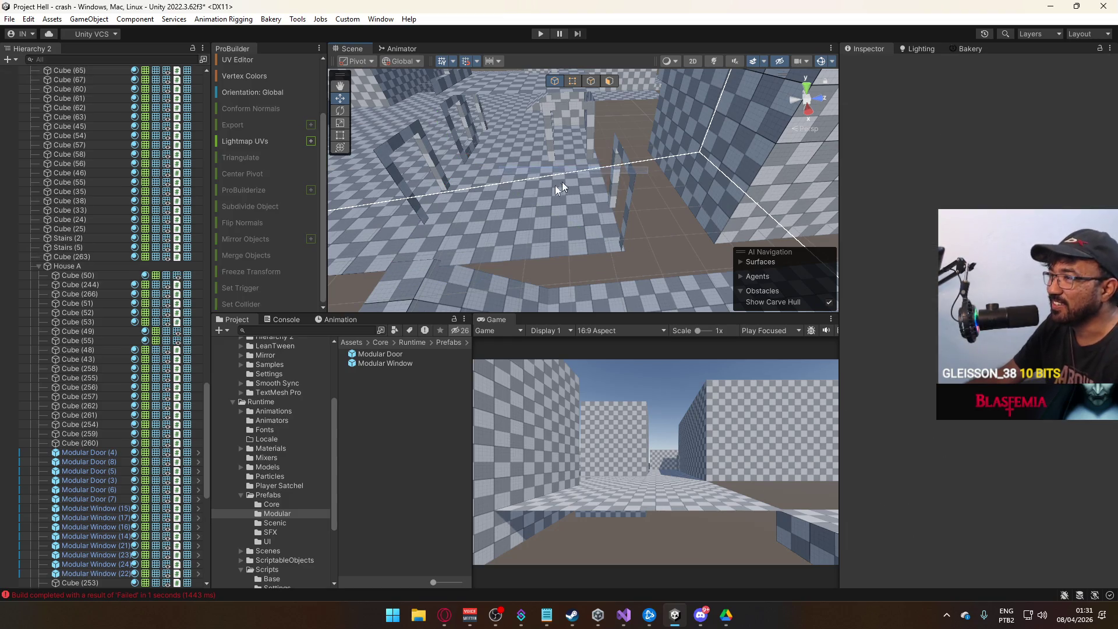
- Move the Cube (67) wall to Z 76.89 and shift it 1 unit along X
click(547, 172)
mouse_move(504, 169)
mouse_down()
mouse_move(650, 169)
mouse_move(640, 166)
mouse_up()
mouse_move(569, 236)
mouse_down()
mouse_move(650, 239)
mouse_move(711, 289)
mouse_up()
mouse_move(551, 205)
mouse_down()
mouse_move(603, 207)
mouse_move(553, 81)
mouse_up()
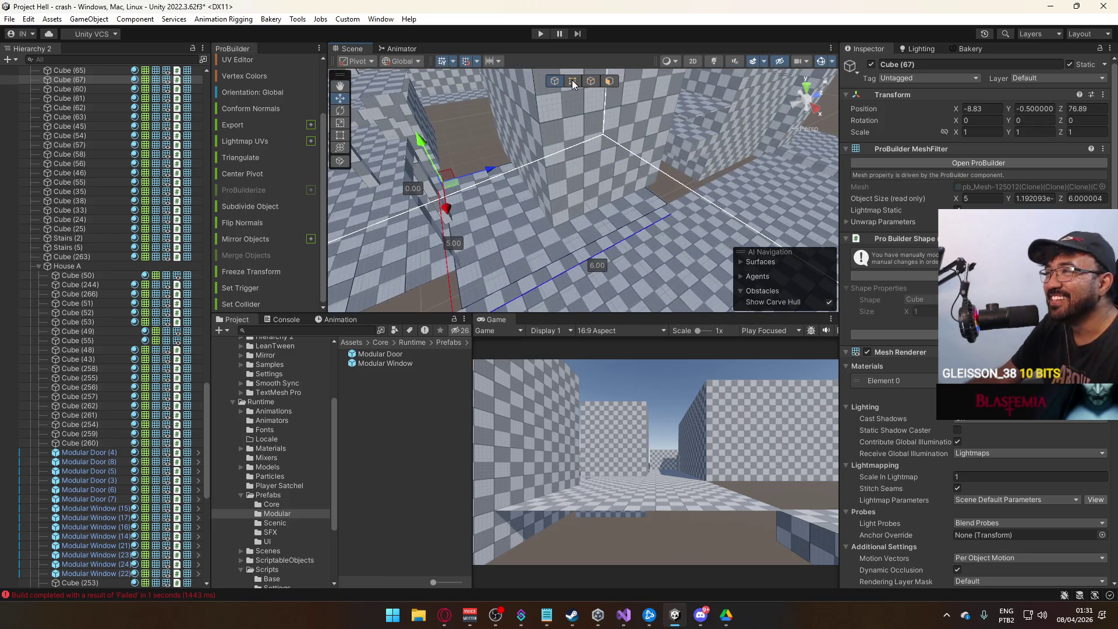
- Pull Cube (67)'s end edge in so the wall is 4.00 units wide
click(573, 83)
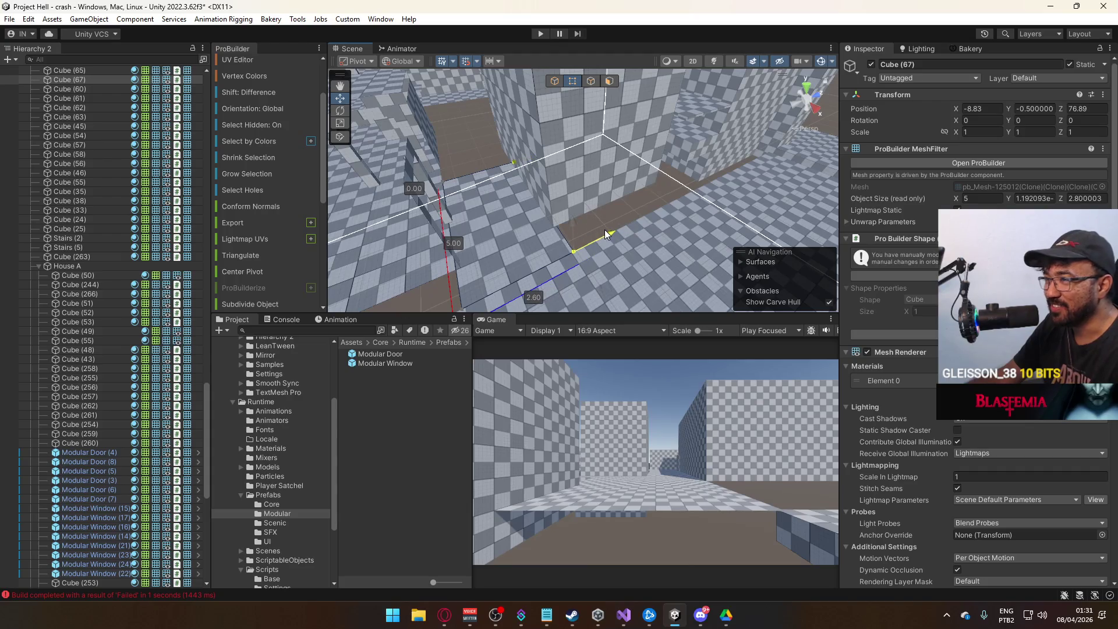
click(605, 229)
drag(605, 229, 642, 174)
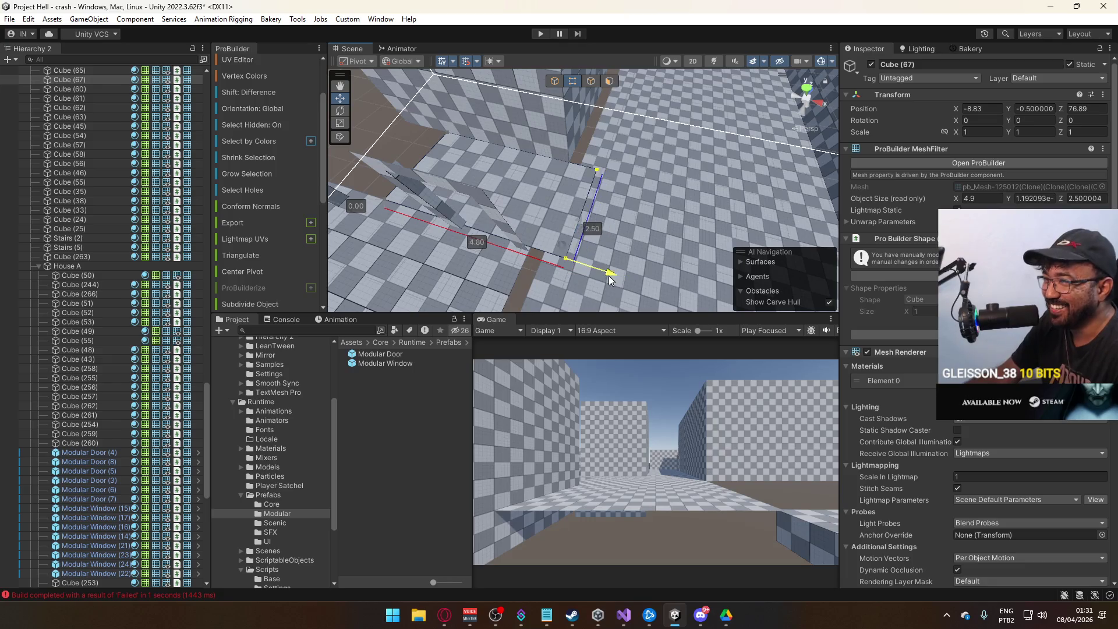
drag(576, 270, 571, 270)
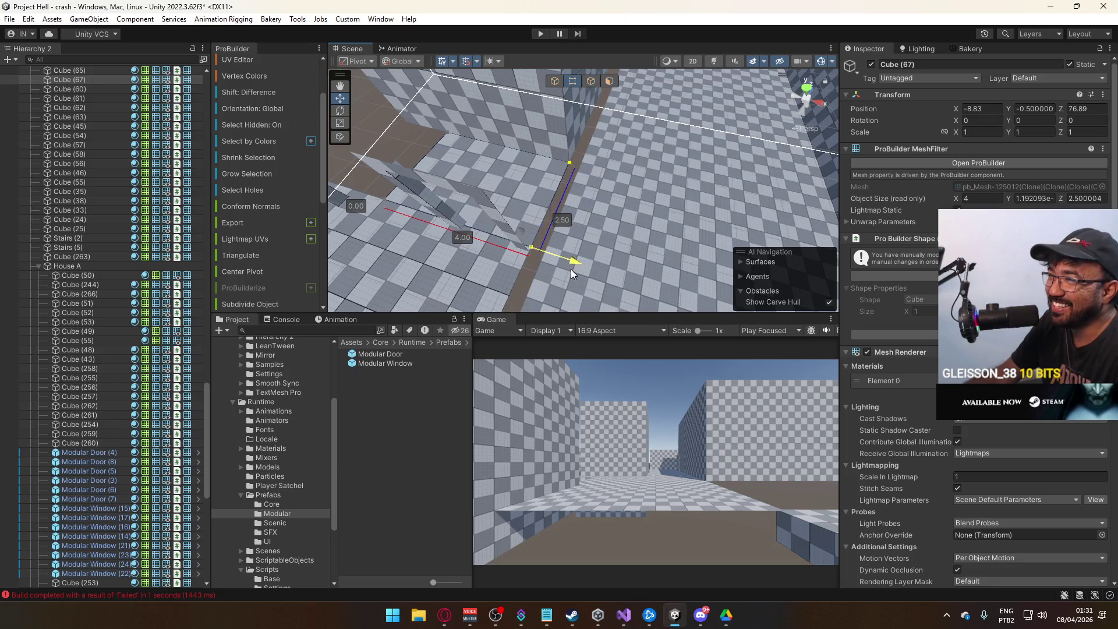
click(558, 82)
mouse_move(379, 148)
mouse_down()
mouse_move(323, 169)
mouse_move(505, 144)
mouse_move(616, 176)
mouse_move(579, 177)
mouse_move(790, 151)
mouse_move(606, 180)
mouse_move(731, 176)
mouse_move(662, 209)
mouse_up()
click(588, 175)
- Duplicate Modular Door (4), rotate the copy 90° in Y, and slide it into the wall
click(606, 179)
scroll(700, 201, up, 3)
key(ctrl+d)
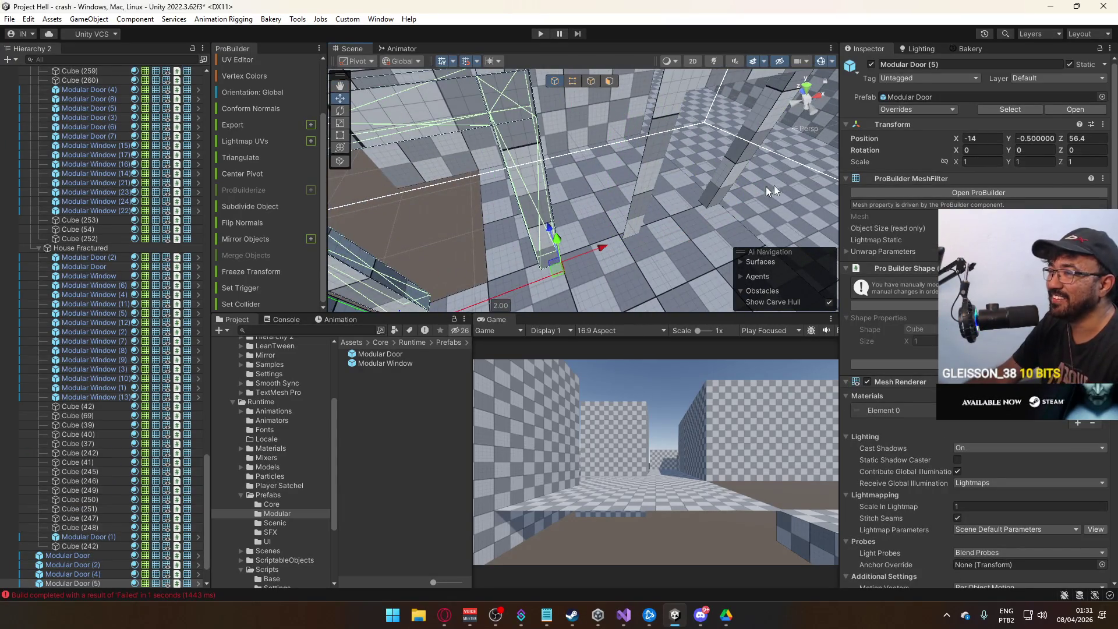
text(90)
drag(598, 249, 536, 271)
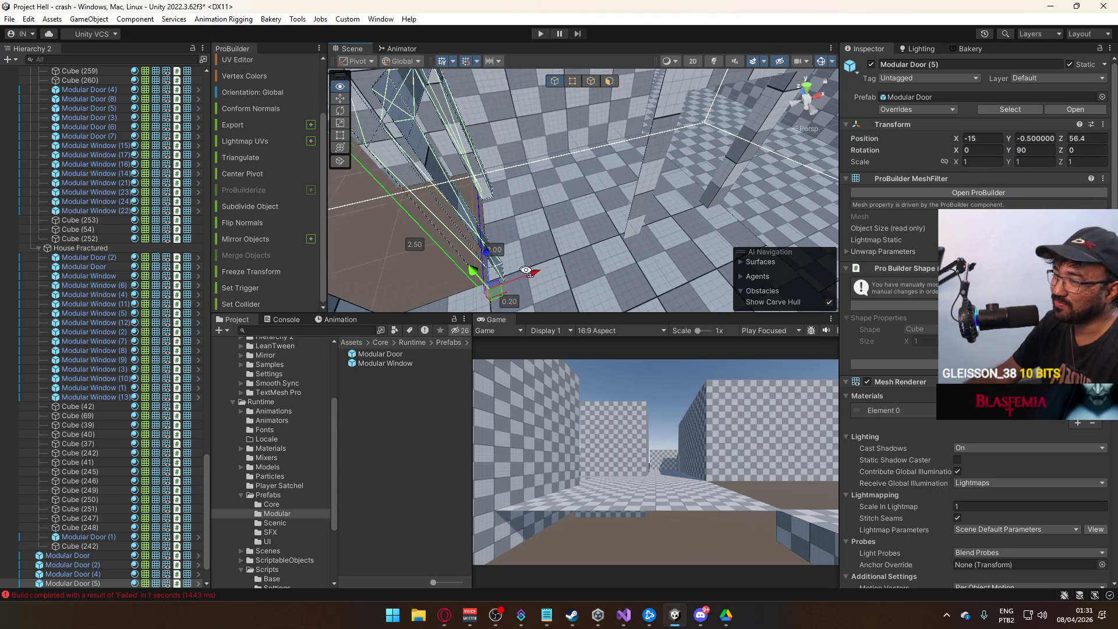
mouse_move(675, 245)
mouse_down()
mouse_move(617, 239)
mouse_move(625, 218)
mouse_move(609, 240)
mouse_move(542, 189)
mouse_move(577, 168)
mouse_move(578, 103)
mouse_up()
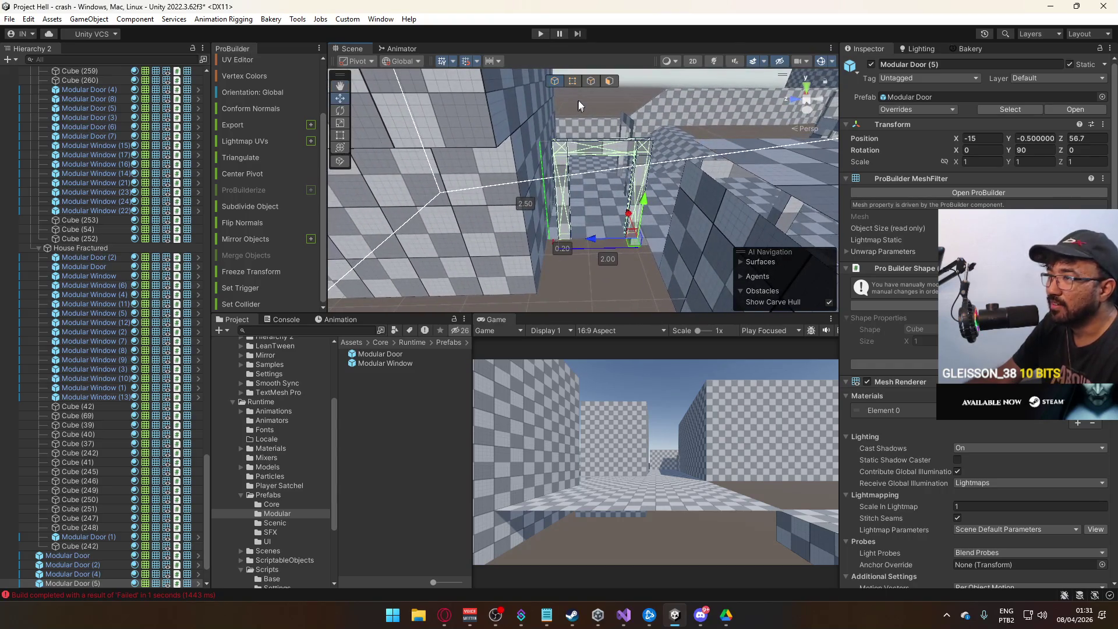
- Test widening the door by dragging its side vertices, then undo the change
click(573, 81)
click(550, 140)
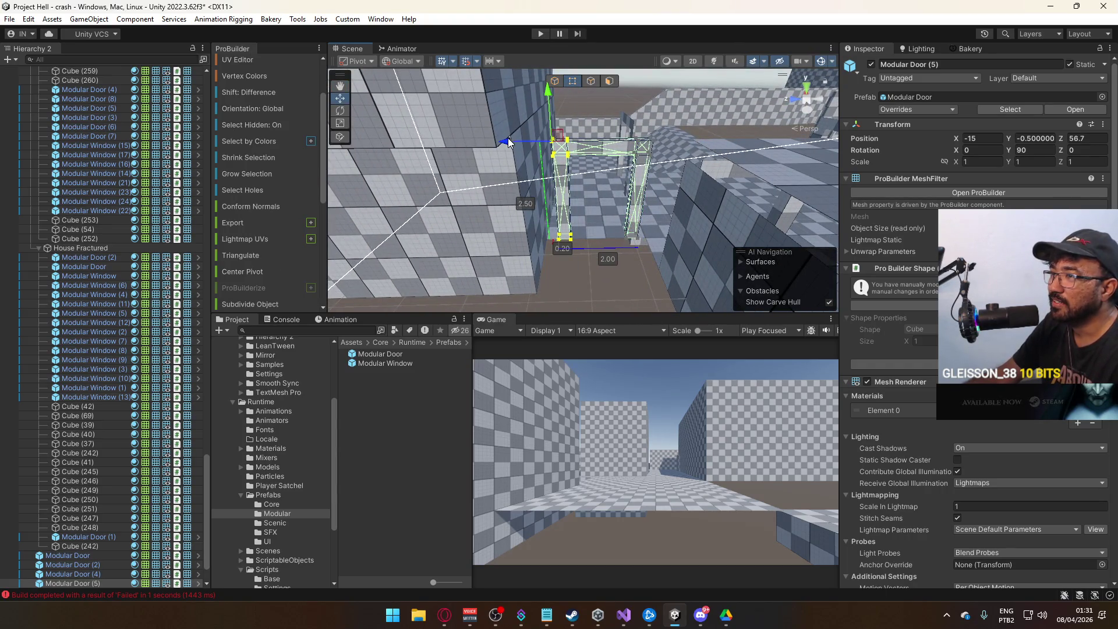
drag(506, 146, 499, 145)
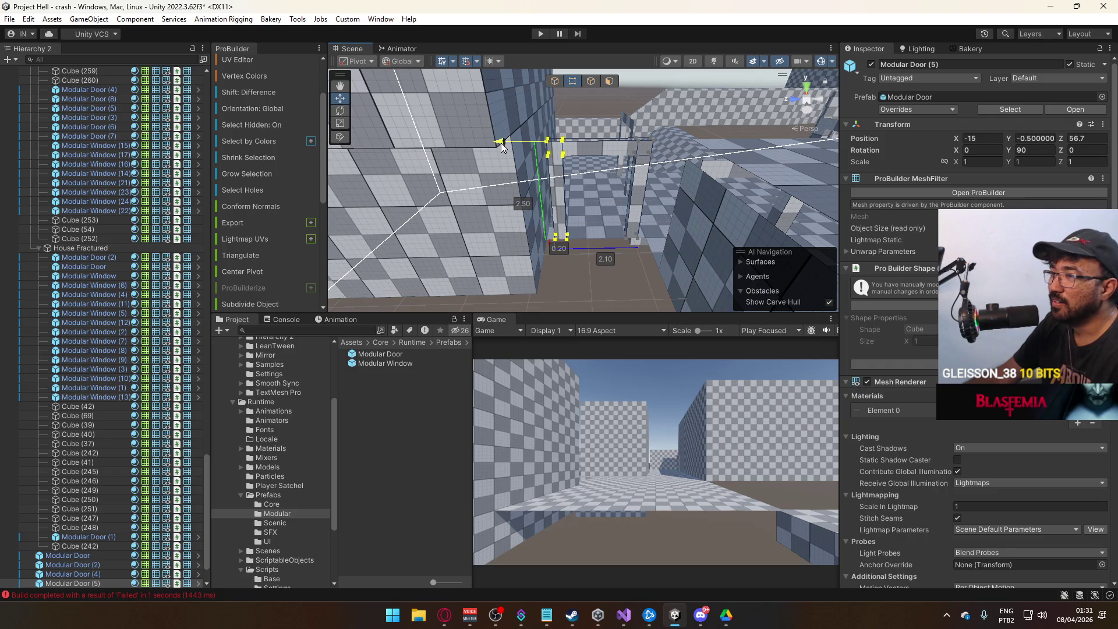
key(ctrl+z)
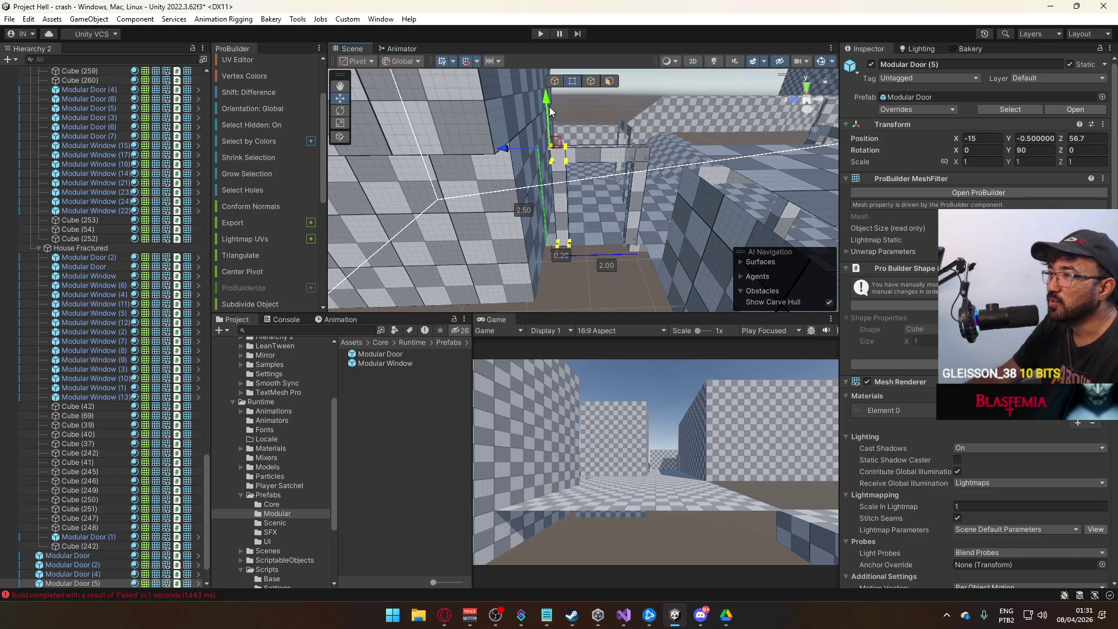
click(556, 82)
- Undo the door's accidental downward move and check its placement from several angles
key(f)
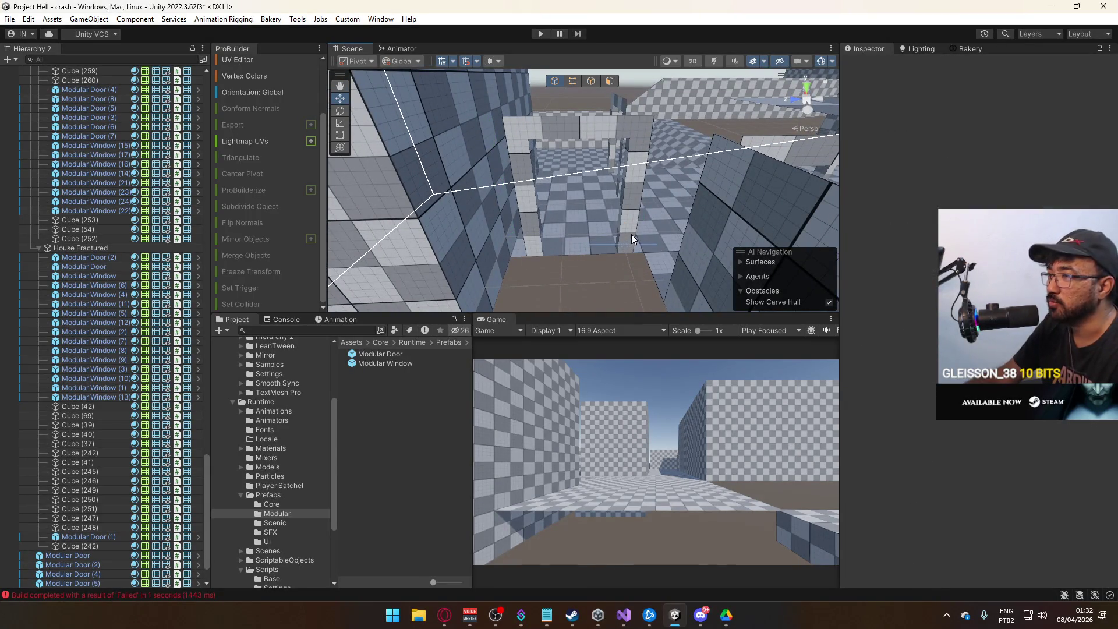
scroll(629, 239, up, 1)
scroll(627, 245, up, 1)
mouse_move(588, 253)
mouse_down()
mouse_move(602, 233)
mouse_move(630, 275)
mouse_move(606, 288)
mouse_move(556, 258)
mouse_up()
key(ctrl+z)
scroll(556, 259, up, 5)
drag(658, 232, 652, 221)
mouse_move(750, 226)
mouse_down()
mouse_move(548, 192)
mouse_move(626, 191)
mouse_move(735, 134)
mouse_move(728, 151)
mouse_move(448, 165)
mouse_move(809, 220)
mouse_move(887, 187)
mouse_move(925, 192)
mouse_move(868, 211)
mouse_up()
- Duplicate wall Cube (263), rotate the copy 90° and slide it to about Z 70.9
click(600, 205)
drag(600, 205, 530, 159)
key(ctrl+d)
drag(547, 202, 560, 193)
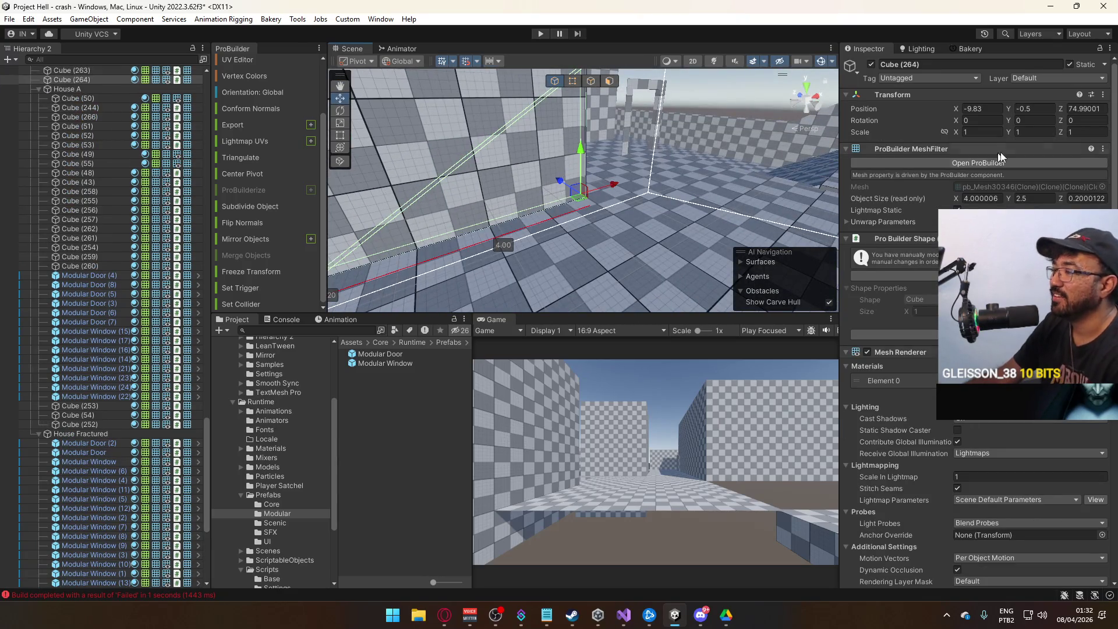
text(90)
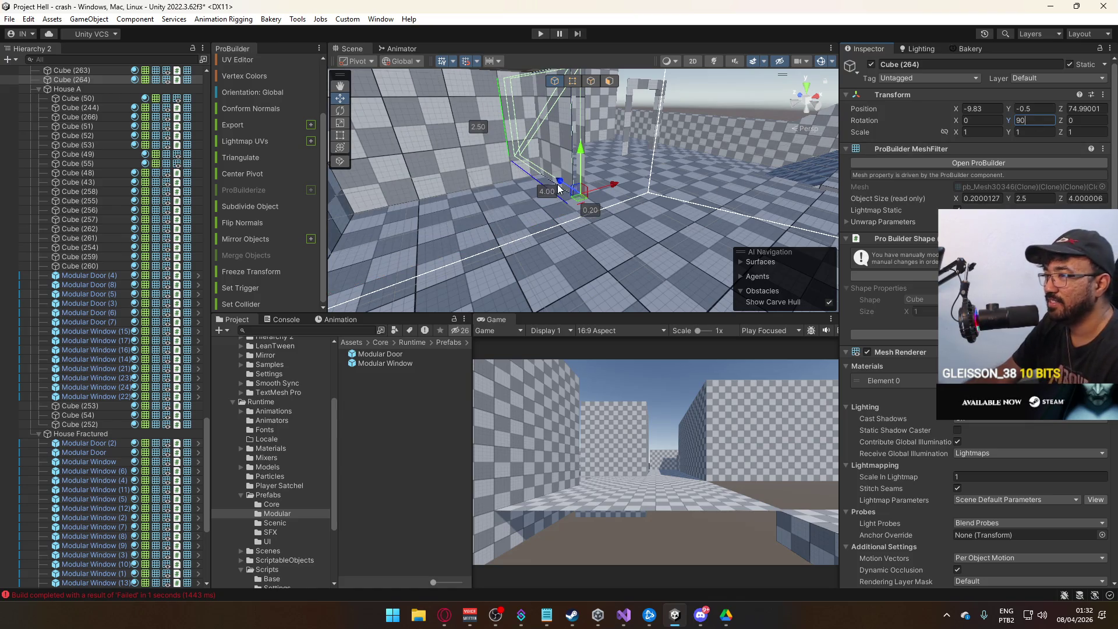
drag(564, 188, 588, 201)
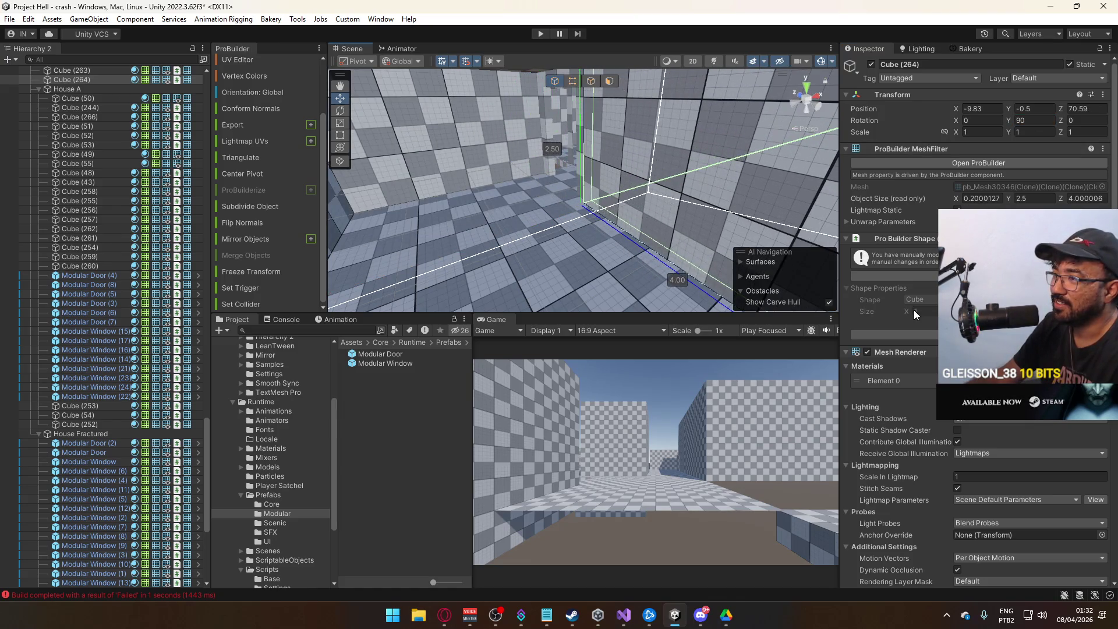
mouse_move(653, 220)
mouse_down()
mouse_move(549, 240)
mouse_move(448, 195)
mouse_move(578, 207)
mouse_move(634, 204)
mouse_move(663, 188)
mouse_move(645, 199)
mouse_move(501, 146)
mouse_up()
- Shorten the rotated wall copy to 3.80 units by dragging its end vertices
scroll(501, 145, down, 5)
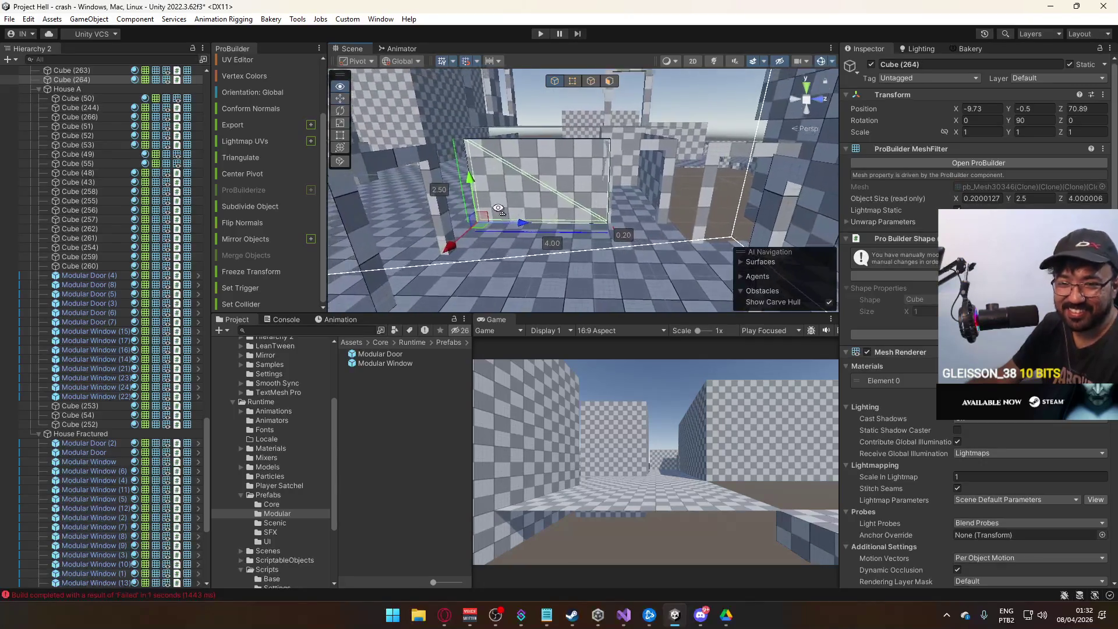
click(572, 81)
drag(606, 168, 761, 313)
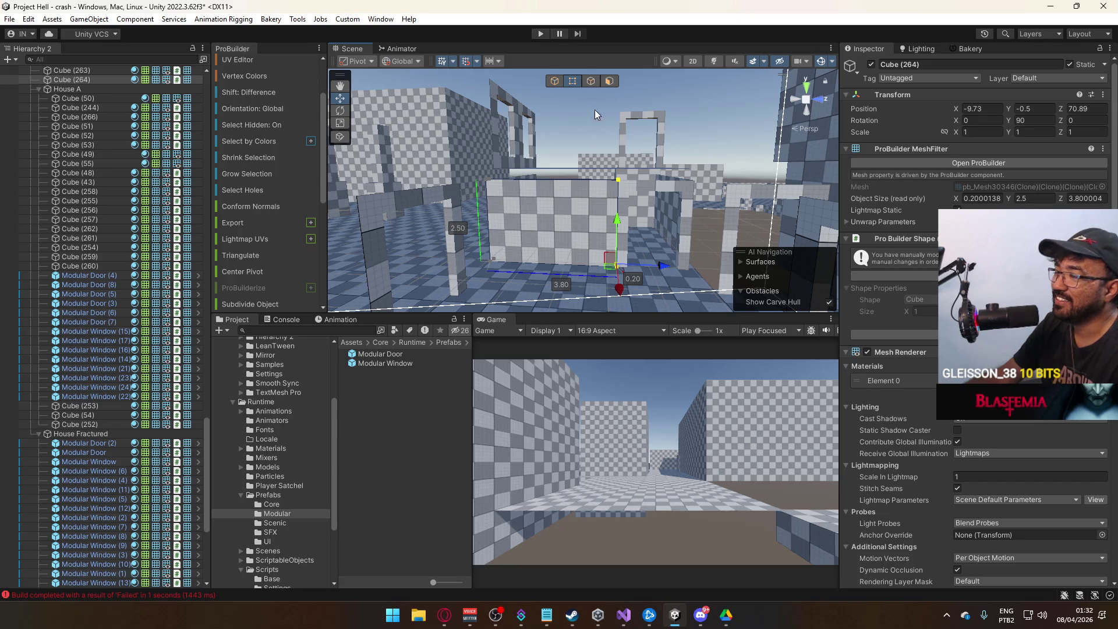
click(556, 83)
key(f)
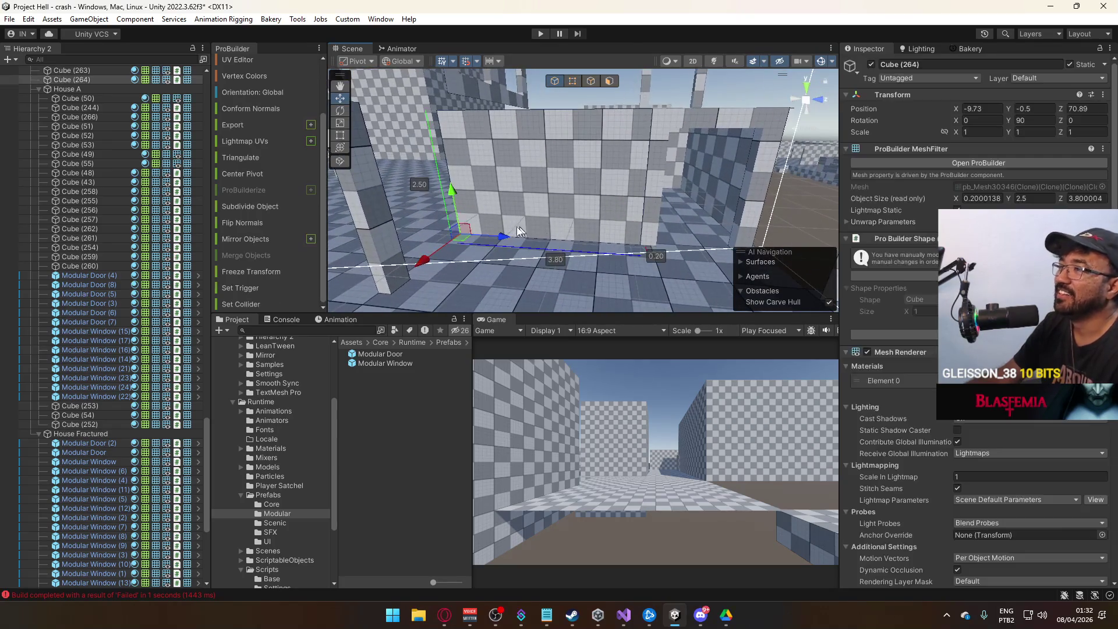
drag(495, 229, 511, 237)
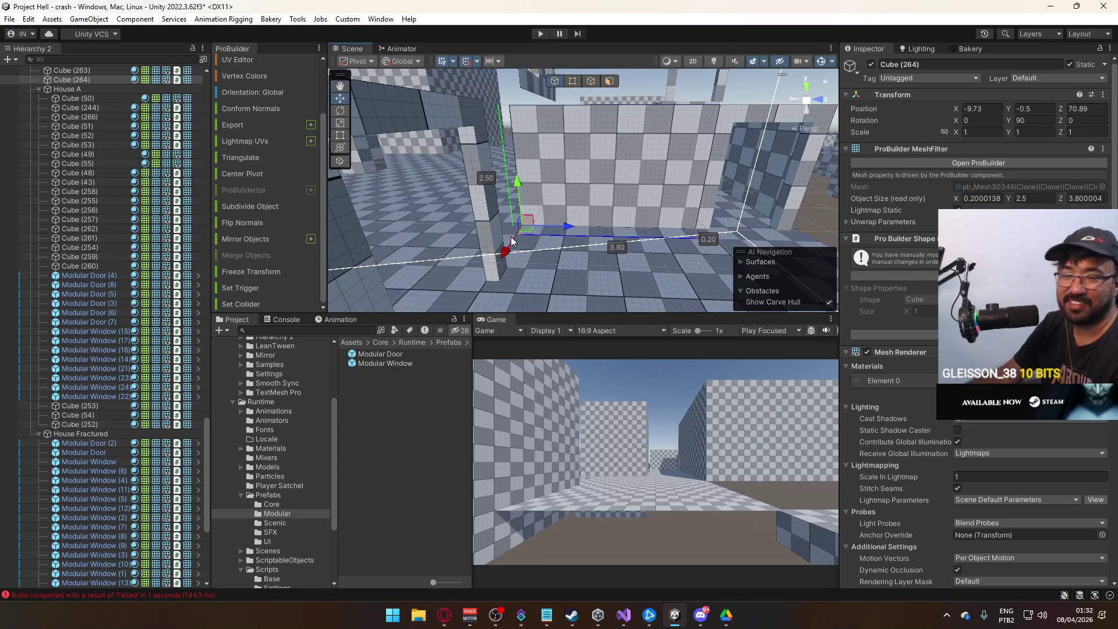
mouse_move(505, 229)
mouse_down()
mouse_move(592, 237)
mouse_move(803, 204)
mouse_move(847, 243)
mouse_move(873, 243)
mouse_move(638, 202)
mouse_up()
- Duplicate the wall, slide the copy along X, and lengthen it to 6.00 units
key(ctrl+d)
drag(539, 202, 548, 200)
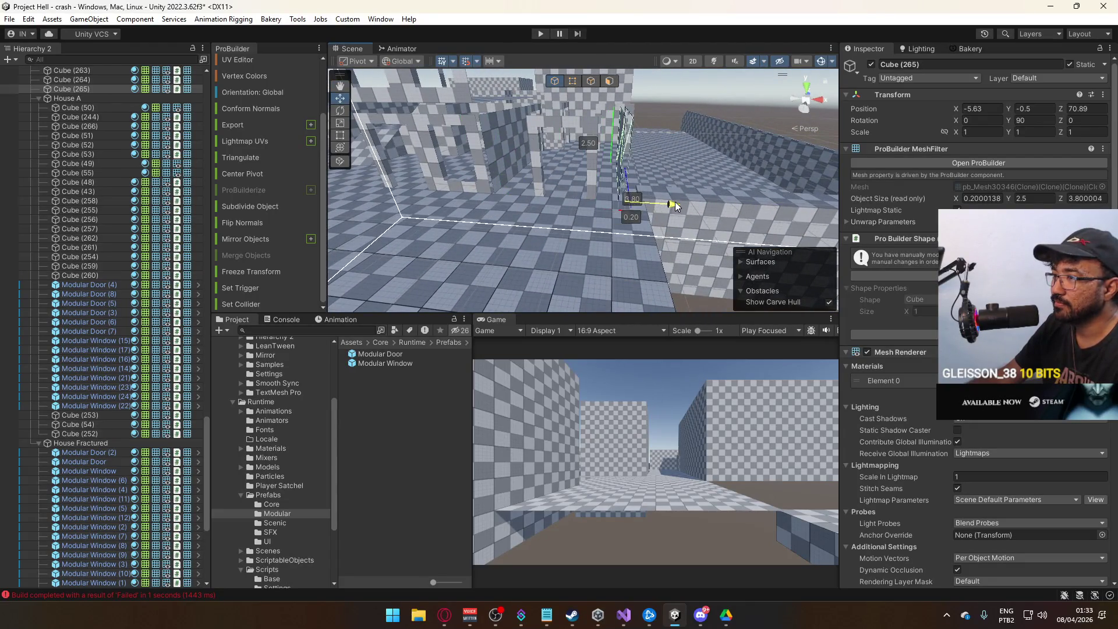
key(f)
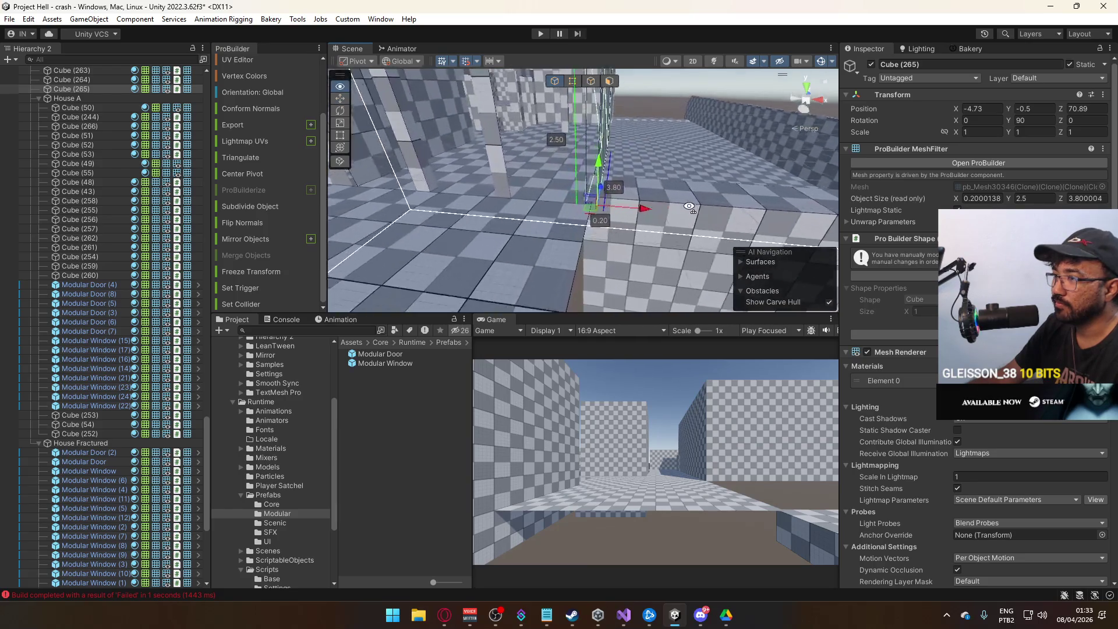
mouse_move(630, 211)
mouse_down()
mouse_move(526, 178)
mouse_move(558, 85)
mouse_up()
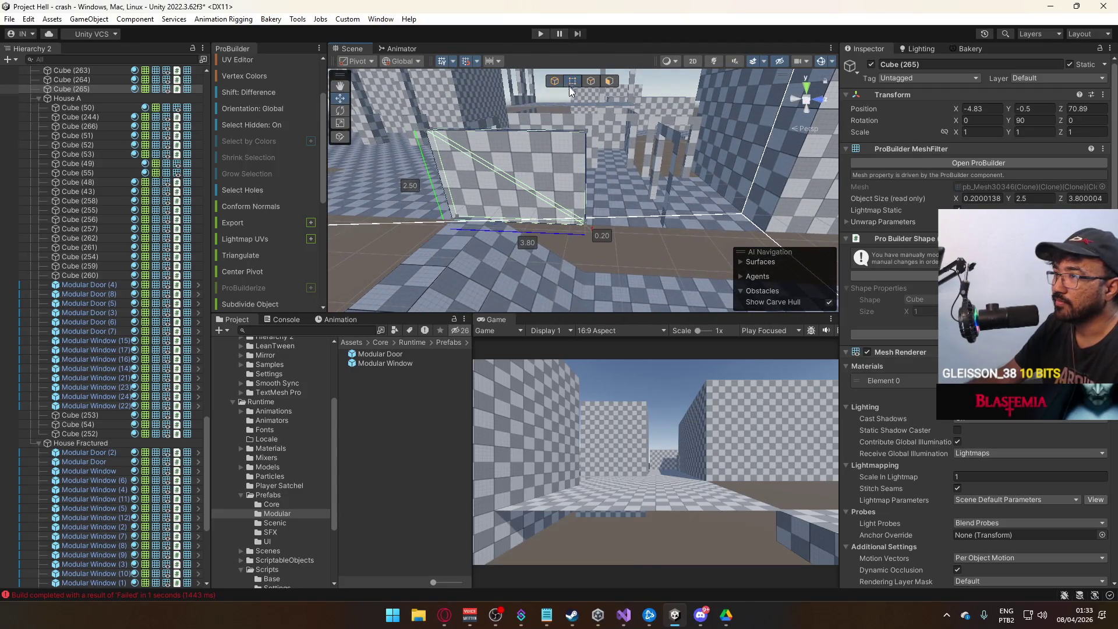
mouse_move(639, 224)
mouse_down()
mouse_move(711, 227)
mouse_move(640, 201)
mouse_move(606, 153)
mouse_up()
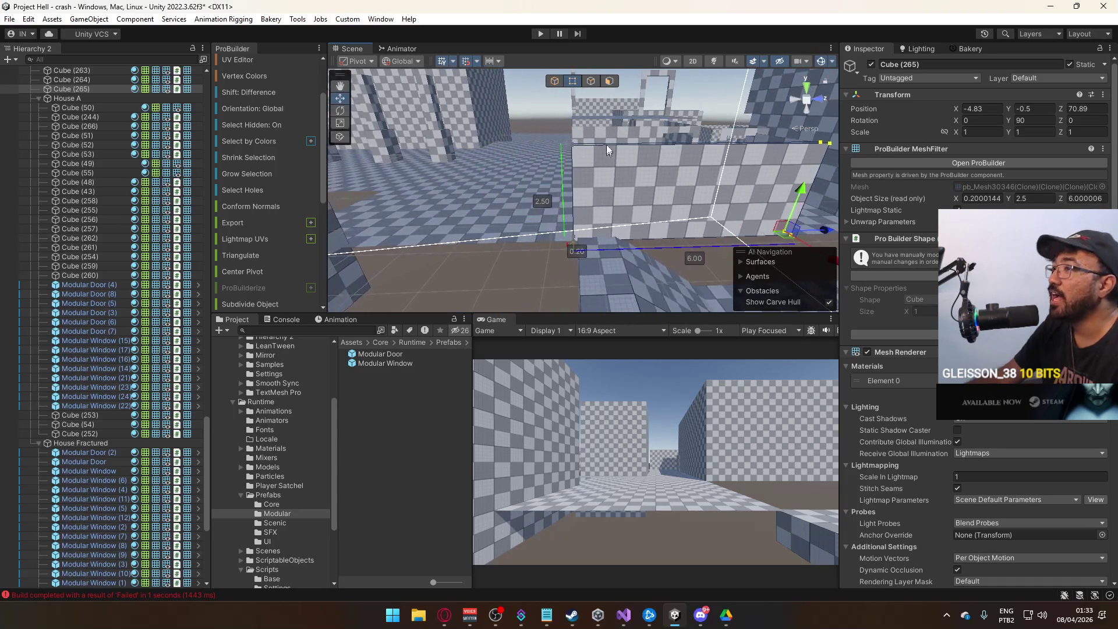
- Make another copy of the 3.80-long wall Cube (264)
click(523, 282)
drag(523, 281, 778, 271)
drag(607, 215, 547, 197)
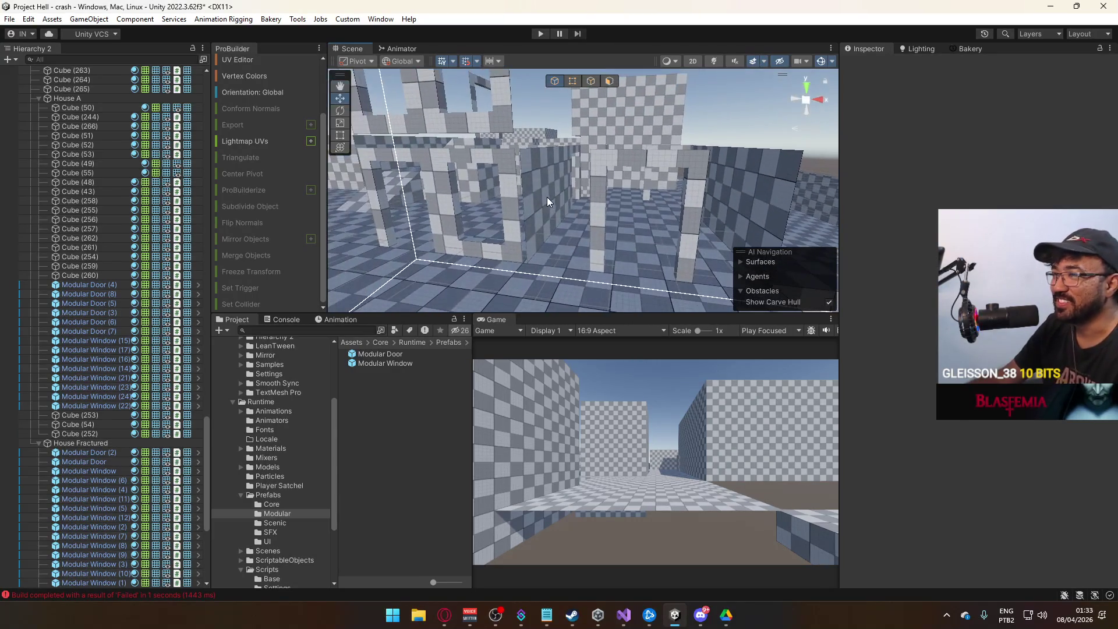
click(503, 230)
drag(503, 230, 519, 214)
key(ctrl+d)
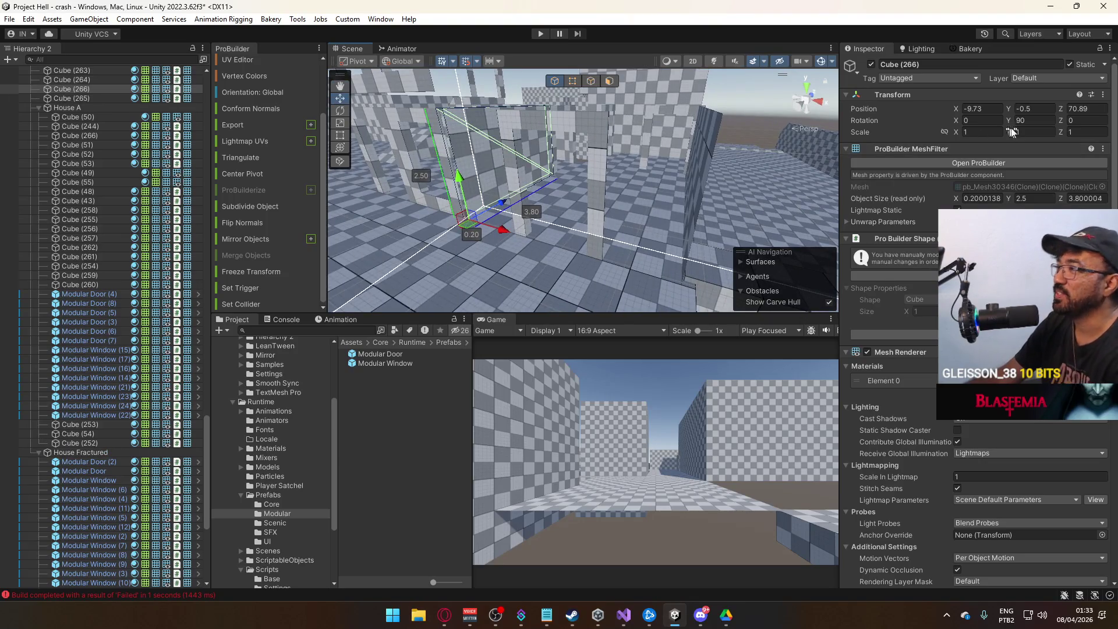
- Set the wall copy's Y rotation to 0 and slide it along Z to run crosswise
click(1035, 124)
text(0)
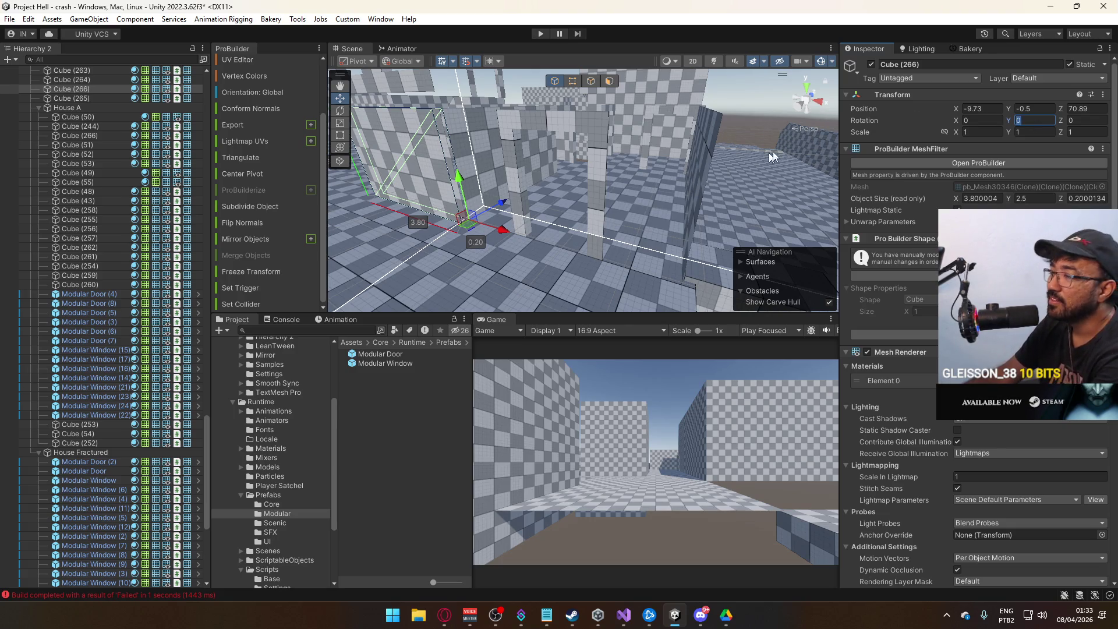
drag(501, 207, 561, 237)
key(f)
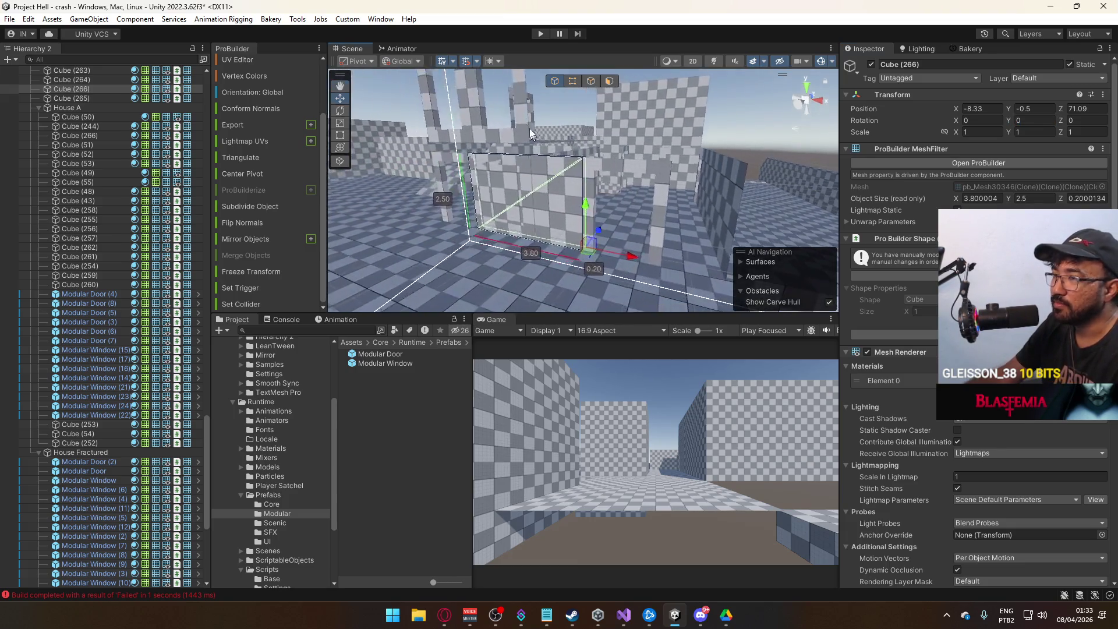
click(576, 81)
click(492, 229)
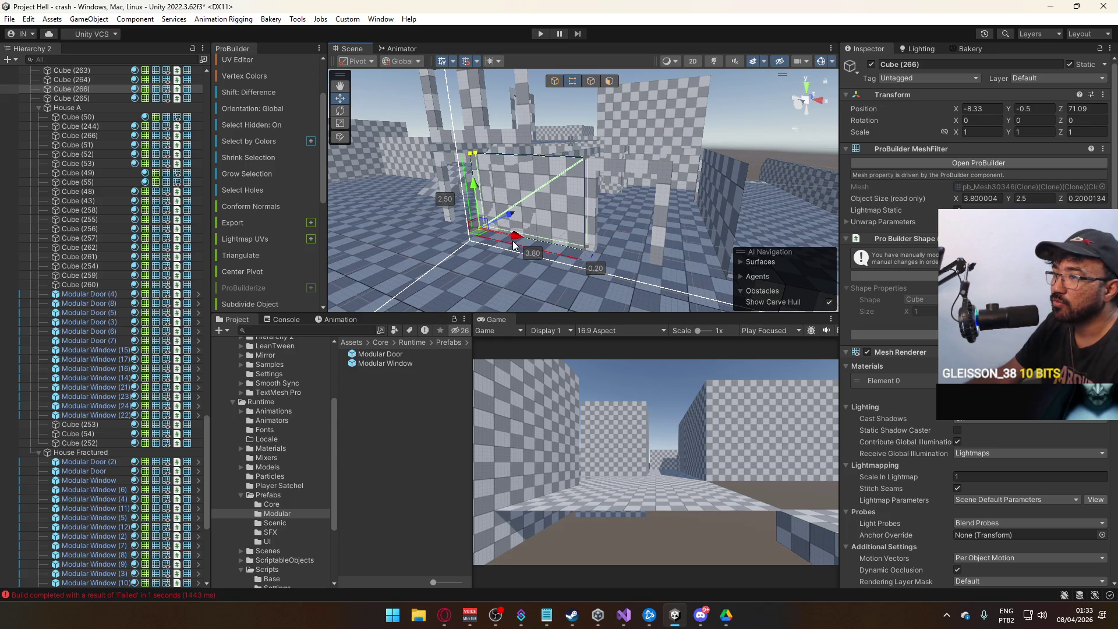
mouse_move(576, 251)
mouse_down()
mouse_move(570, 188)
mouse_move(547, 222)
mouse_move(646, 223)
mouse_up()
- Duplicate the crosswise wall as a short 1.50-unit piece, Cube (267), at X -4.83
key(ctrl+d)
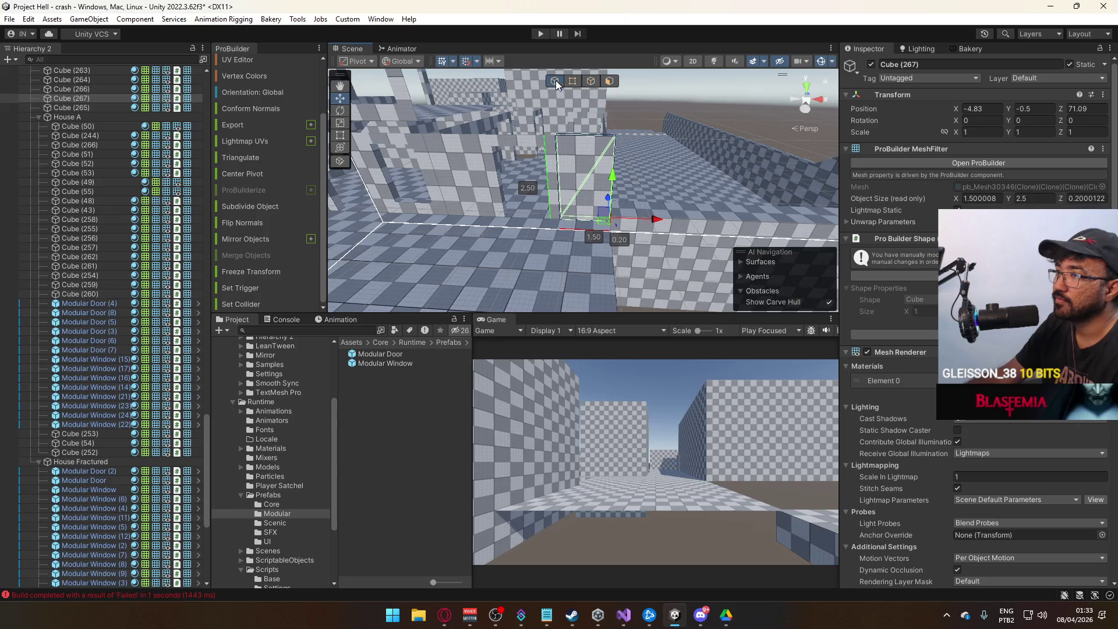
click(665, 97)
mouse_move(665, 97)
mouse_down()
mouse_move(781, 288)
mouse_move(651, 220)
mouse_up()
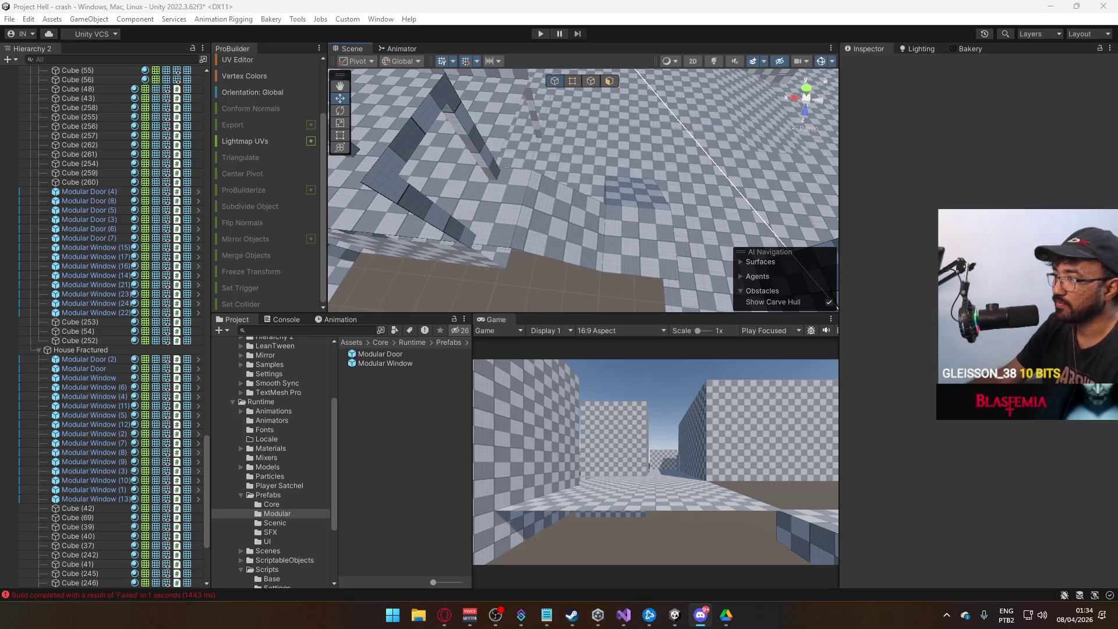
mouse_move(699, 234)
mouse_down()
mouse_move(613, 143)
mouse_move(1011, 175)
mouse_move(1011, 155)
mouse_move(707, 187)
mouse_up()
scroll(708, 186, down, 5)
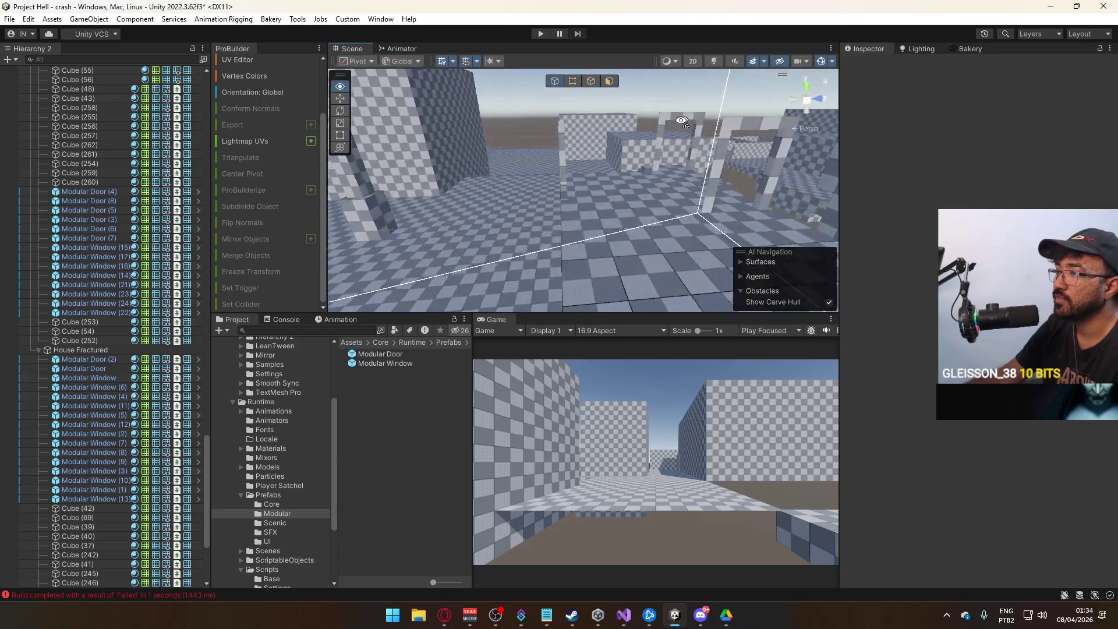
- Select Modular Window (3) and adjust its rotation
click(575, 177)
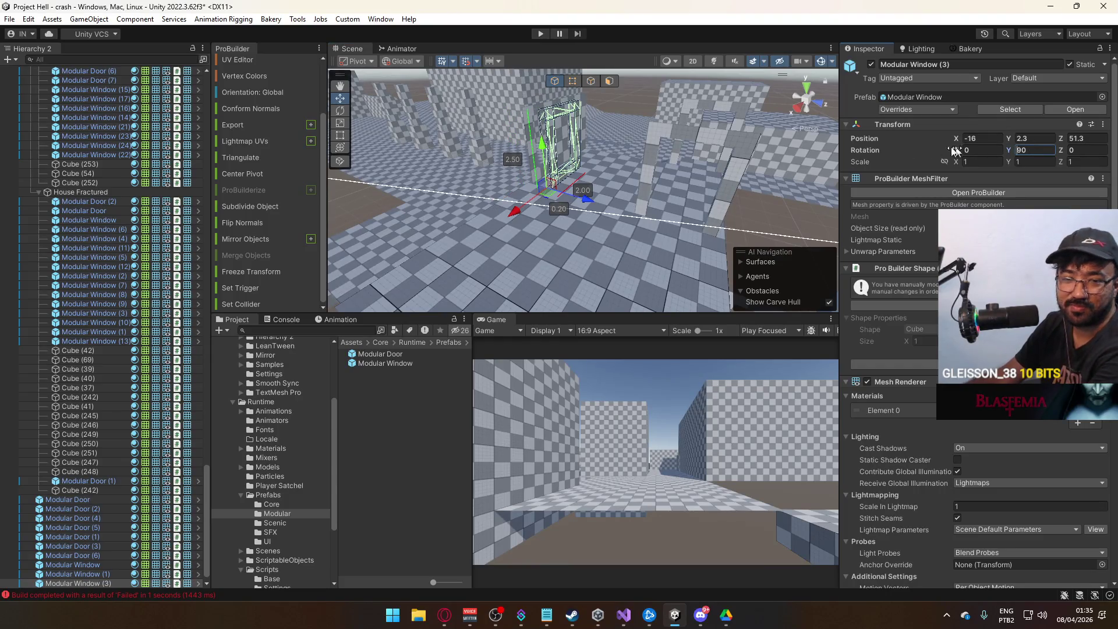
mouse_move(800, 201)
mouse_down()
mouse_move(607, 169)
mouse_move(740, 249)
mouse_move(550, 170)
mouse_move(710, 275)
mouse_move(758, 231)
mouse_move(668, 241)
mouse_move(662, 227)
mouse_move(694, 184)
mouse_up()
click(635, 130)
mouse_move(635, 129)
mouse_down()
mouse_move(537, 224)
mouse_move(900, 219)
mouse_move(924, 190)
mouse_move(883, 220)
mouse_move(645, 170)
mouse_up()
- Duplicate wall Cube (263) and raise the copy to Y 2.1
click(645, 170)
mouse_move(520, 183)
mouse_down()
mouse_move(361, 211)
mouse_move(587, 237)
mouse_move(582, 117)
mouse_move(616, 169)
mouse_move(609, 140)
mouse_move(624, 114)
mouse_up()
key(ctrl+d)
- Duplicate the 0.3 slab Cube (56) and move the copy along Z to 42
click(624, 114)
mouse_move(561, 161)
mouse_down()
mouse_move(645, 227)
mouse_move(655, 201)
mouse_move(622, 167)
mouse_move(681, 163)
mouse_up()
click(653, 198)
key(ctrl+d)
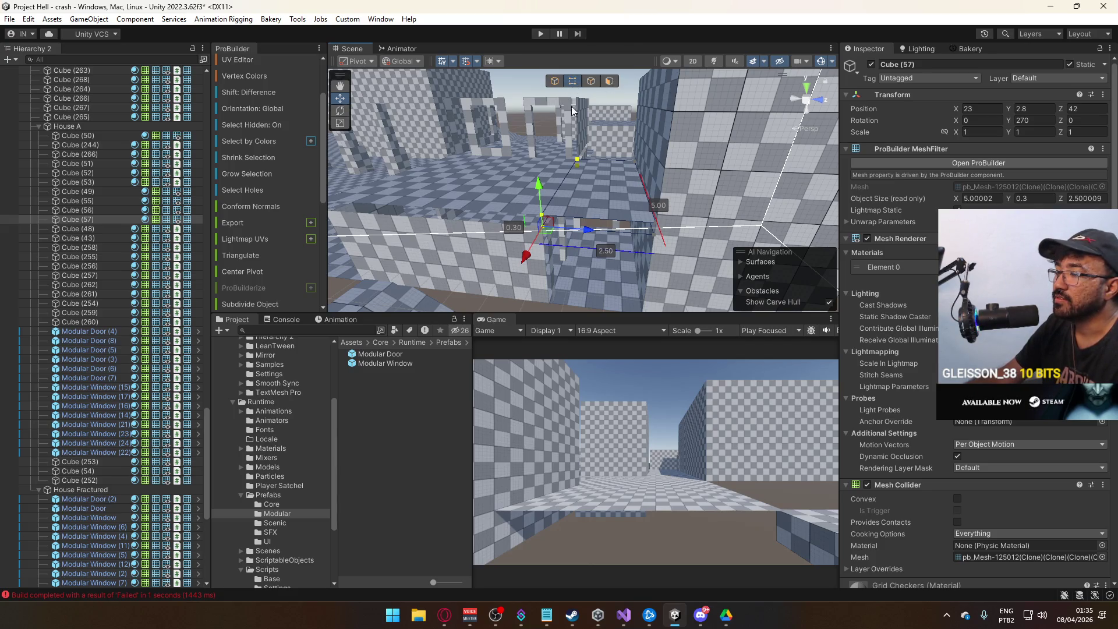
- Reset the UVs of the slab's top face so the checker pattern displays correctly
click(608, 82)
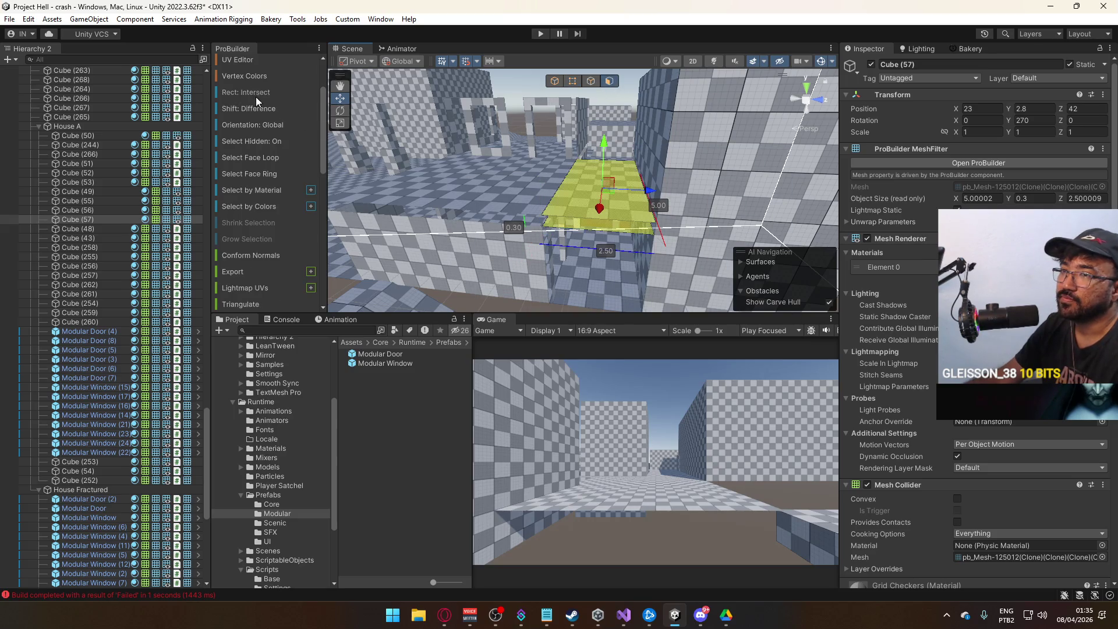
scroll(256, 96, up, 2)
click(246, 121)
scroll(358, 254, up, 2)
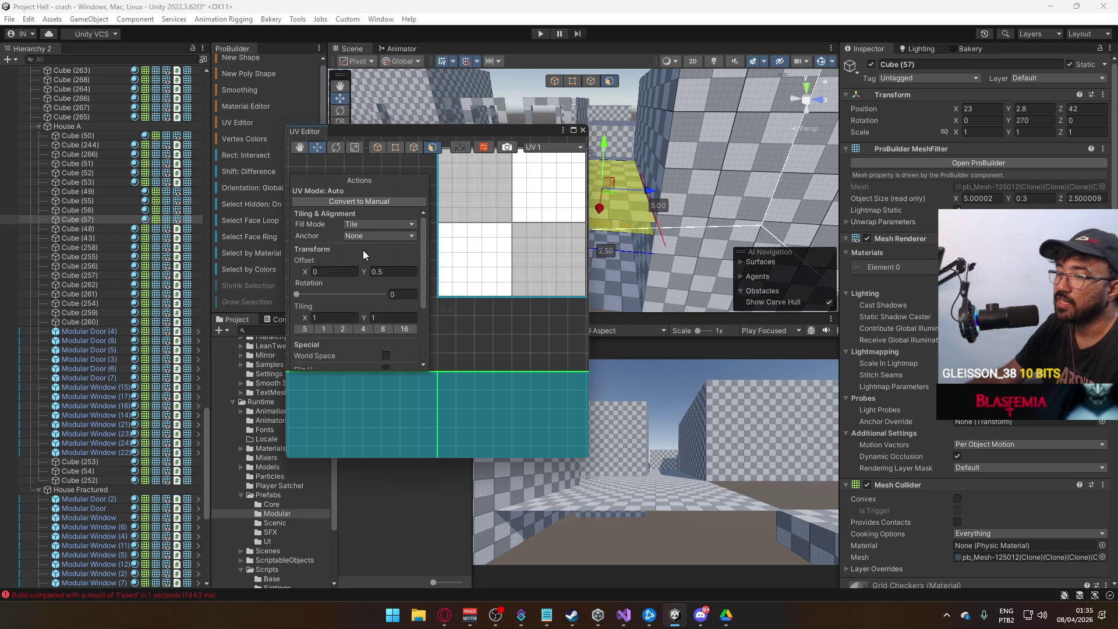
scroll(379, 303, down, 3)
click(379, 360)
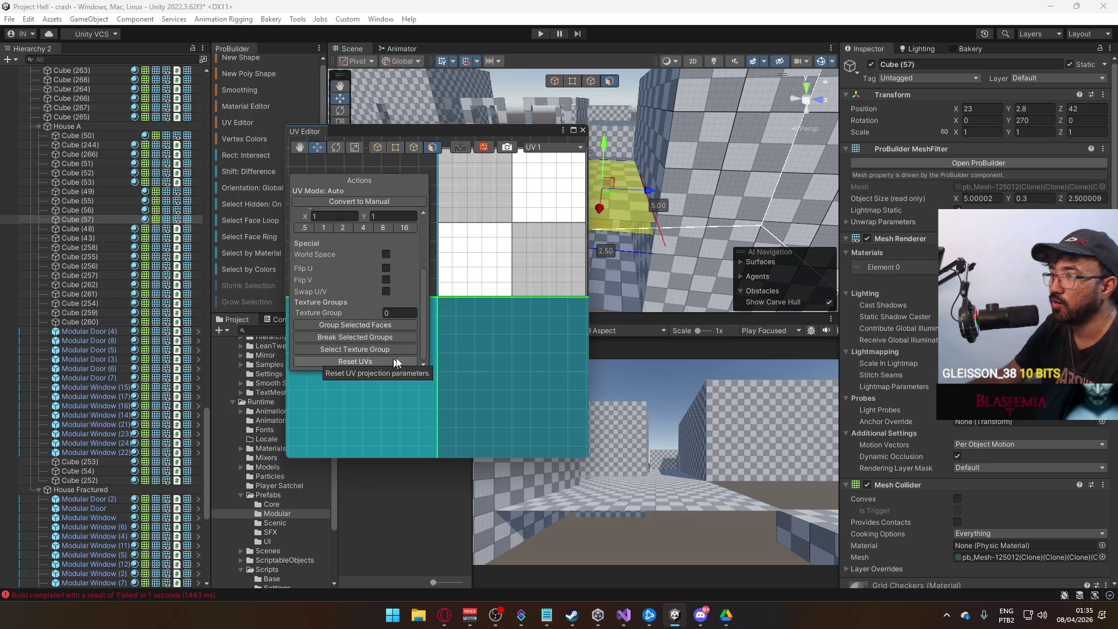
click(583, 130)
mouse_move(639, 220)
mouse_down()
mouse_move(628, 125)
mouse_move(631, 150)
mouse_move(590, 185)
mouse_move(592, 201)
mouse_up()
click(644, 138)
- Frame the 4-unit wall Cube (263) and duplicate it
click(592, 201)
key(f)
mouse_move(669, 279)
mouse_down()
mouse_move(568, 274)
mouse_move(534, 177)
mouse_move(716, 256)
mouse_move(652, 259)
mouse_move(635, 176)
mouse_move(579, 87)
mouse_up()
key(ctrl+d)
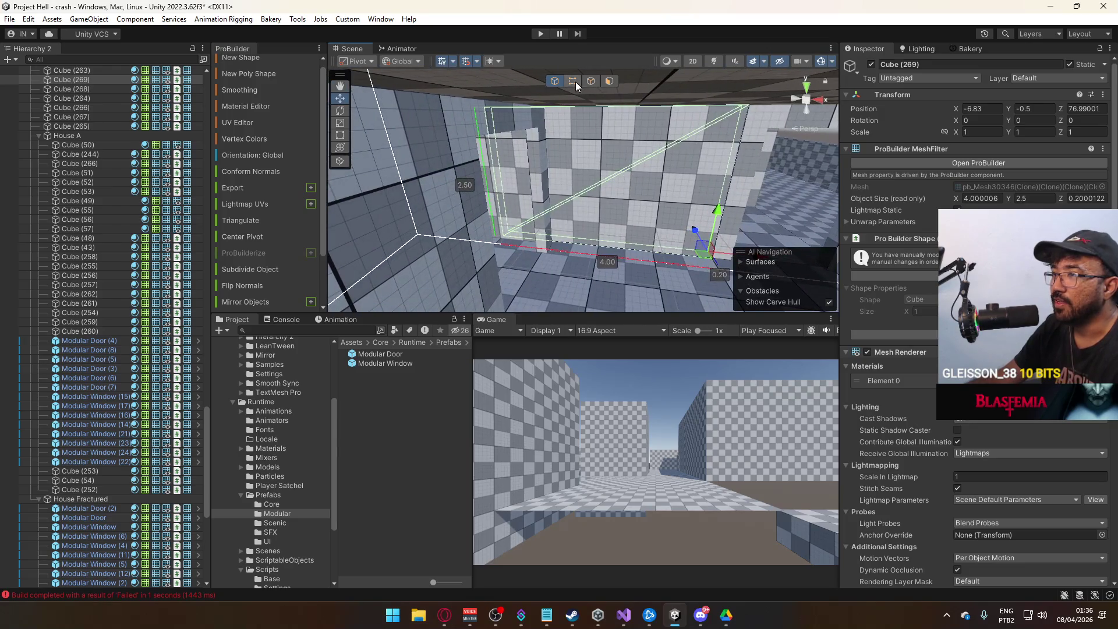
- Narrow the new wall piece from 3.30 to 3.00 units wide
click(573, 81)
drag(581, 243, 596, 239)
click(555, 81)
mouse_move(553, 93)
mouse_down()
mouse_move(441, 191)
mouse_move(500, 232)
mouse_move(496, 209)
mouse_up()
- Select wall Cube (265), then the Modular Door standing at X -18, Z 50.5
click(497, 208)
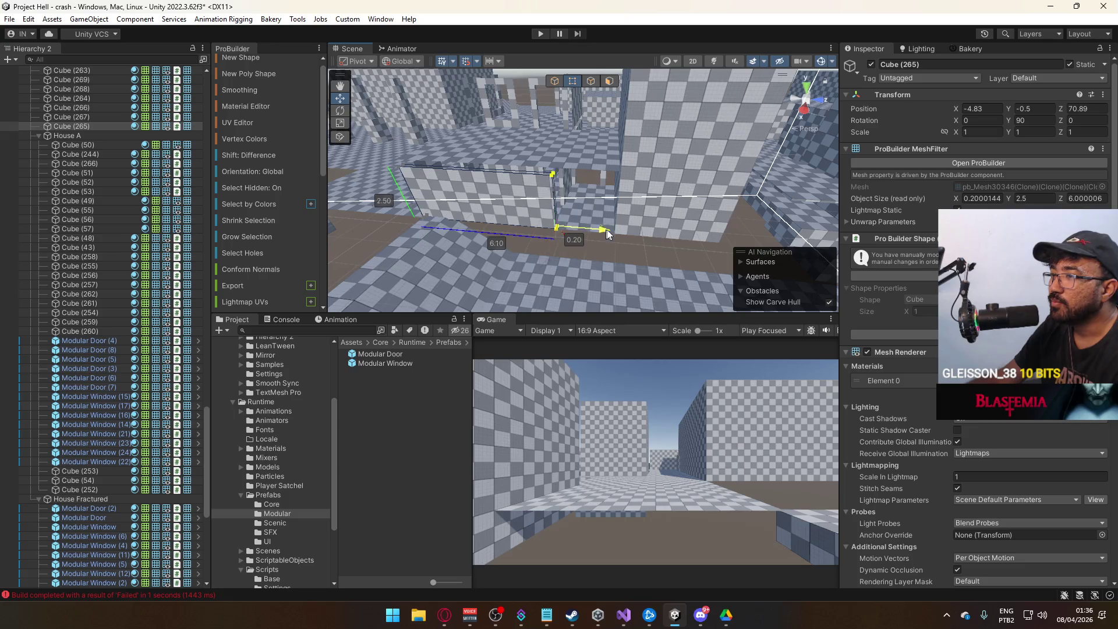
mouse_move(534, 200)
mouse_down()
mouse_move(579, 128)
mouse_move(735, 218)
mouse_move(895, 174)
mouse_move(800, 209)
mouse_move(733, 186)
mouse_up()
click(578, 128)
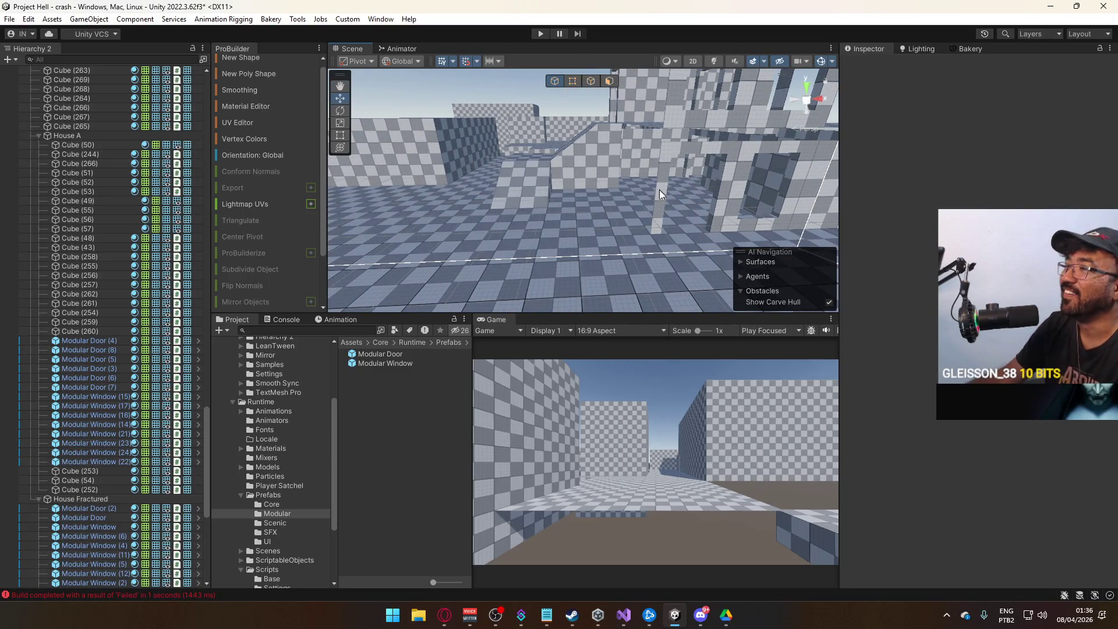
drag(652, 216, 662, 207)
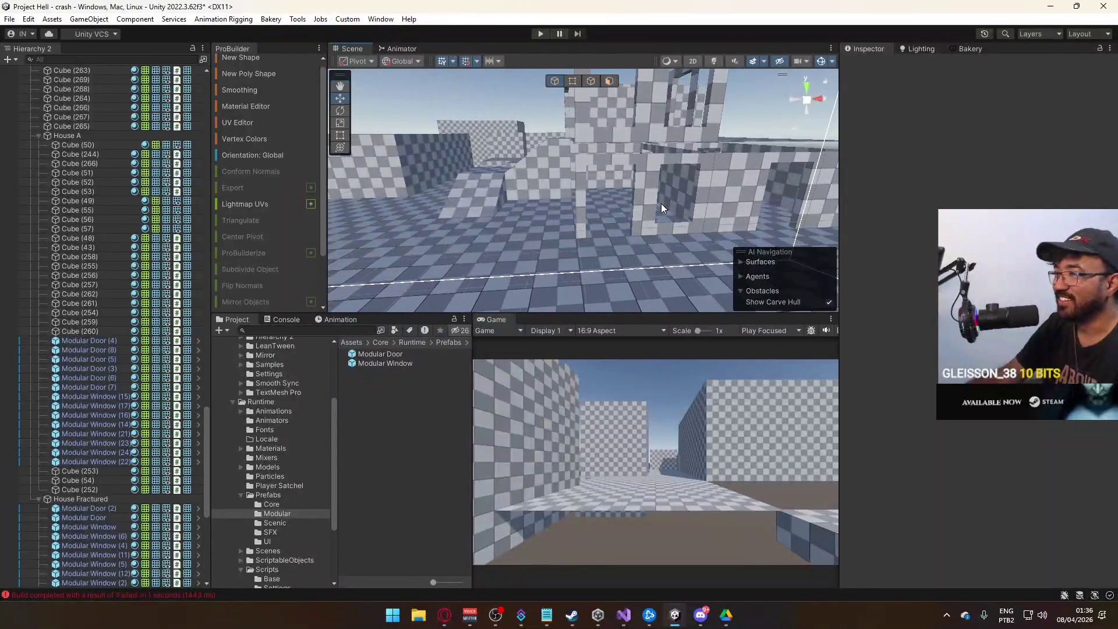
click(639, 167)
mouse_move(640, 167)
mouse_down()
mouse_move(685, 223)
mouse_move(698, 215)
mouse_move(663, 253)
mouse_move(710, 221)
mouse_move(638, 206)
mouse_up()
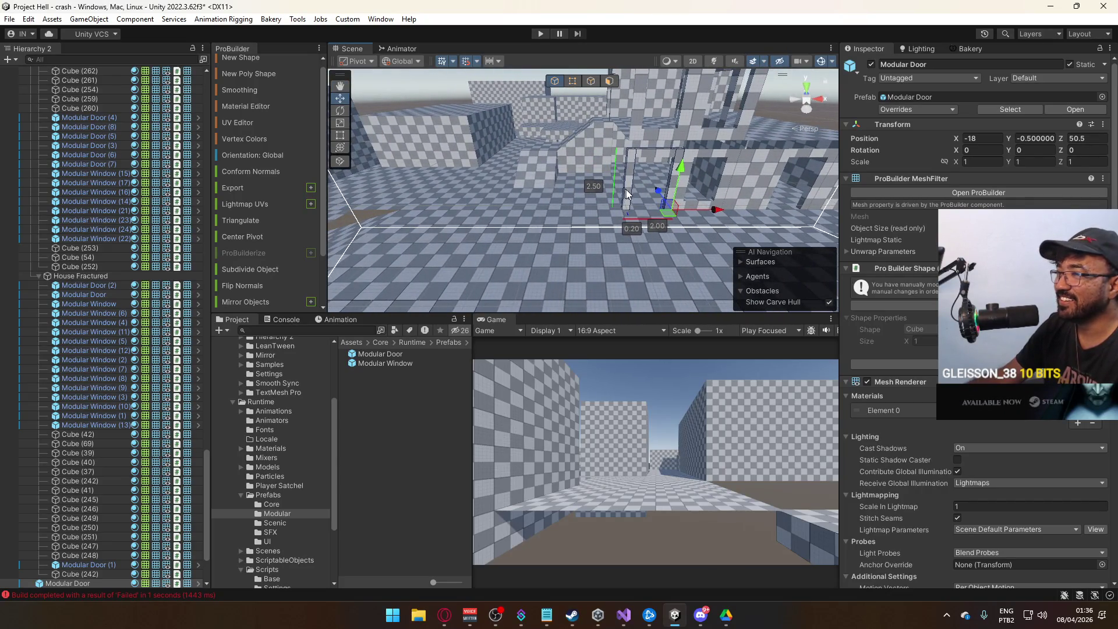
- Slide the short wall to X -16.83 and the Modular Door to X -20.5
click(744, 201)
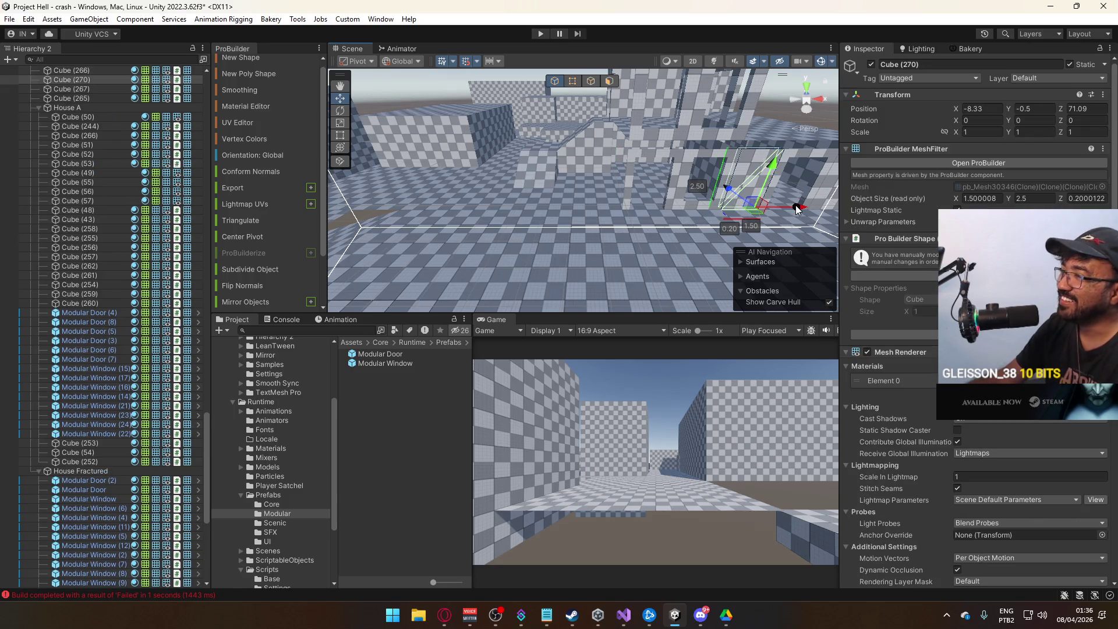
mouse_move(579, 242)
mouse_down()
mouse_move(592, 240)
mouse_move(565, 235)
mouse_move(564, 104)
mouse_up()
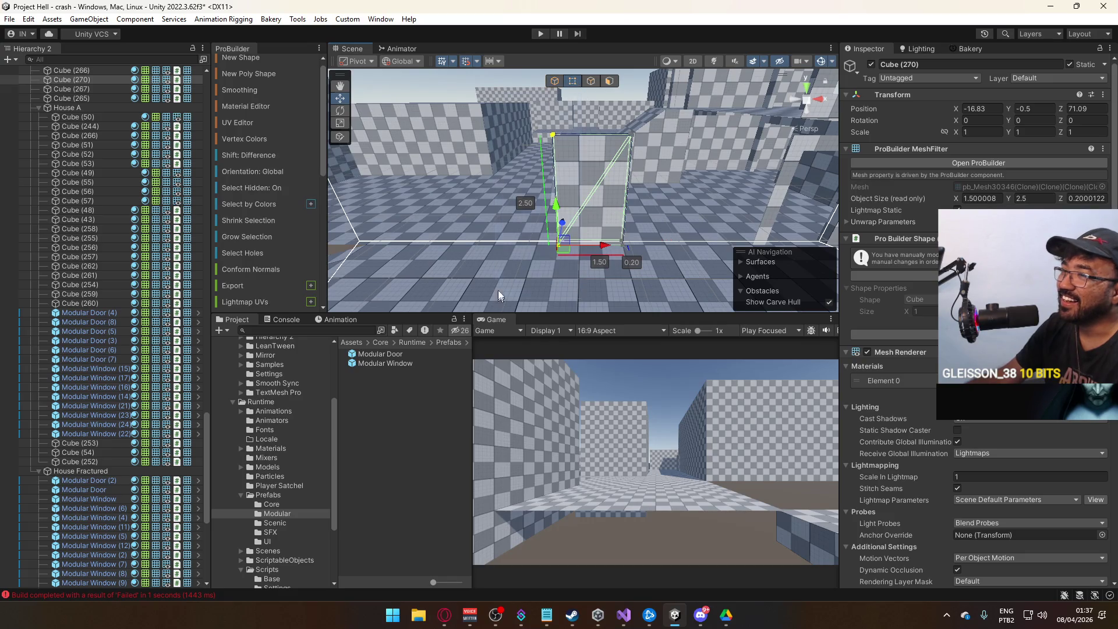
mouse_move(583, 251)
mouse_down()
mouse_move(564, 117)
mouse_move(686, 215)
mouse_up()
click(553, 84)
click(606, 153)
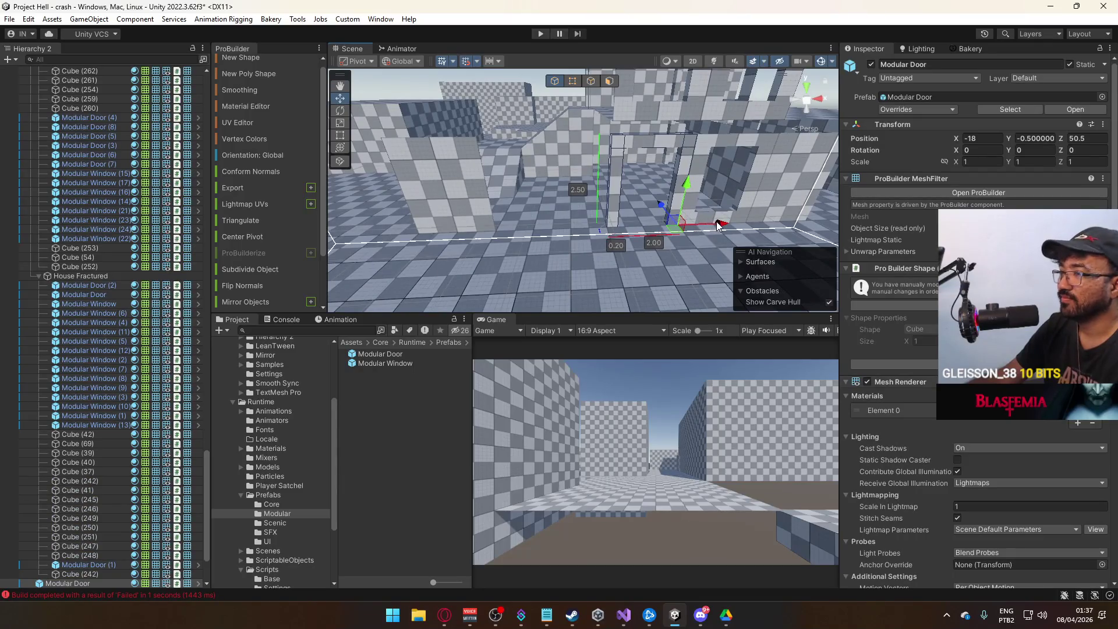
mouse_move(614, 239)
mouse_down()
mouse_move(601, 241)
mouse_move(641, 241)
mouse_up()
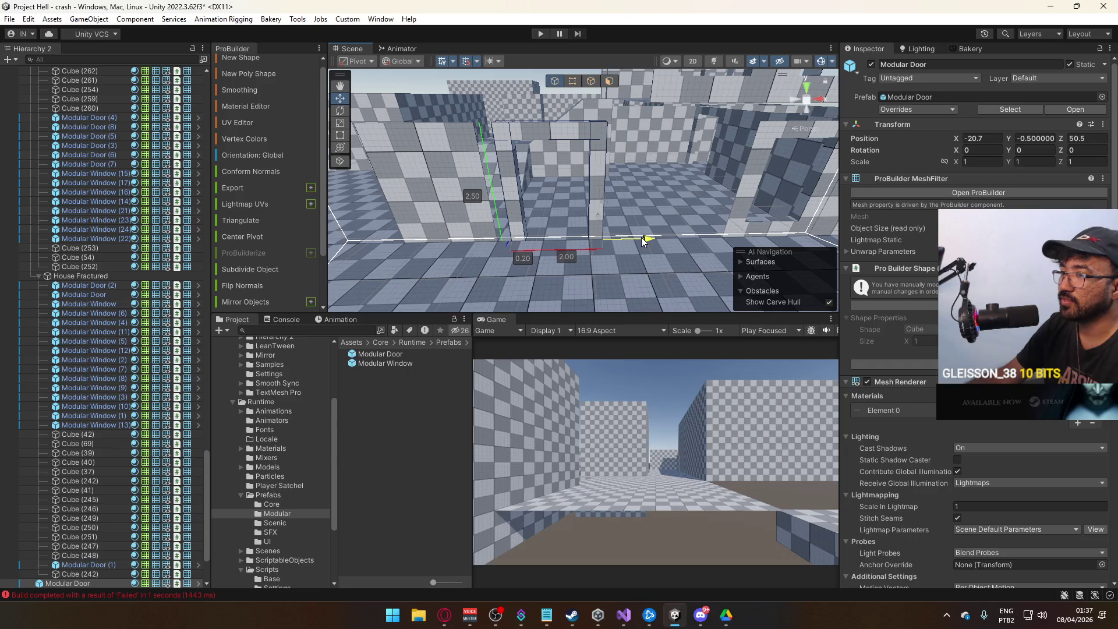
mouse_move(652, 240)
mouse_down()
mouse_move(639, 239)
mouse_move(696, 194)
mouse_move(501, 161)
mouse_up()
- Copy the short wall to X -12.03, then pick the door frame's right edge to widen it to 3.00
click(639, 239)
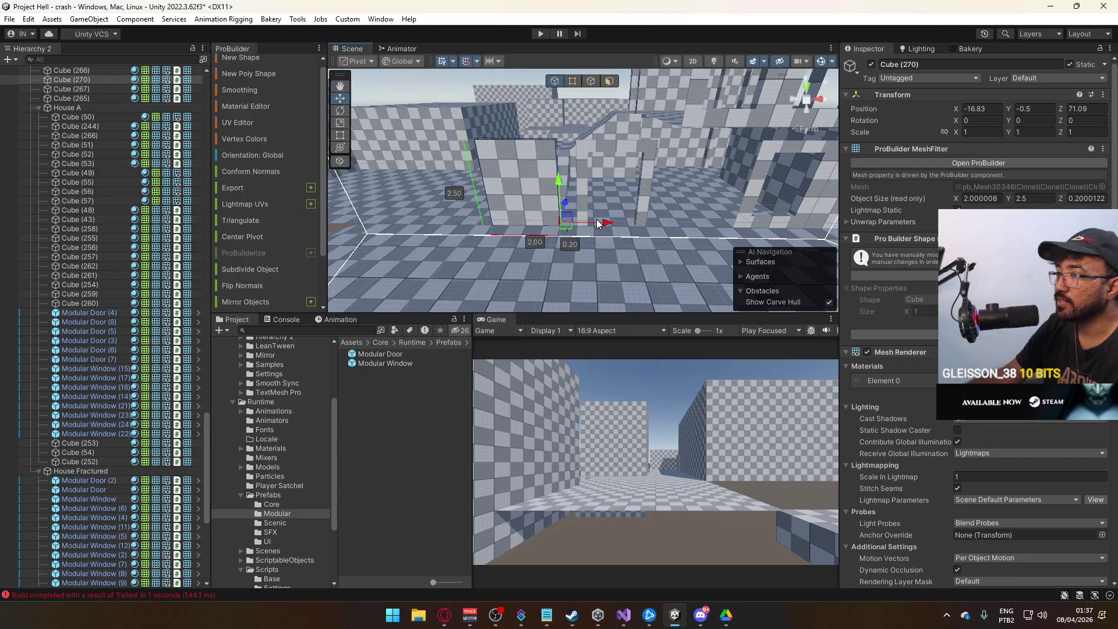
key(ctrl+d)
mouse_move(603, 223)
mouse_down()
mouse_move(769, 223)
mouse_move(734, 204)
mouse_move(648, 189)
mouse_move(694, 184)
mouse_up()
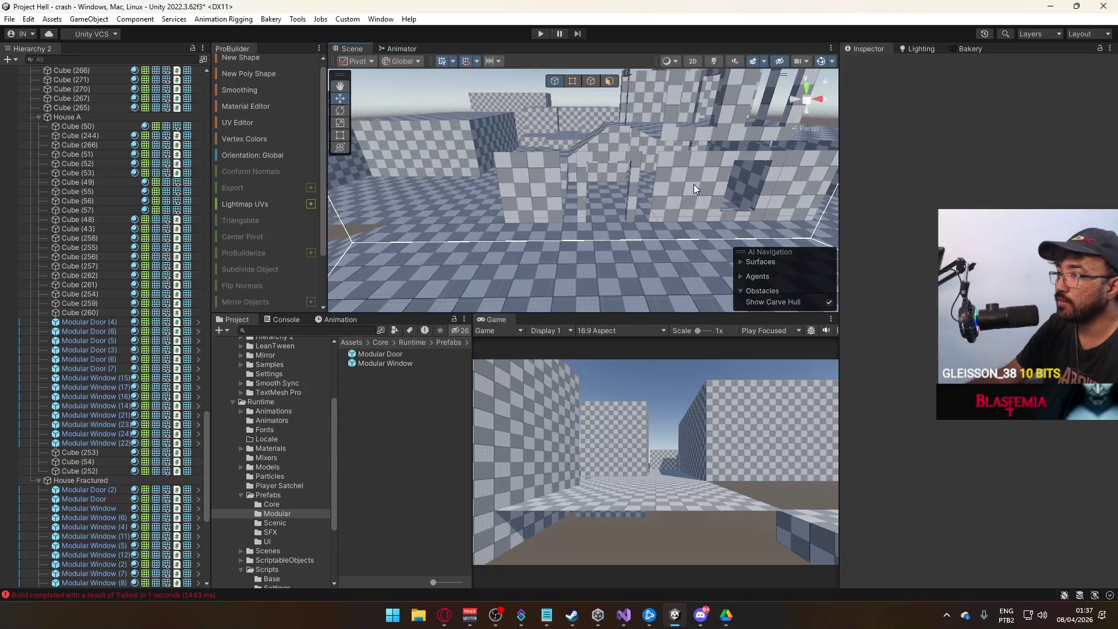
click(579, 184)
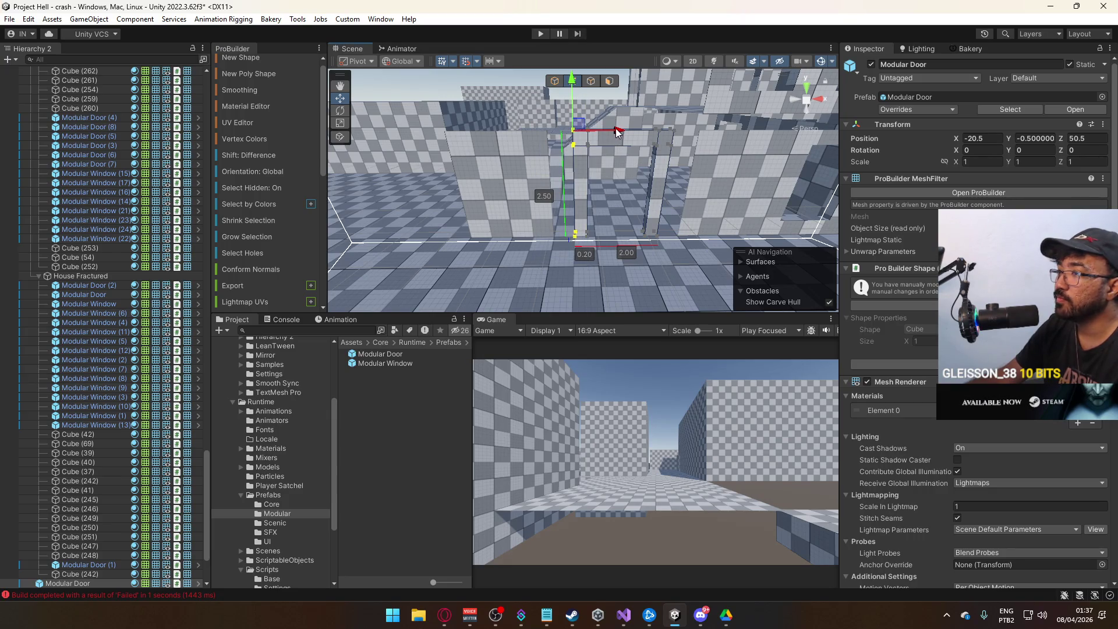
drag(592, 135, 626, 139)
click(615, 236)
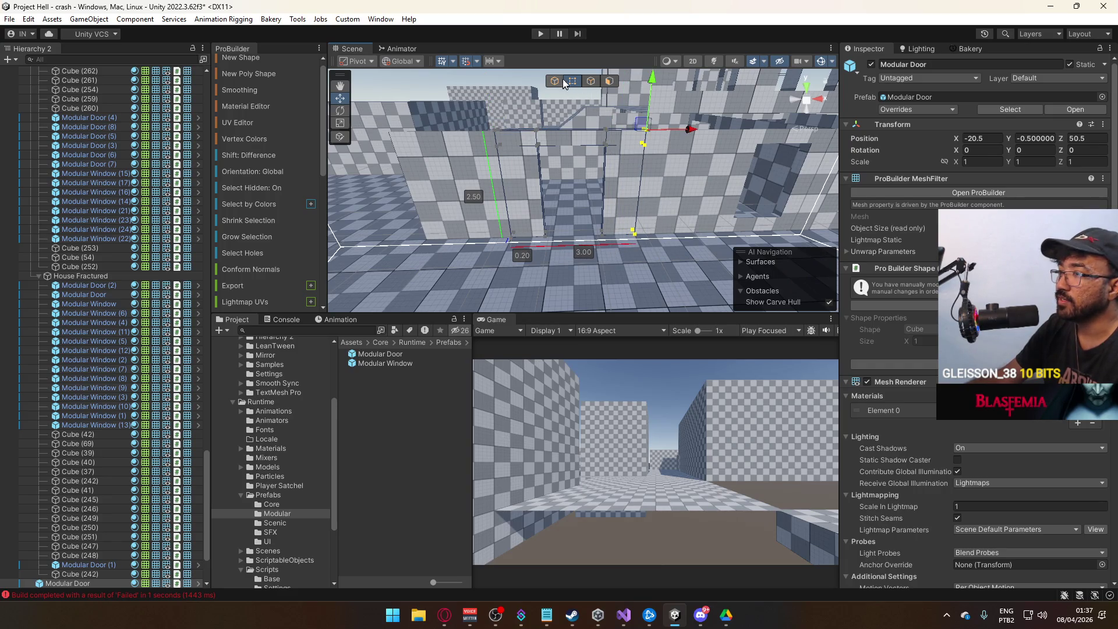
- Set the door frame face's UV Offset X to 0.5 to shift the checker half a tile
click(592, 175)
click(247, 124)
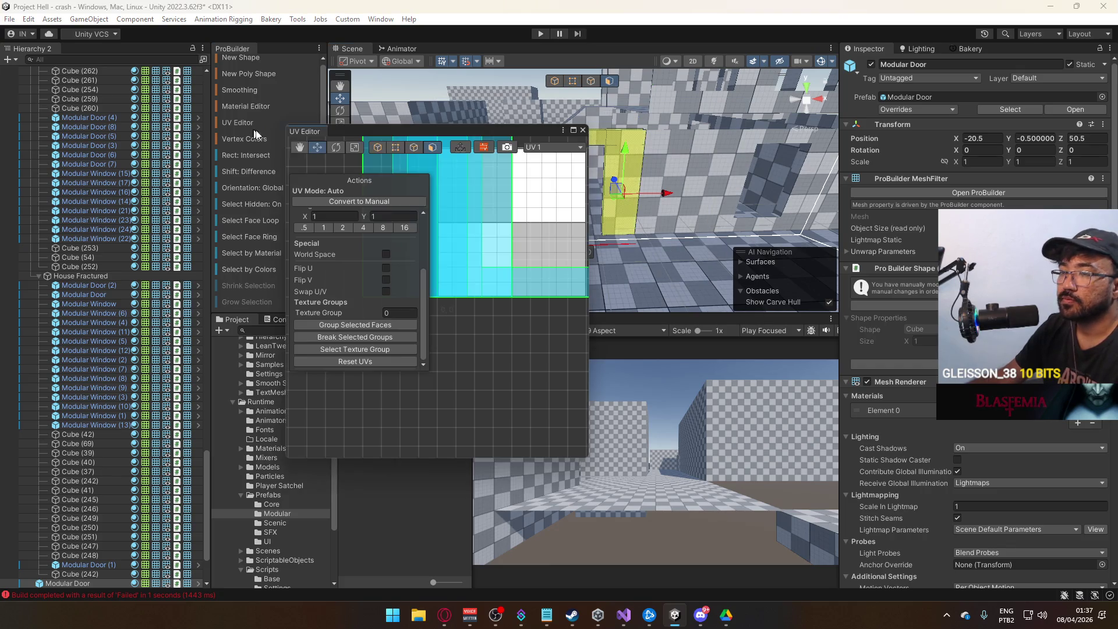
scroll(323, 224, up, 3)
click(336, 239)
text(.5)
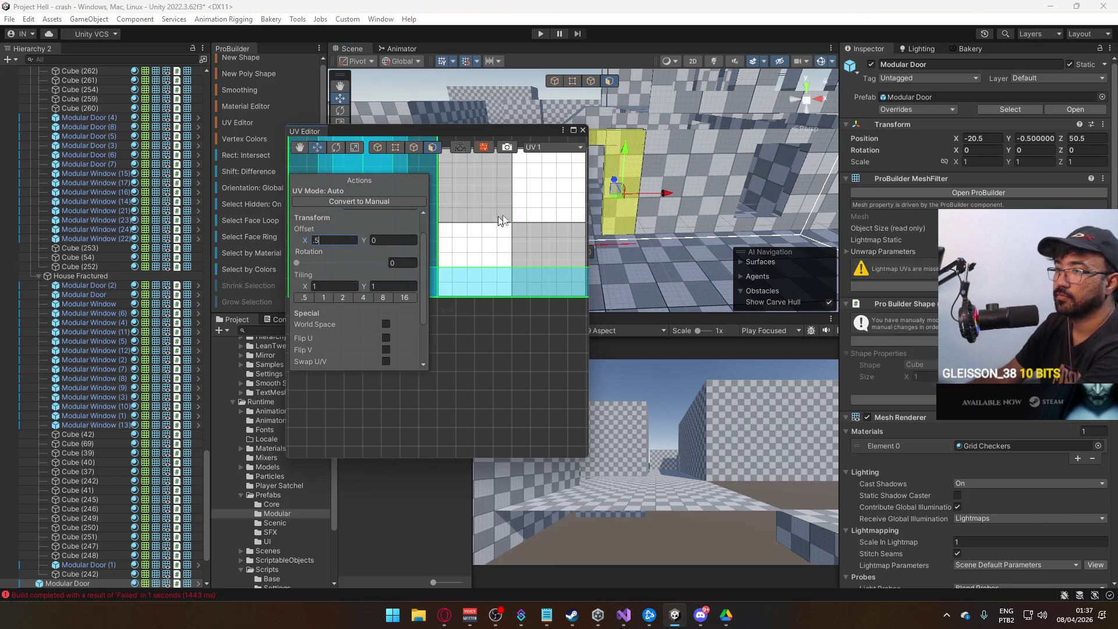
click(582, 130)
key(f)
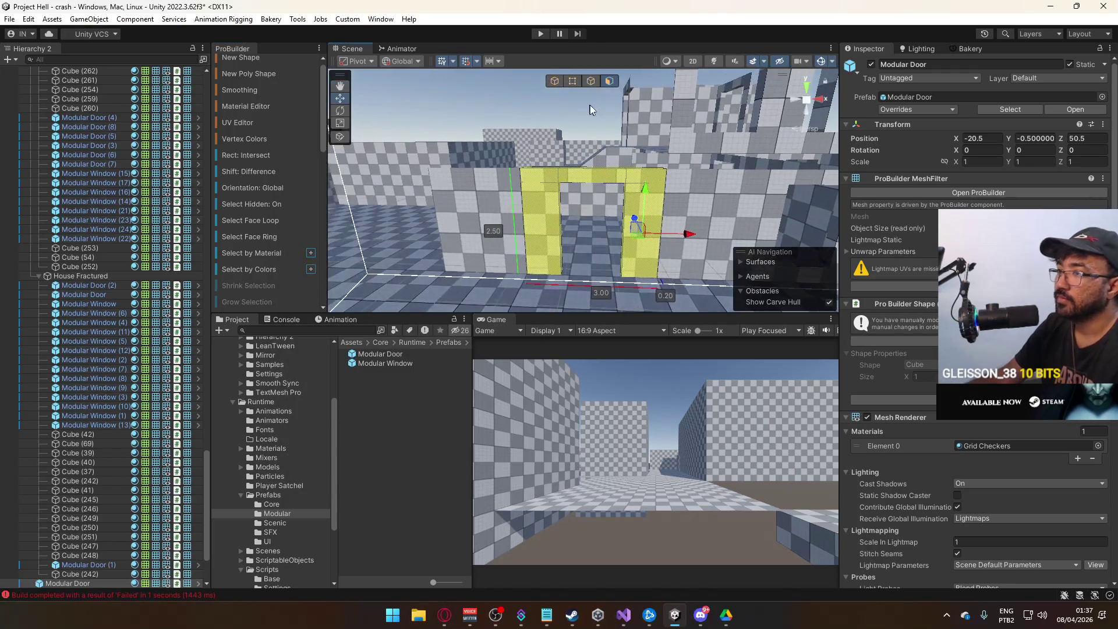
click(530, 106)
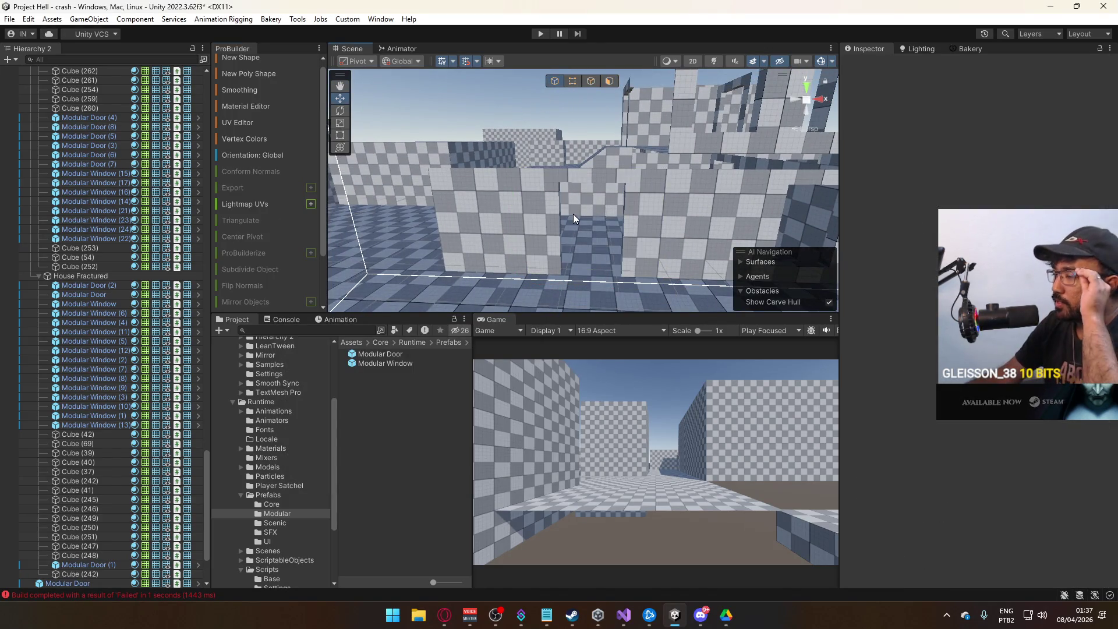
- Duplicate short wall Cube (270) and place the copy raised at Y 2.3, X -13.83
click(541, 217)
drag(581, 264, 622, 270)
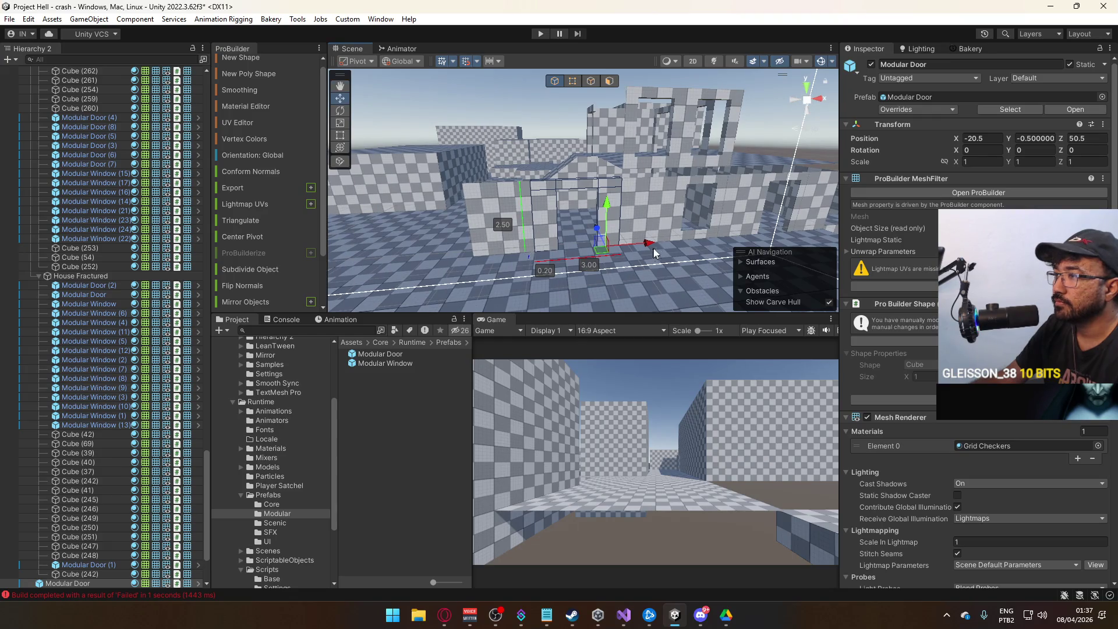
mouse_move(575, 240)
mouse_down()
mouse_move(453, 220)
mouse_move(599, 231)
mouse_move(568, 133)
mouse_up()
click(453, 220)
key(ctrl+d)
mouse_move(599, 169)
mouse_down()
mouse_move(697, 167)
mouse_move(573, 97)
mouse_up()
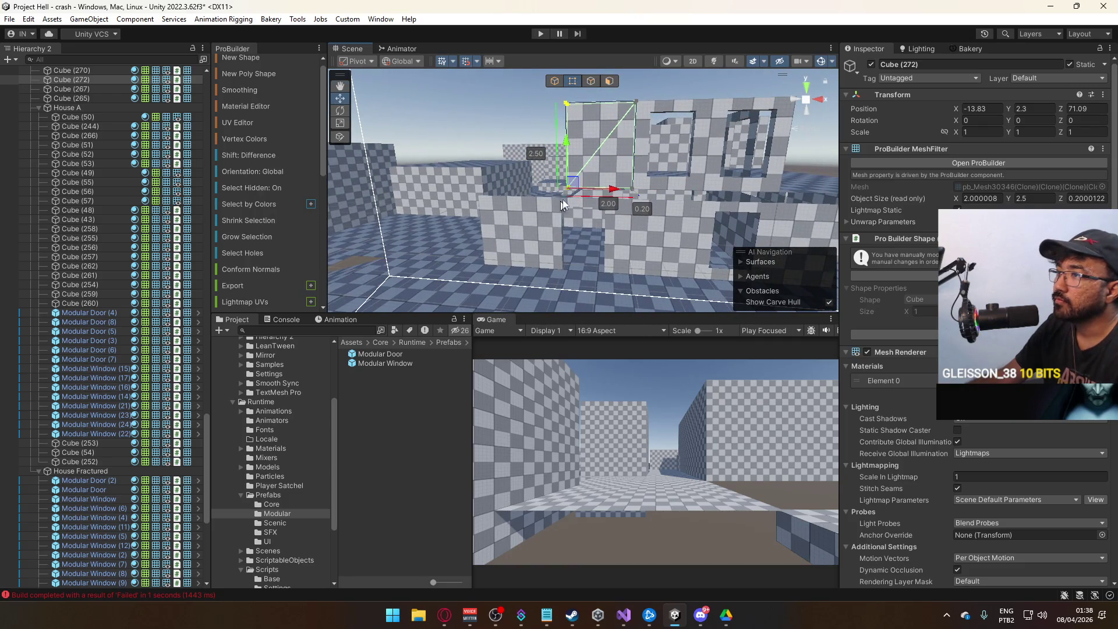
- Widen raised wall Cube (272) from 2 to 5 units above the doorway and delete one face
drag(616, 194, 697, 187)
drag(546, 220, 615, 104)
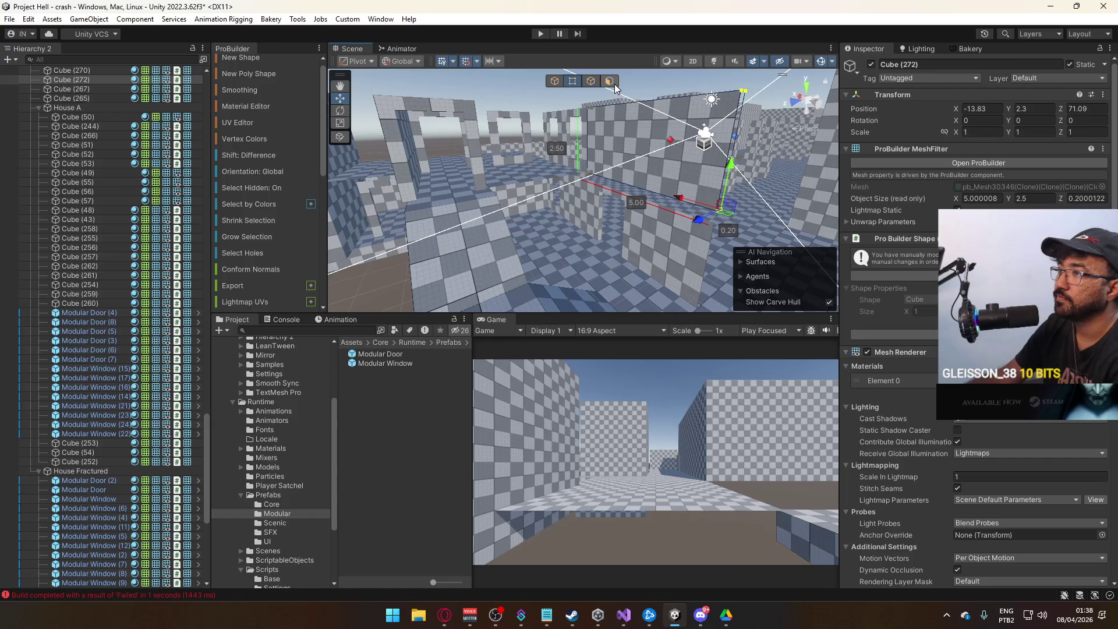
key(Delete)
drag(610, 170, 651, 181)
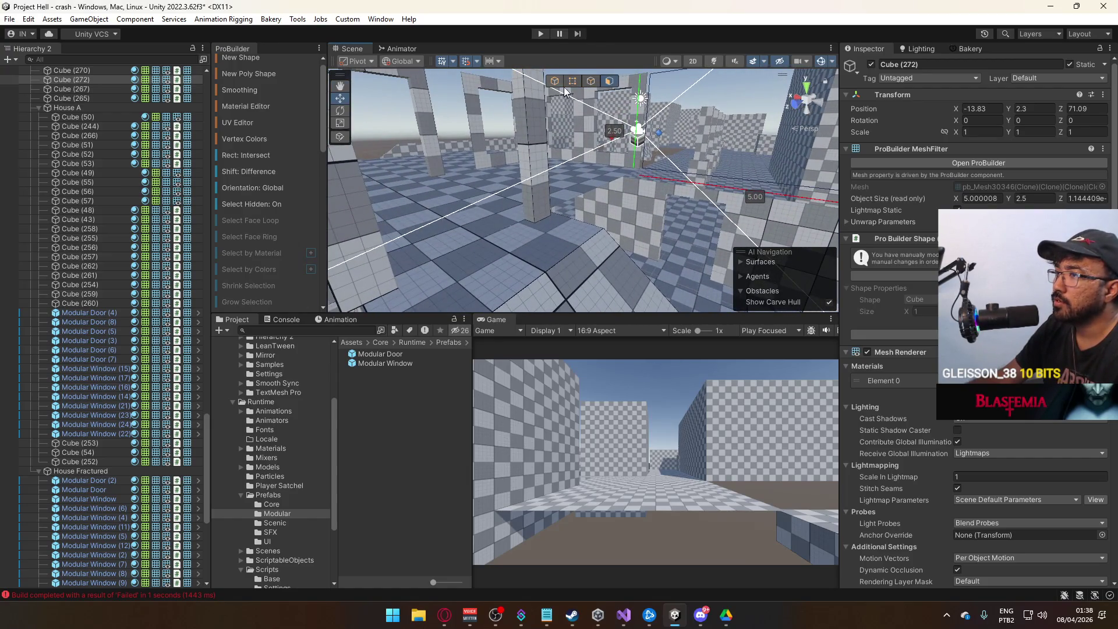
mouse_move(564, 154)
mouse_down()
mouse_move(627, 108)
mouse_move(615, 210)
mouse_move(493, 231)
mouse_move(557, 238)
mouse_move(557, 209)
mouse_up()
- Widen Modular Window (3) from 2.00 to 3.60 units by moving its side vertices
click(608, 139)
key(f)
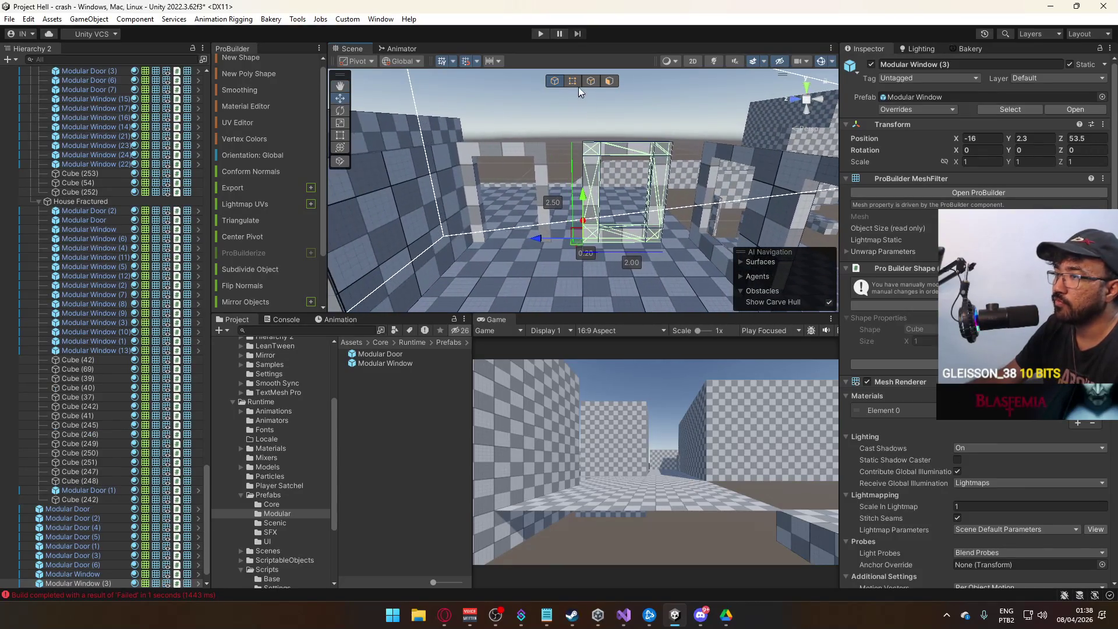
drag(585, 110, 516, 285)
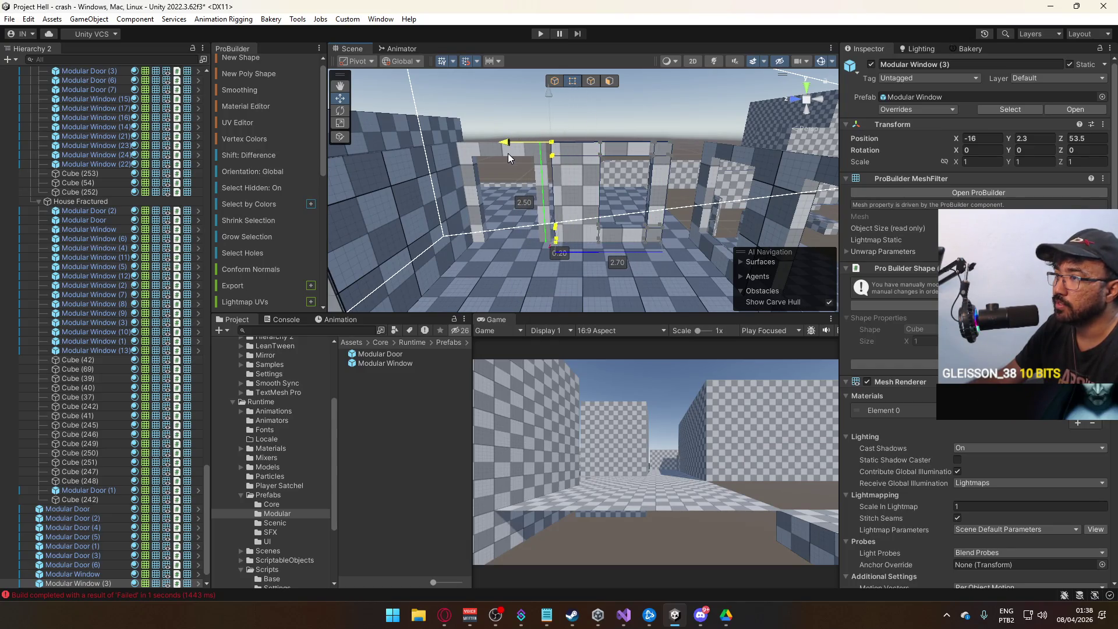
mouse_move(503, 156)
mouse_down()
mouse_move(496, 142)
mouse_move(579, 147)
mouse_up()
drag(544, 184, 595, 231)
click(599, 213)
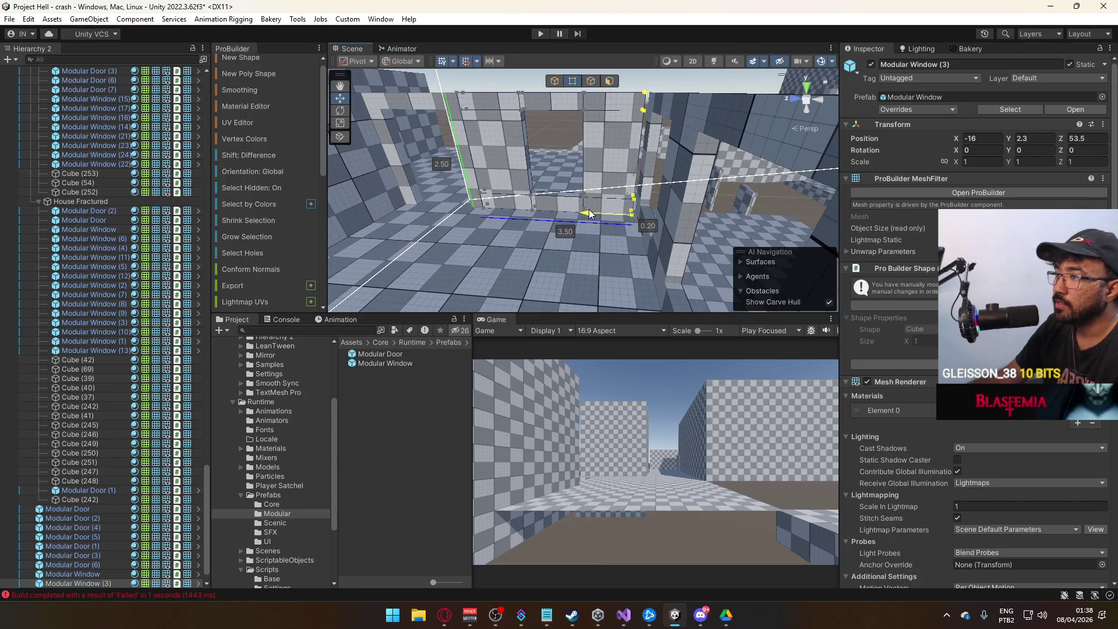
drag(592, 209, 604, 204)
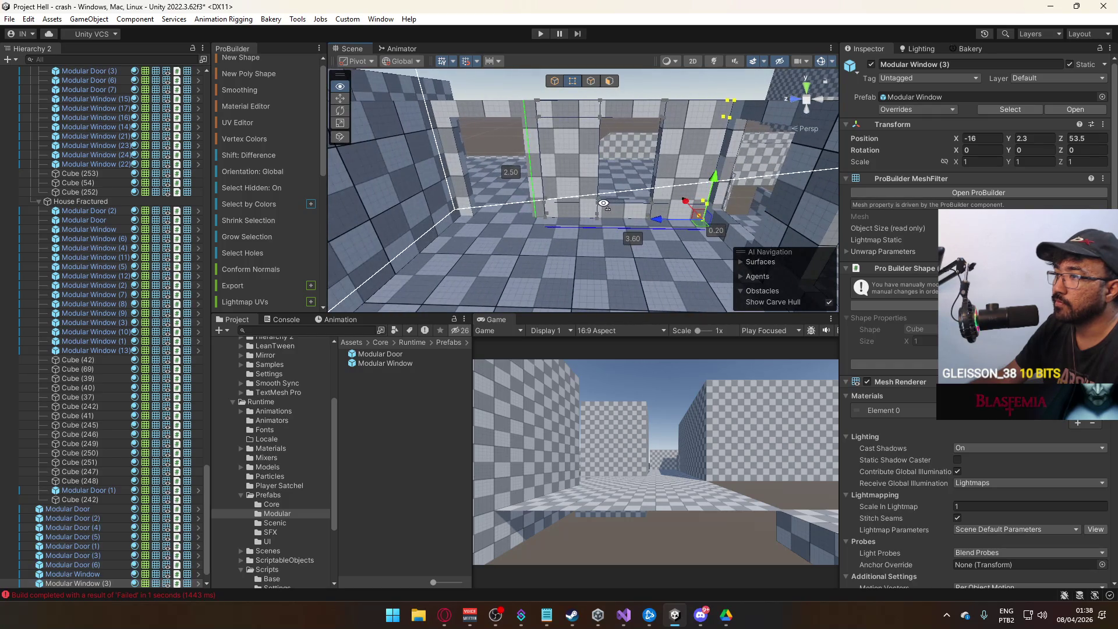
click(551, 82)
mouse_move(551, 83)
mouse_down()
mouse_move(537, 187)
mouse_move(787, 253)
mouse_move(702, 242)
mouse_move(669, 221)
mouse_move(665, 185)
mouse_move(630, 227)
mouse_move(565, 201)
mouse_move(587, 179)
mouse_move(507, 188)
mouse_move(555, 221)
mouse_up()
click(537, 186)
- Check Modular Doors (6) and (1), then wall Cubes (252), (55), (268) and (263)
click(617, 222)
click(555, 221)
key(f)
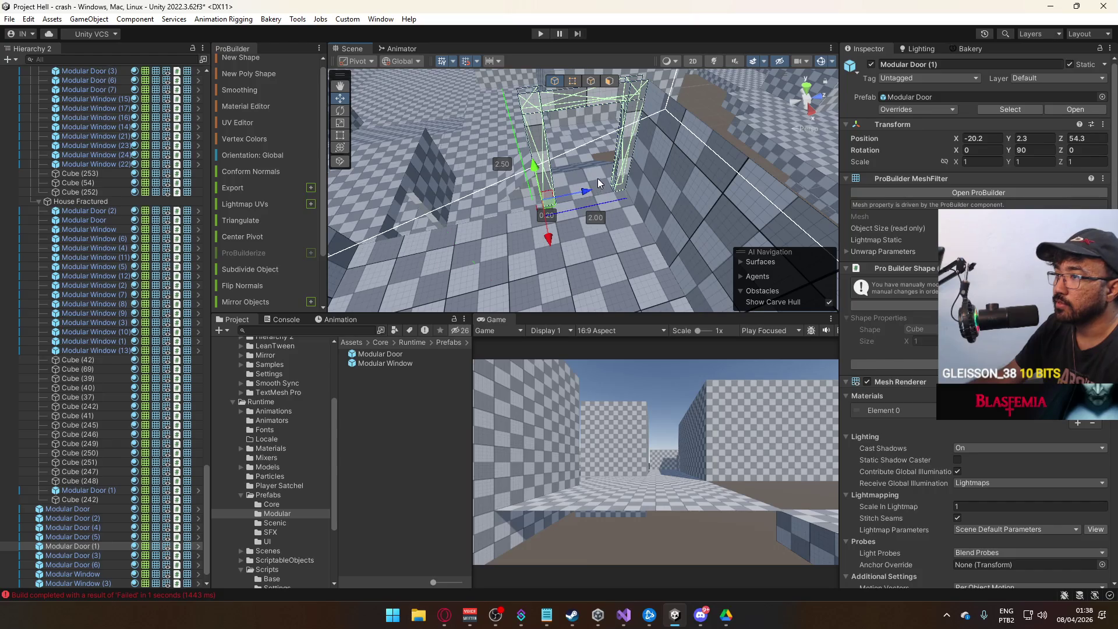
click(597, 178)
key(f)
mouse_move(679, 177)
mouse_down()
mouse_move(638, 210)
mouse_move(573, 198)
mouse_move(542, 168)
mouse_move(574, 175)
mouse_move(613, 156)
mouse_move(561, 182)
mouse_move(553, 200)
mouse_move(651, 272)
mouse_move(711, 255)
mouse_move(504, 255)
mouse_move(483, 232)
mouse_move(500, 228)
mouse_move(401, 167)
mouse_up()
click(544, 182)
click(576, 175)
click(554, 199)
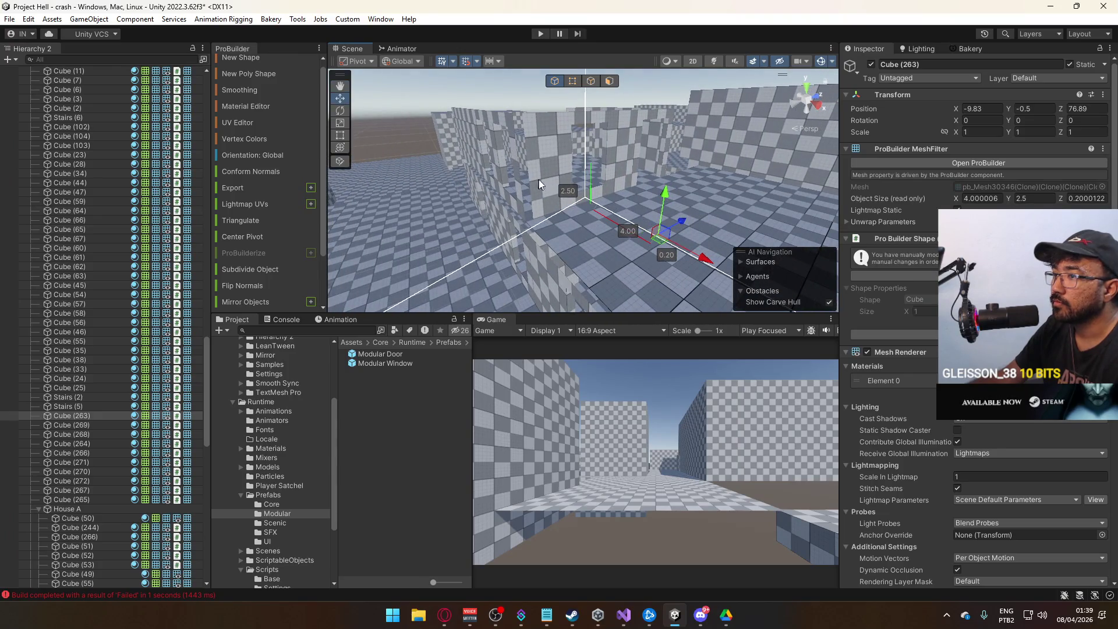
- Inspect Modular Window (3)'s vertices, then return to whole-object editing
click(546, 181)
key(f)
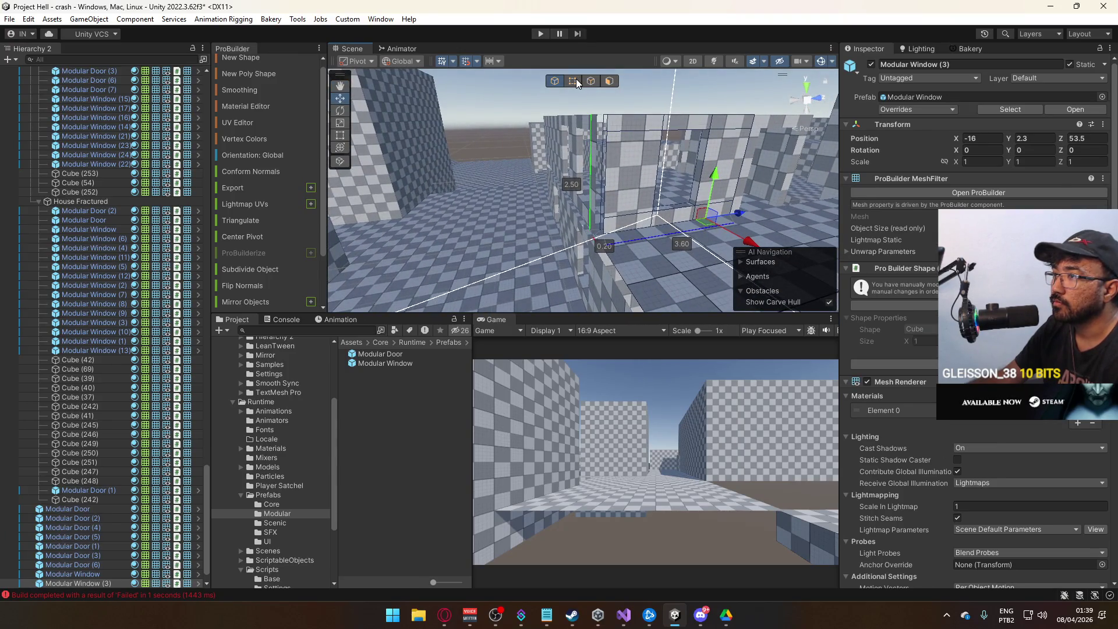
click(575, 81)
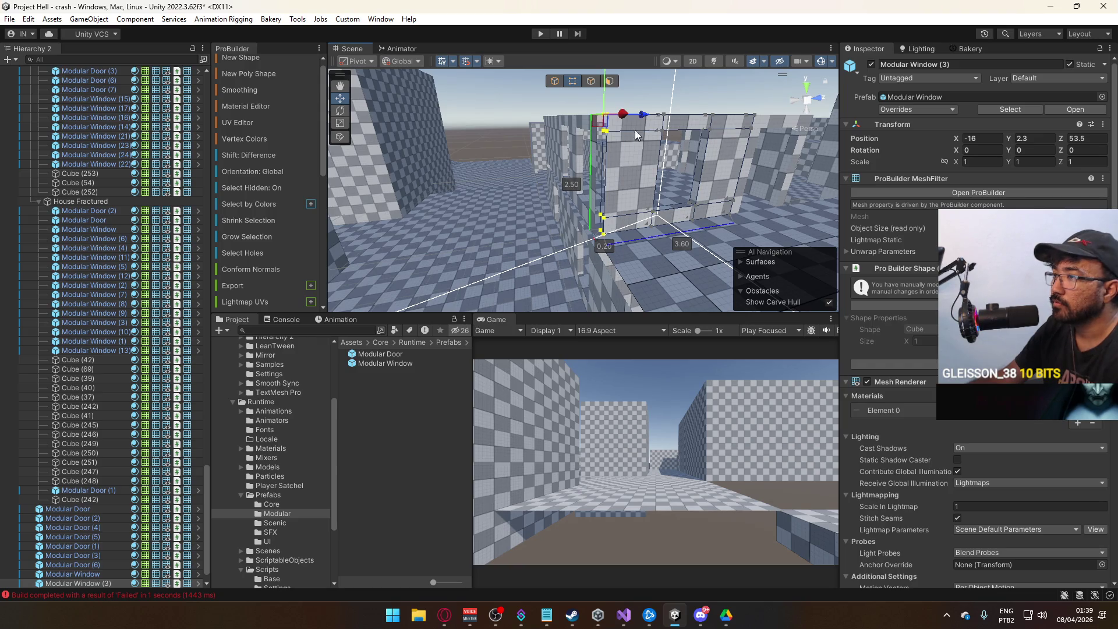
mouse_move(641, 119)
mouse_down()
mouse_move(612, 86)
mouse_move(623, 110)
mouse_move(817, 182)
mouse_move(574, 188)
mouse_move(770, 241)
mouse_move(648, 159)
mouse_move(575, 186)
mouse_move(806, 179)
mouse_move(655, 166)
mouse_move(641, 183)
mouse_up()
click(558, 87)
- Select wall Cubes (268) and (264) and check the moved wall panel Cube (273)
click(648, 160)
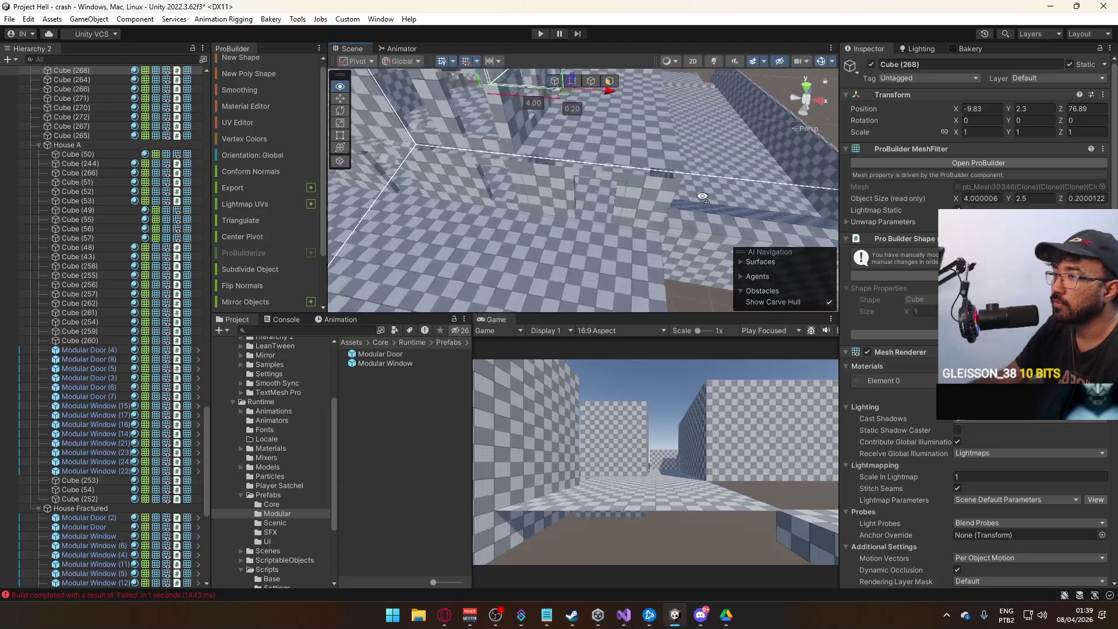
click(551, 154)
mouse_move(684, 155)
mouse_down()
mouse_move(755, 157)
mouse_move(745, 201)
mouse_up()
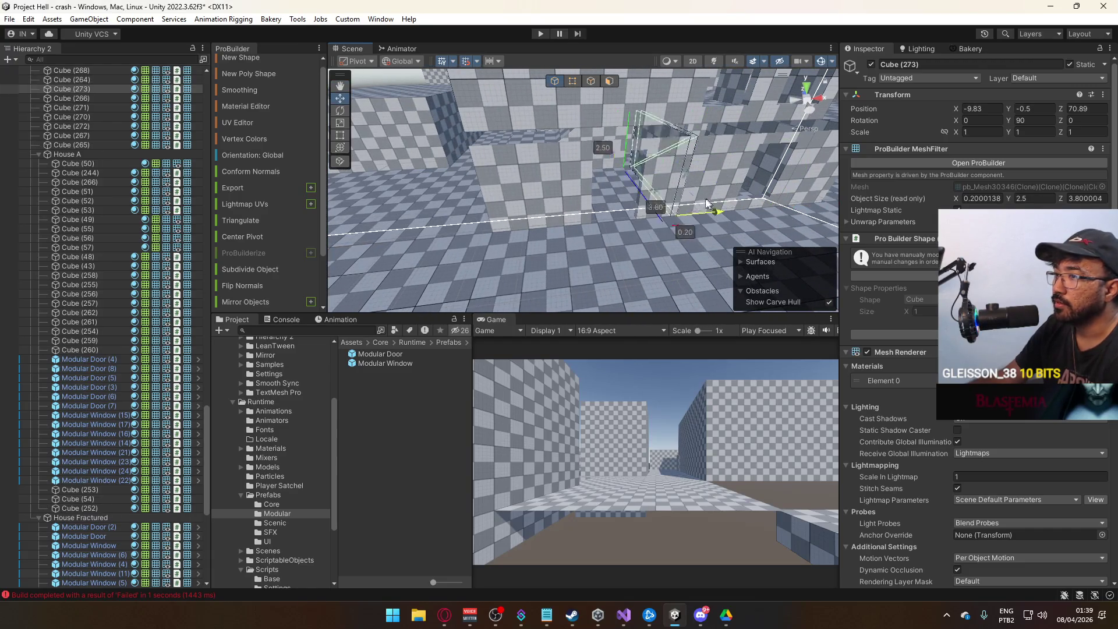
mouse_move(559, 203)
mouse_down()
mouse_move(677, 203)
mouse_move(586, 231)
mouse_move(542, 275)
mouse_move(555, 187)
mouse_up()
- Pull Cube (252)'s edge vertices in so the block shrinks from 5.00 to 4.80 wide
click(555, 241)
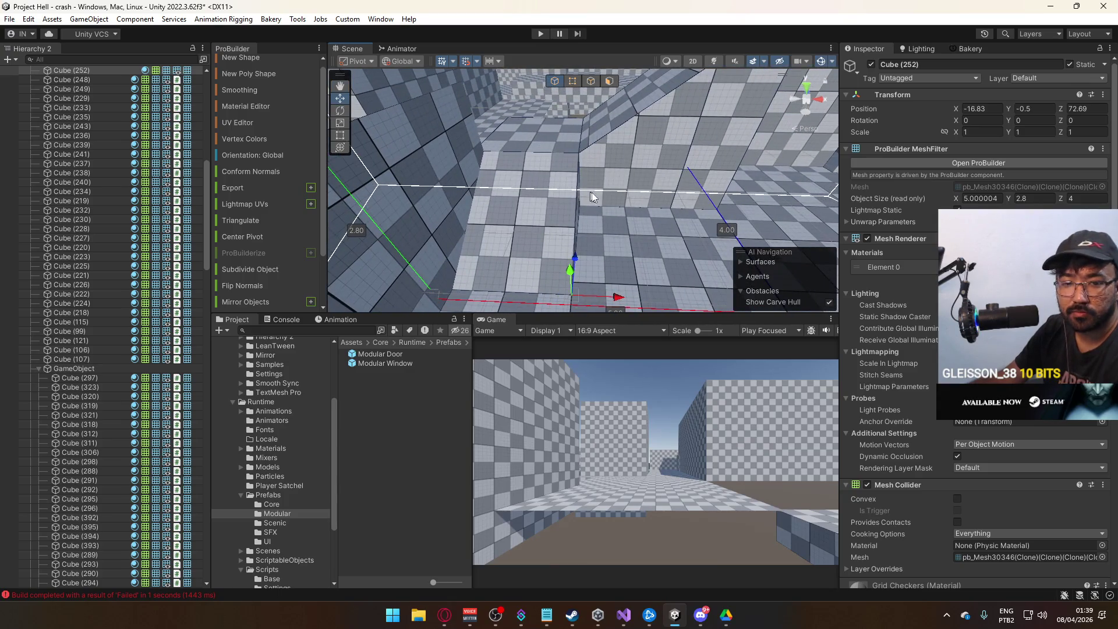
drag(623, 214, 626, 137)
drag(690, 95, 673, 82)
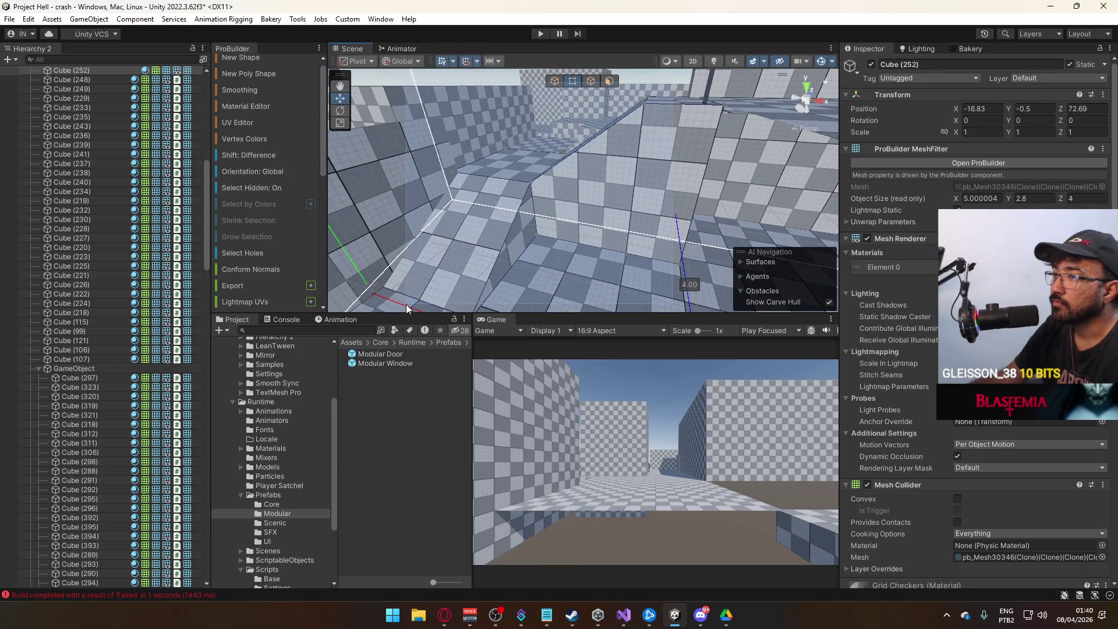
key(f)
key(f)
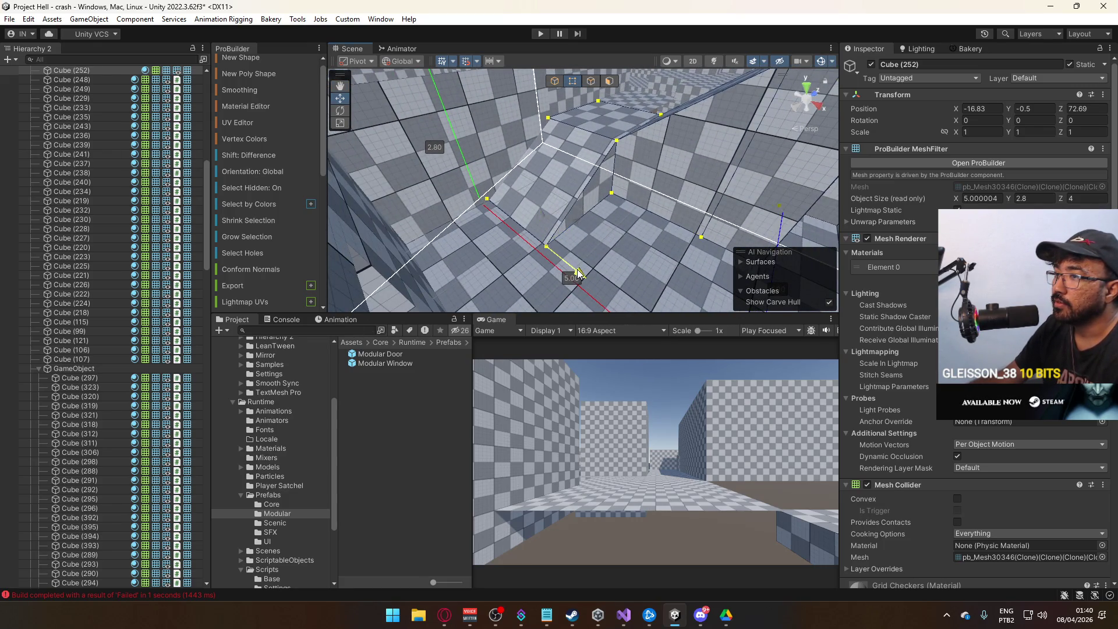
drag(522, 190, 596, 113)
drag(581, 161, 562, 176)
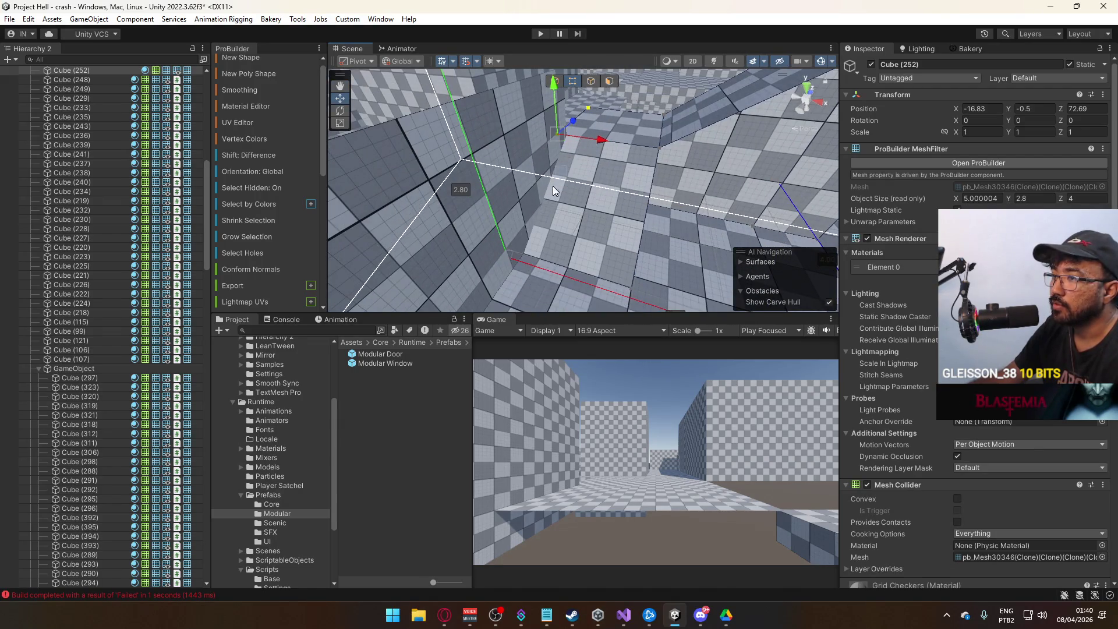
click(565, 264)
mouse_move(565, 264)
mouse_down()
mouse_move(489, 252)
mouse_move(537, 96)
mouse_up()
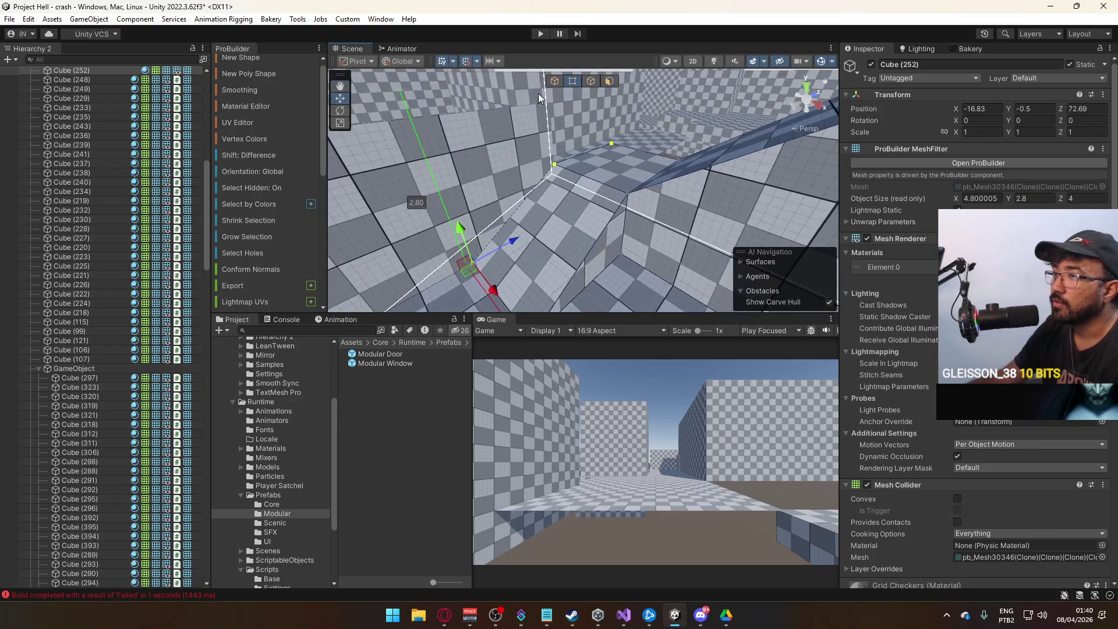
click(470, 179)
mouse_move(470, 180)
mouse_down()
mouse_move(716, 157)
mouse_move(627, 90)
mouse_up()
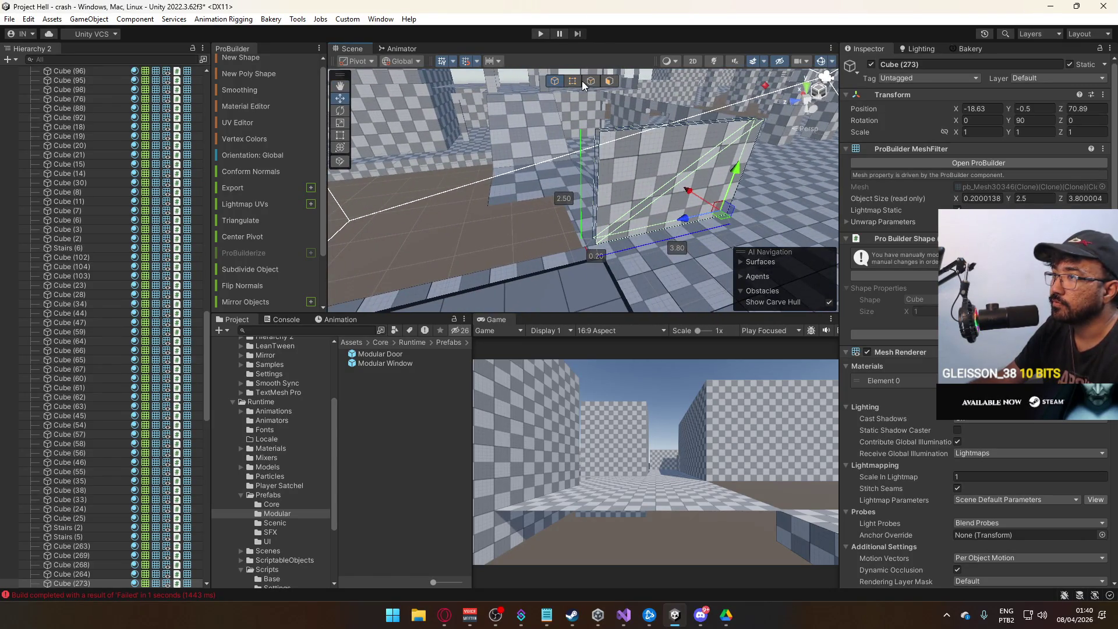
- Stretch wall panel Cube (273) to 6.00 units long
drag(620, 226, 554, 240)
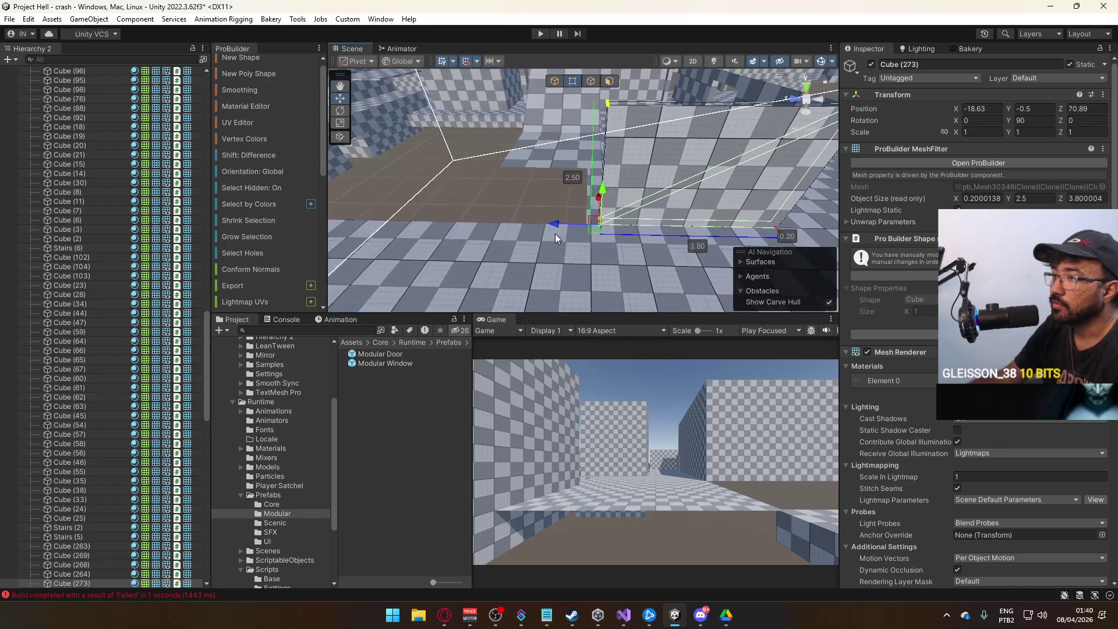
drag(456, 235, 732, 180)
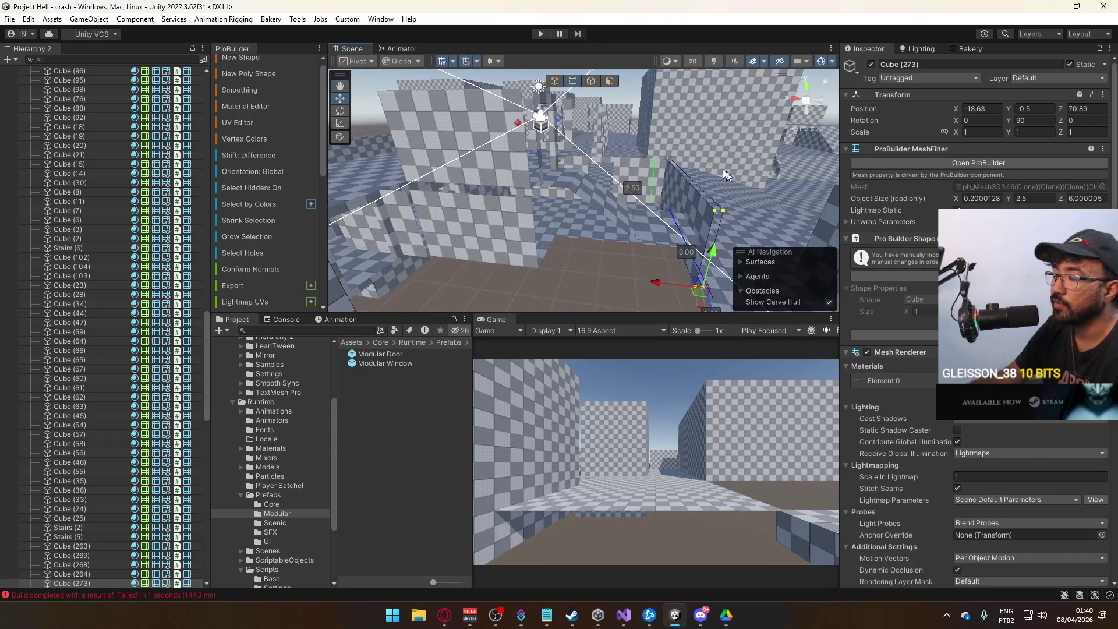
mouse_move(636, 218)
mouse_down()
mouse_move(517, 185)
mouse_move(617, 234)
mouse_up()
- Widen the upper wall piece Cube (274) to 5.00 units and return to object mode
click(518, 185)
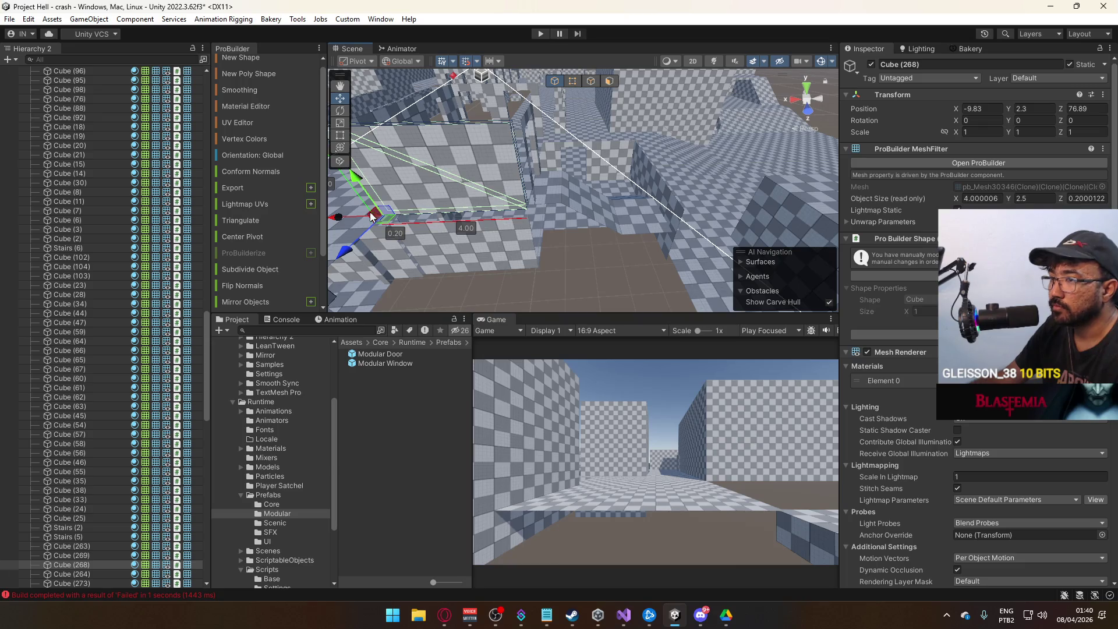
alt+drag(499, 221, 582, 198)
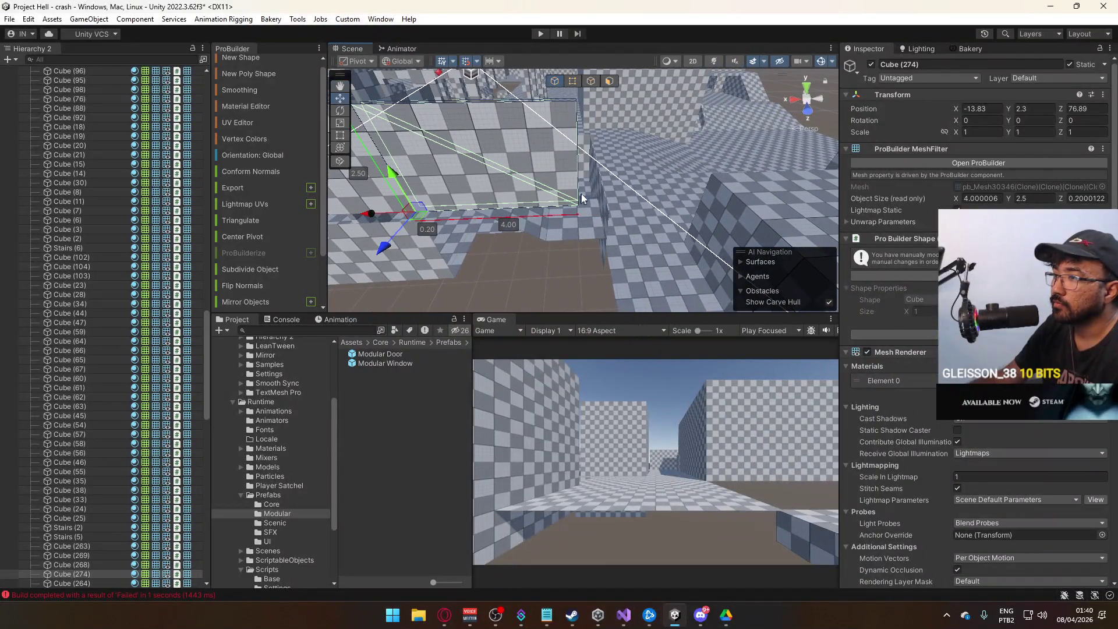
click(574, 78)
key(ctrl+z)
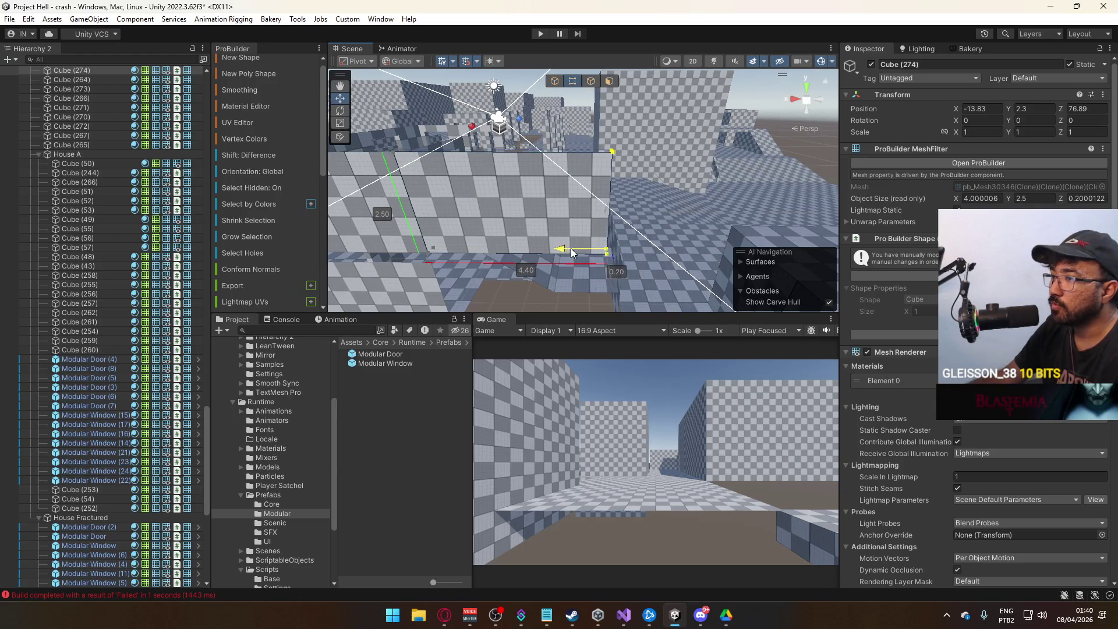
mouse_move(592, 252)
alt+mouse_down()
mouse_move(579, 288)
mouse_move(561, 286)
mouse_move(570, 121)
alt+mouse_up()
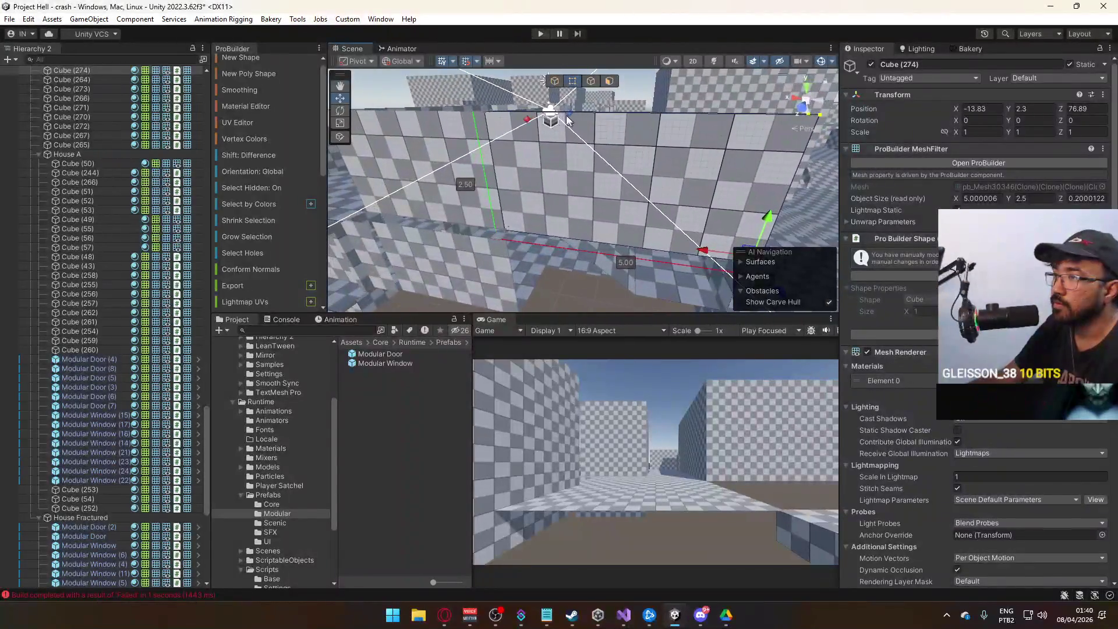
click(555, 81)
mouse_move(554, 81)
alt+mouse_down()
mouse_move(626, 231)
mouse_move(523, 212)
mouse_move(582, 203)
mouse_move(586, 141)
mouse_move(594, 168)
mouse_move(500, 174)
mouse_move(450, 146)
mouse_move(197, 152)
mouse_move(223, 154)
mouse_move(185, 105)
alt+mouse_up()
click(601, 205)
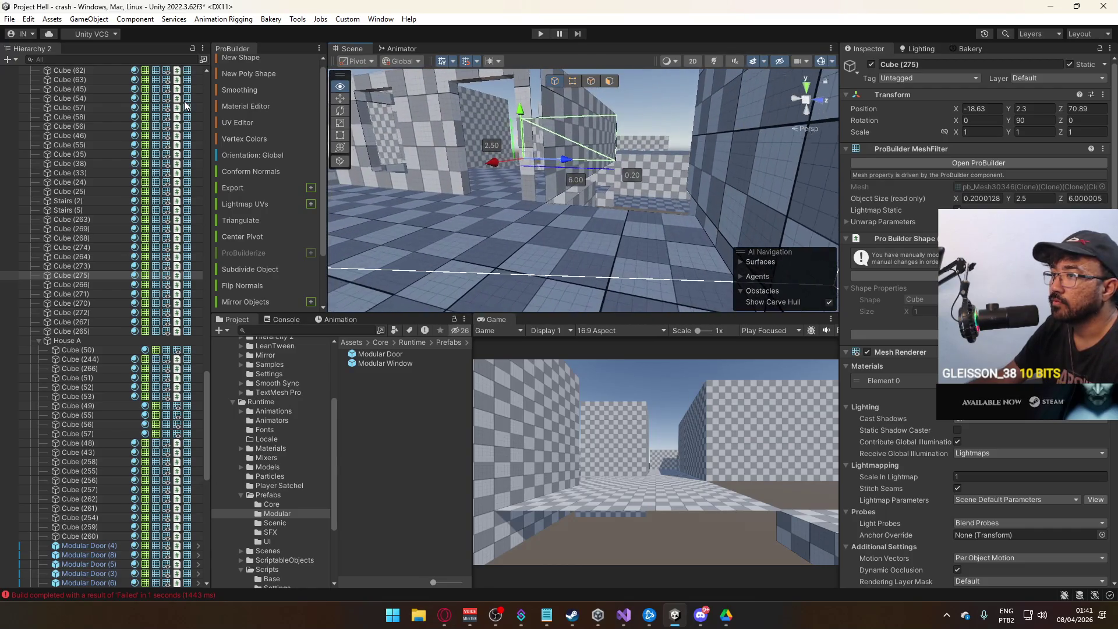
click(546, 83)
- Widen Modular Door (6) from 2.00 to 2.20 by moving its right post vertices
key(f)
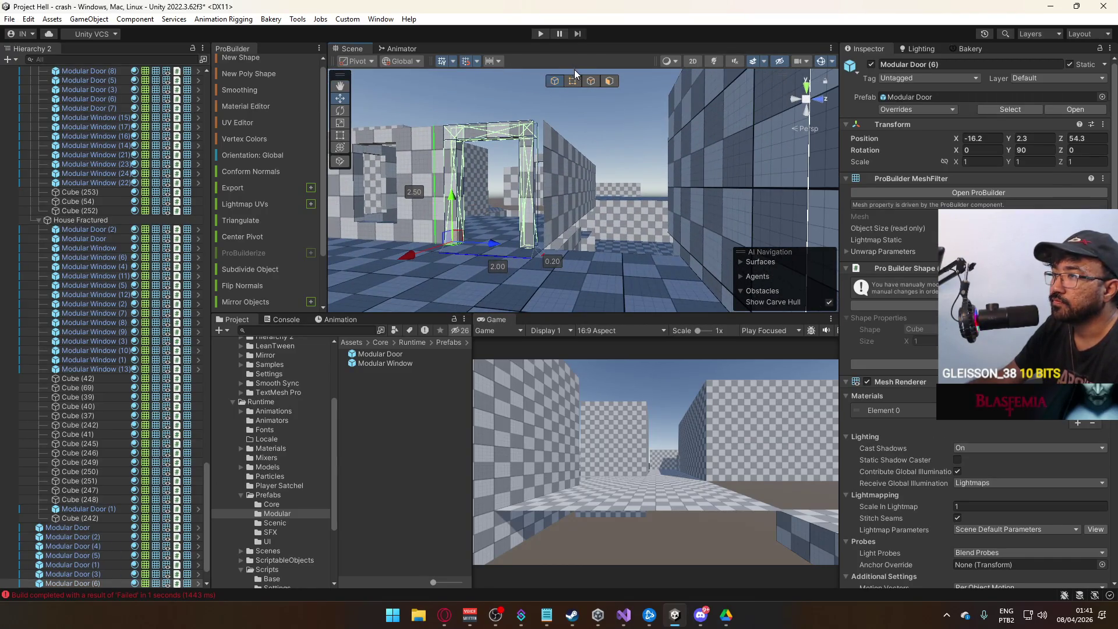
alt+drag(574, 117, 598, 129)
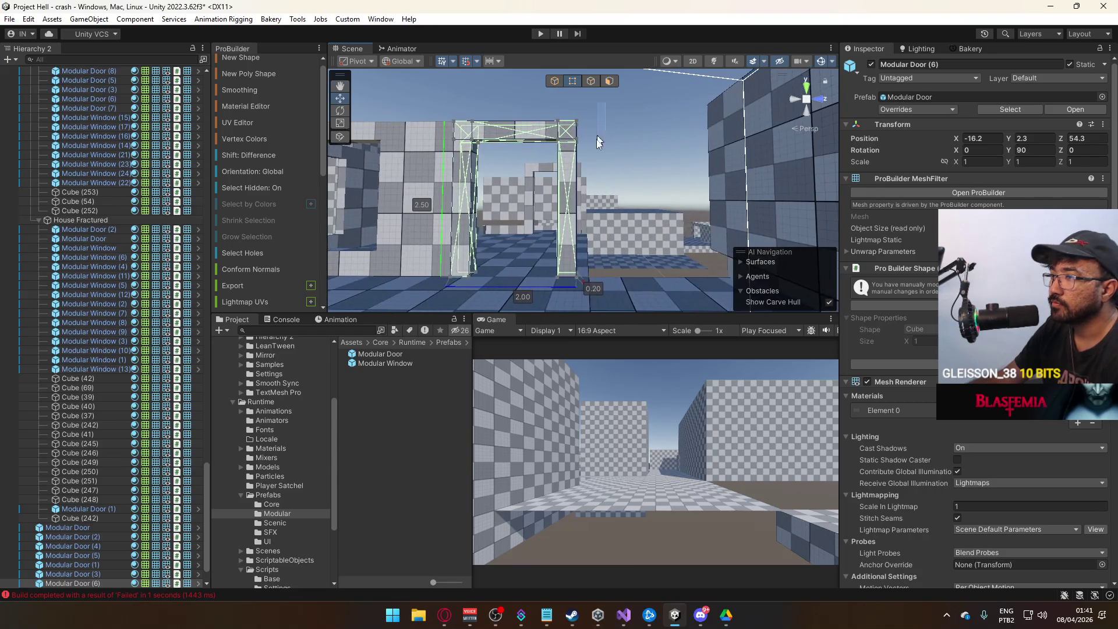
drag(579, 304, 572, 304)
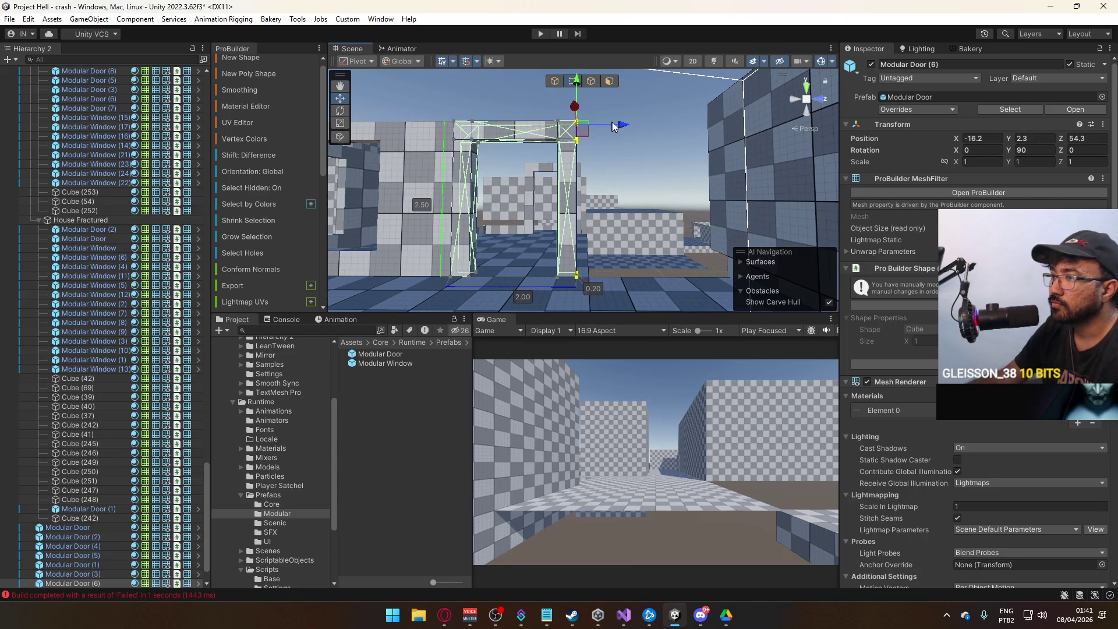
drag(633, 121, 634, 124)
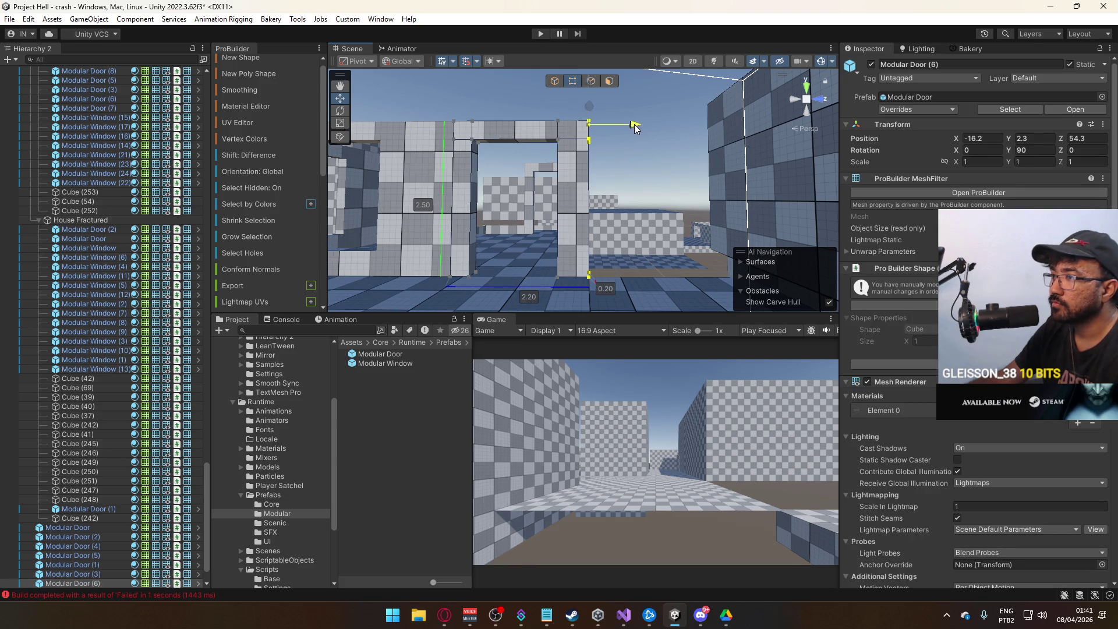
click(551, 86)
- Select the wall pieces around the door, Cube (263) and Cube (276)
mouse_move(551, 86)
alt+mouse_down()
mouse_move(552, 131)
mouse_move(570, 156)
mouse_move(635, 190)
mouse_move(668, 101)
mouse_move(668, 202)
mouse_move(687, 299)
mouse_move(807, 223)
mouse_move(523, 219)
mouse_move(383, 247)
mouse_move(649, 218)
alt+mouse_up()
click(667, 201)
click(480, 232)
shift+click(658, 207)
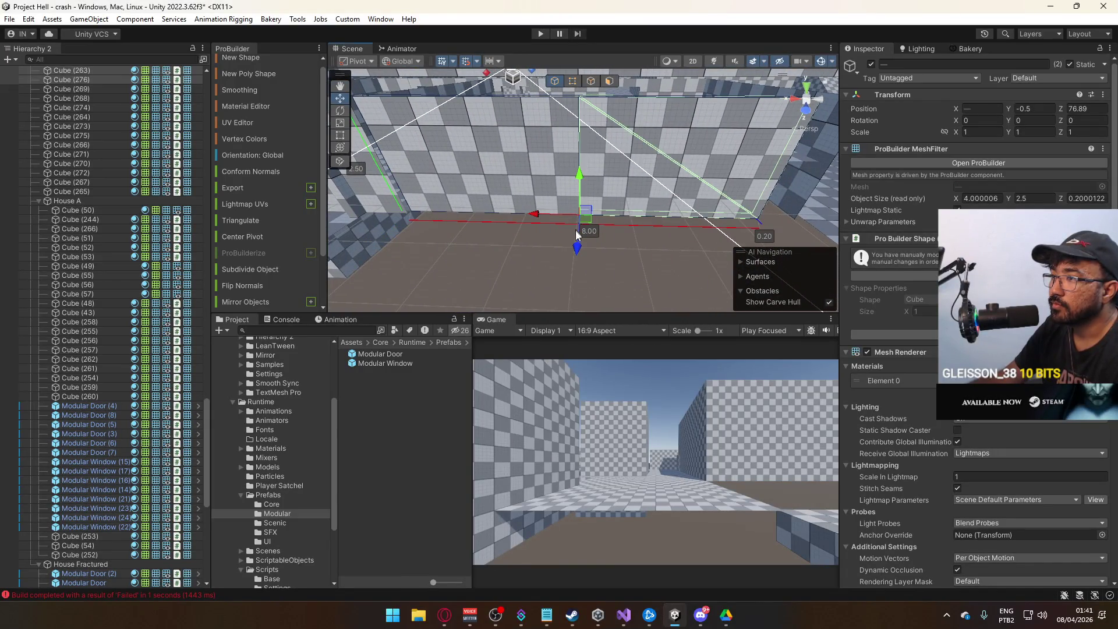
- Widen lower wall panel Cube (276) from 4.00 to 4.80 in vertex mode
mouse_move(579, 249)
alt+mouse_down()
mouse_move(393, 187)
mouse_move(519, 188)
mouse_move(474, 148)
mouse_move(481, 111)
alt+mouse_up()
mouse_move(535, 237)
alt+mouse_down()
mouse_move(464, 226)
mouse_move(612, 234)
mouse_move(488, 228)
mouse_move(640, 253)
alt+mouse_up()
click(640, 253)
click(474, 146)
mouse_move(474, 146)
alt+mouse_down()
mouse_move(582, 192)
mouse_move(688, 217)
mouse_move(533, 229)
mouse_move(513, 210)
alt+mouse_up()
key(g)
click(513, 209)
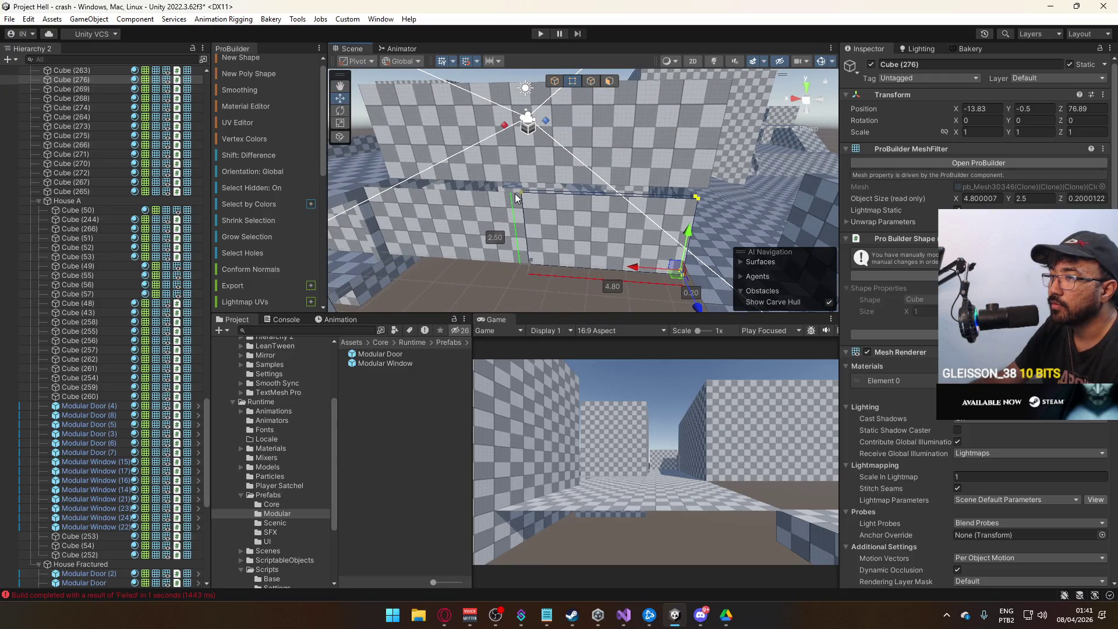
mouse_move(452, 221)
alt+mouse_down()
mouse_move(496, 148)
mouse_move(529, 160)
mouse_move(354, 83)
mouse_move(546, 148)
mouse_move(583, 134)
alt+mouse_up()
- Inspect floor slab Cube (57), then select Modular Door (5) down the corridor
click(613, 120)
mouse_move(571, 82)
alt+mouse_down()
mouse_move(678, 162)
mouse_move(658, 149)
mouse_move(542, 227)
alt+mouse_up()
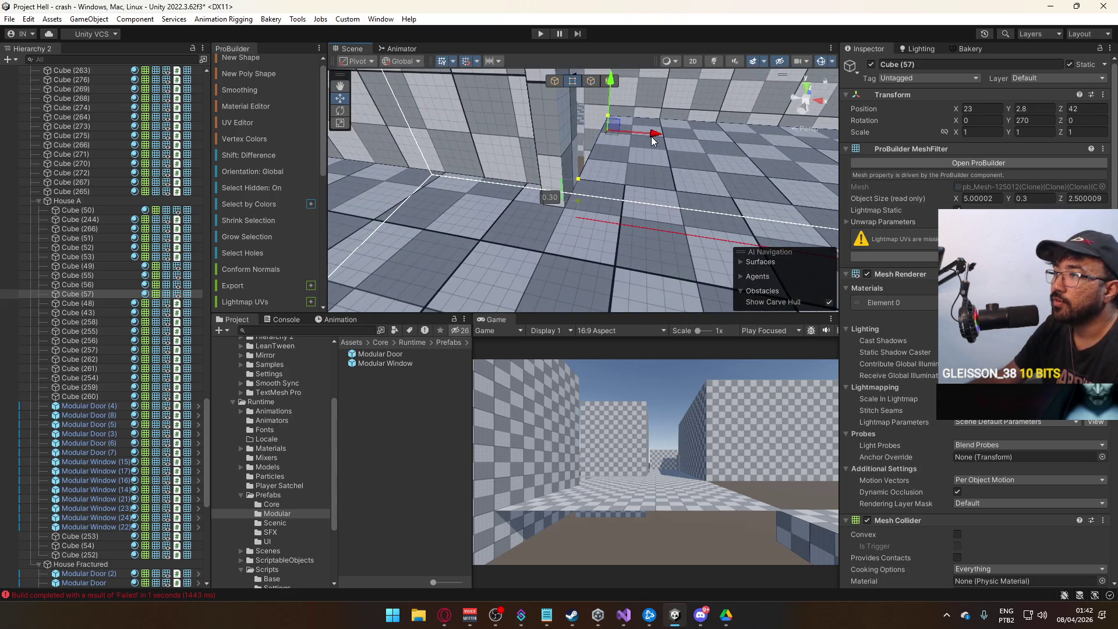
mouse_move(708, 141)
alt+mouse_down()
mouse_move(408, 192)
mouse_move(491, 116)
alt+mouse_up()
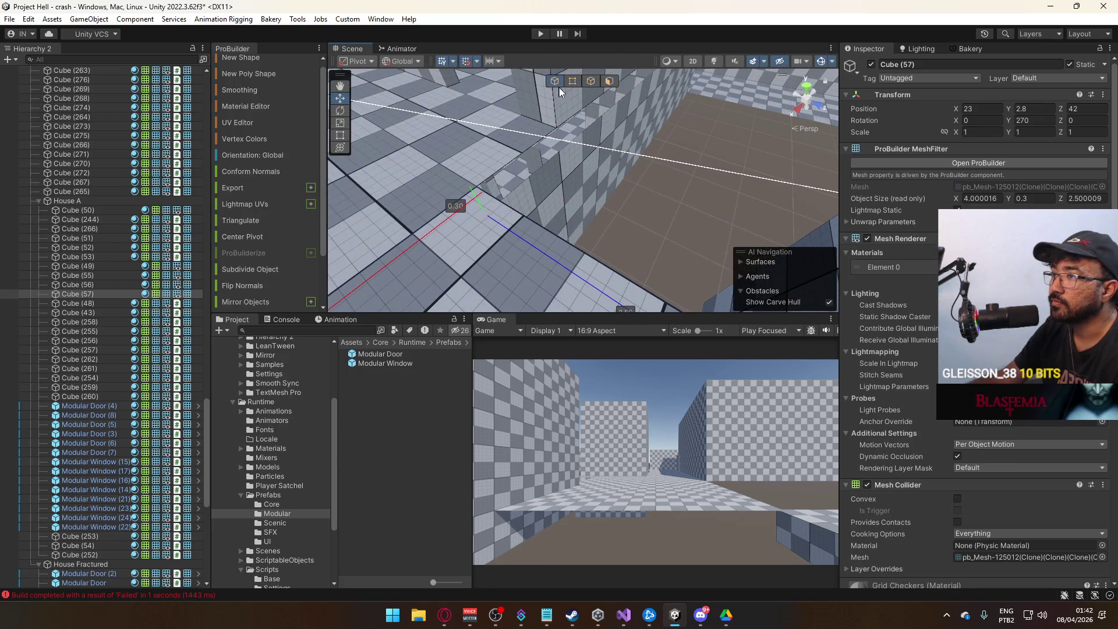
click(655, 233)
mouse_move(654, 230)
alt+mouse_down()
mouse_move(674, 212)
mouse_move(791, 197)
mouse_move(766, 192)
alt+mouse_up()
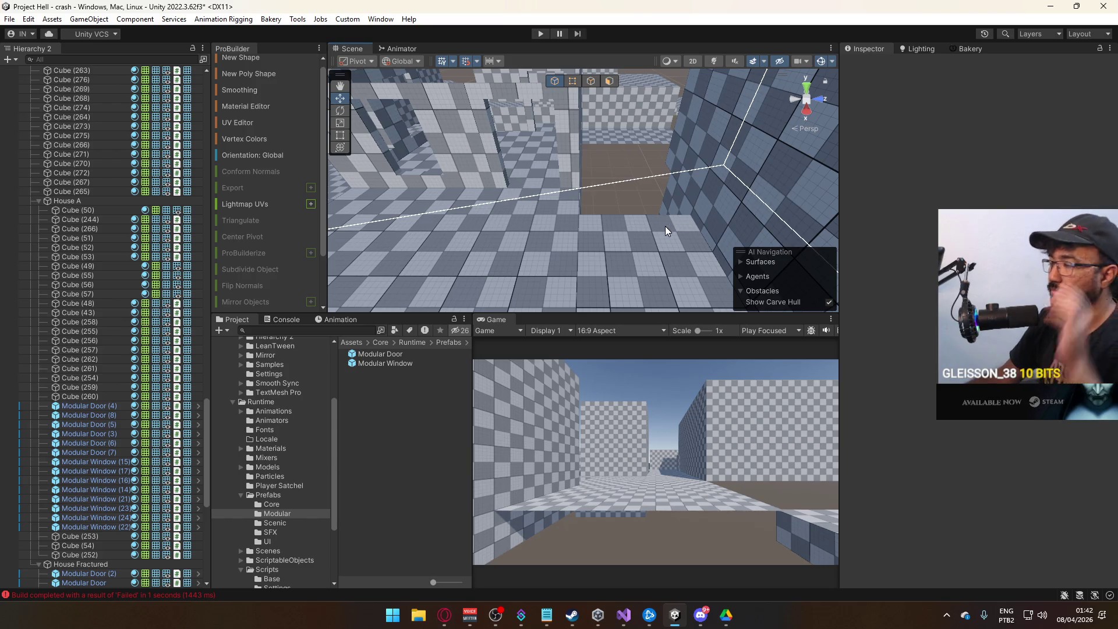
mouse_move(666, 145)
alt+mouse_down()
mouse_move(889, 204)
mouse_move(917, 193)
mouse_move(794, 240)
alt+mouse_up()
mouse_move(638, 240)
alt+mouse_down()
mouse_move(656, 234)
mouse_move(667, 247)
alt+mouse_up()
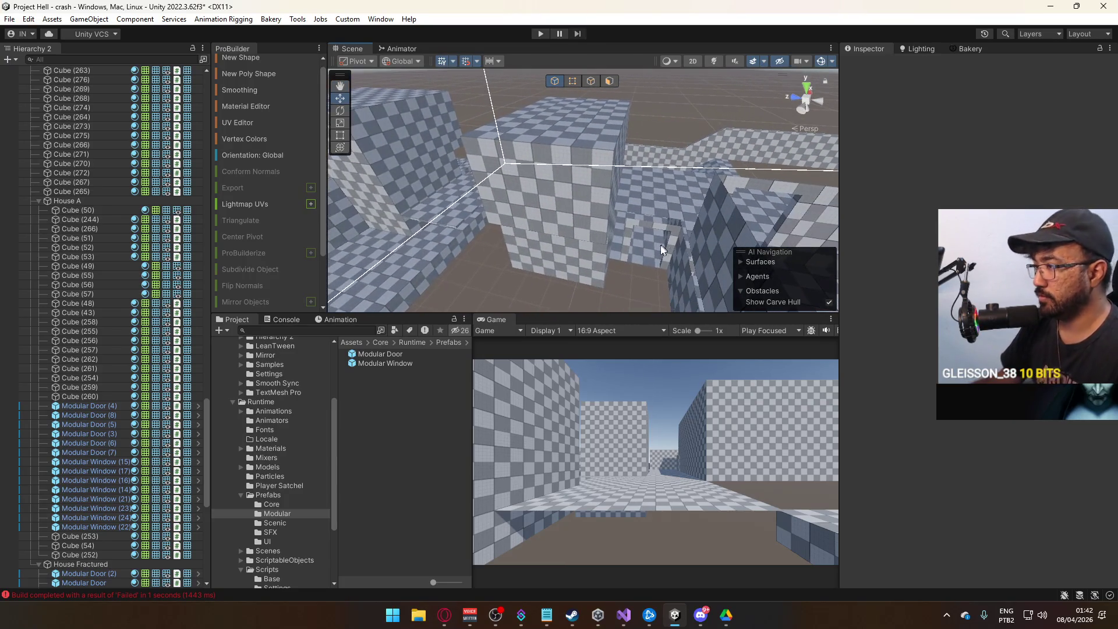
mouse_move(605, 269)
alt+mouse_down()
mouse_move(683, 313)
mouse_move(591, 147)
mouse_move(592, 225)
mouse_move(565, 229)
mouse_move(589, 241)
mouse_move(593, 200)
mouse_move(578, 250)
mouse_move(600, 226)
mouse_move(616, 249)
mouse_move(630, 172)
alt+mouse_up()
click(623, 205)
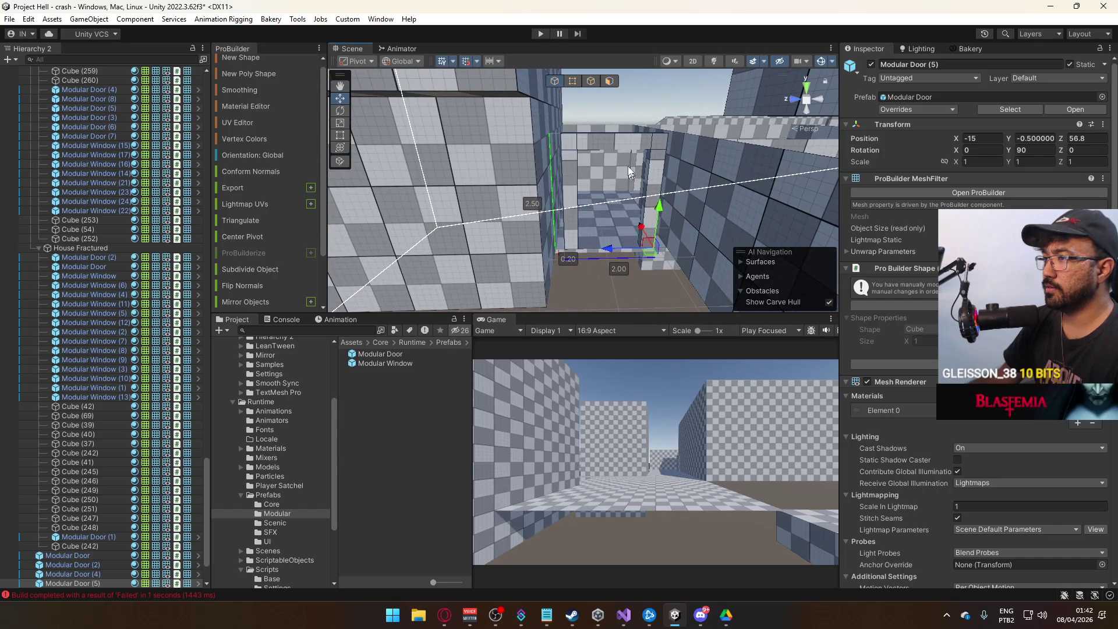
- Widen Modular Door (5) to 2.50 by dragging its right-edge vertices
click(574, 81)
drag(572, 264, 526, 141)
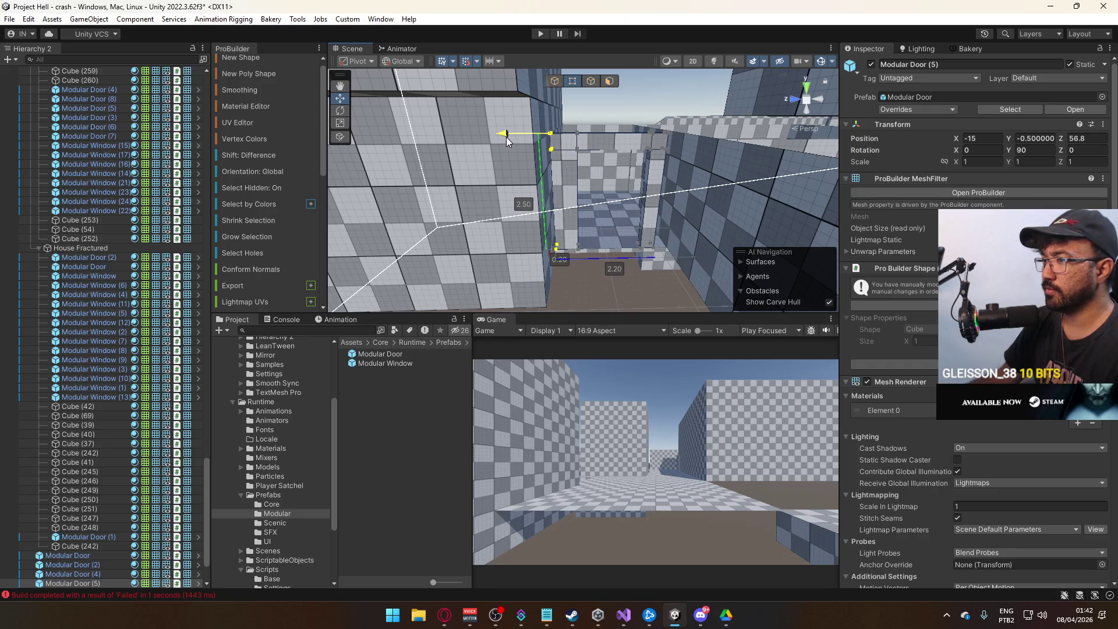
drag(507, 138, 633, 142)
click(587, 247)
mouse_move(557, 123)
mouse_down()
mouse_move(568, 123)
mouse_move(548, 140)
mouse_move(547, 80)
mouse_up()
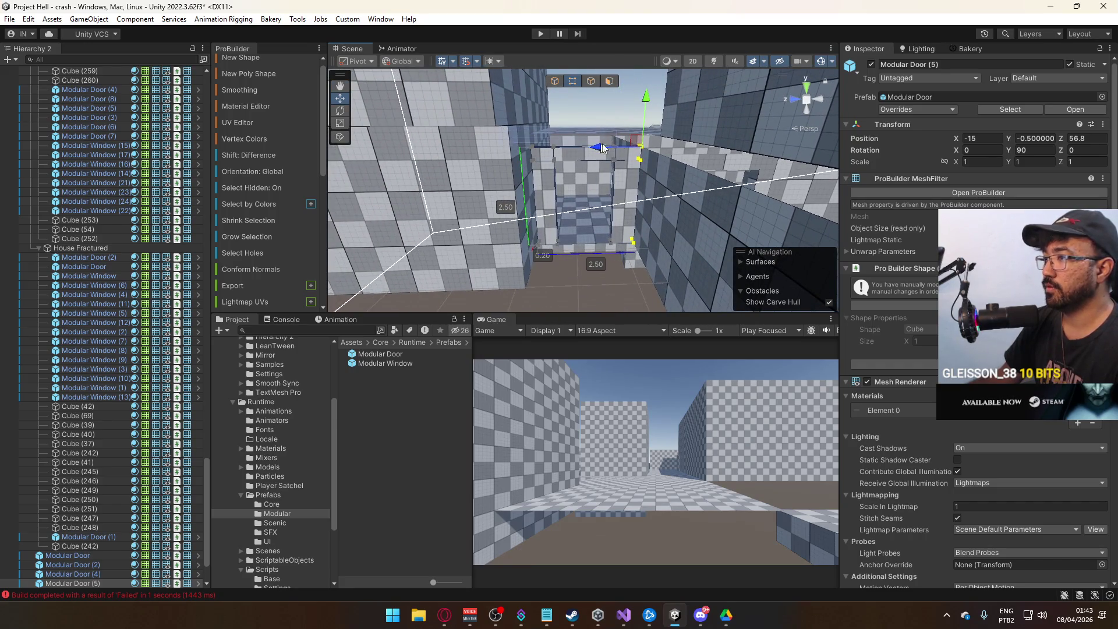
mouse_move(672, 153)
mouse_down()
mouse_move(519, 135)
mouse_move(592, 137)
mouse_move(595, 111)
mouse_move(651, 200)
mouse_move(614, 145)
mouse_move(511, 145)
mouse_up()
- Raise Modular Door (2) and its neighbouring wall section to 2.90 high
click(512, 146)
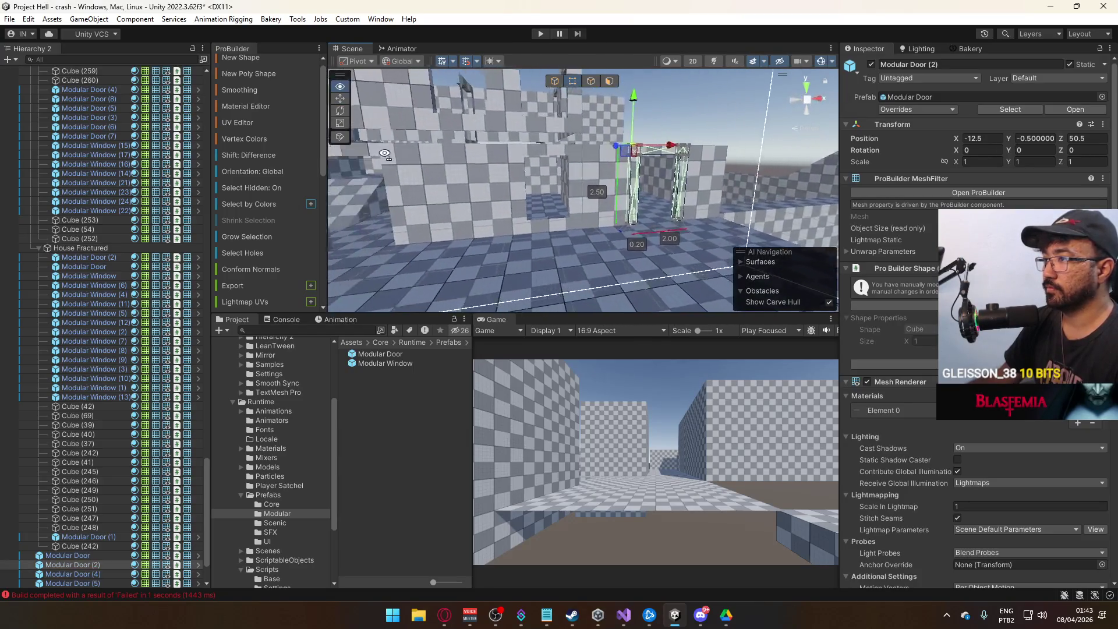
key(f)
shift+click(607, 154)
key(f)
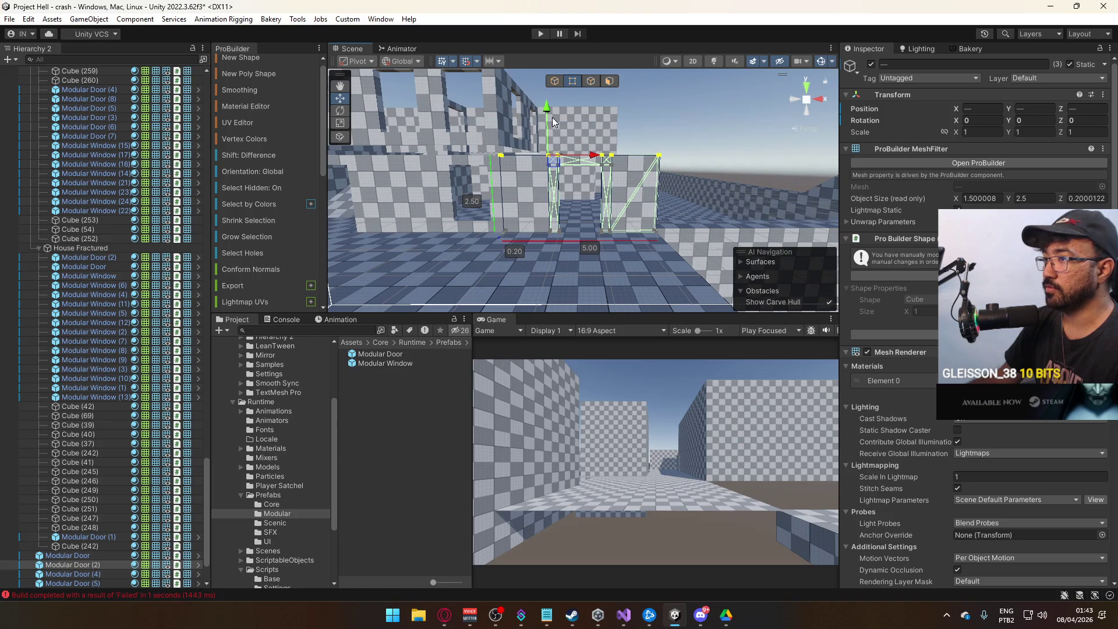
drag(550, 110, 547, 103)
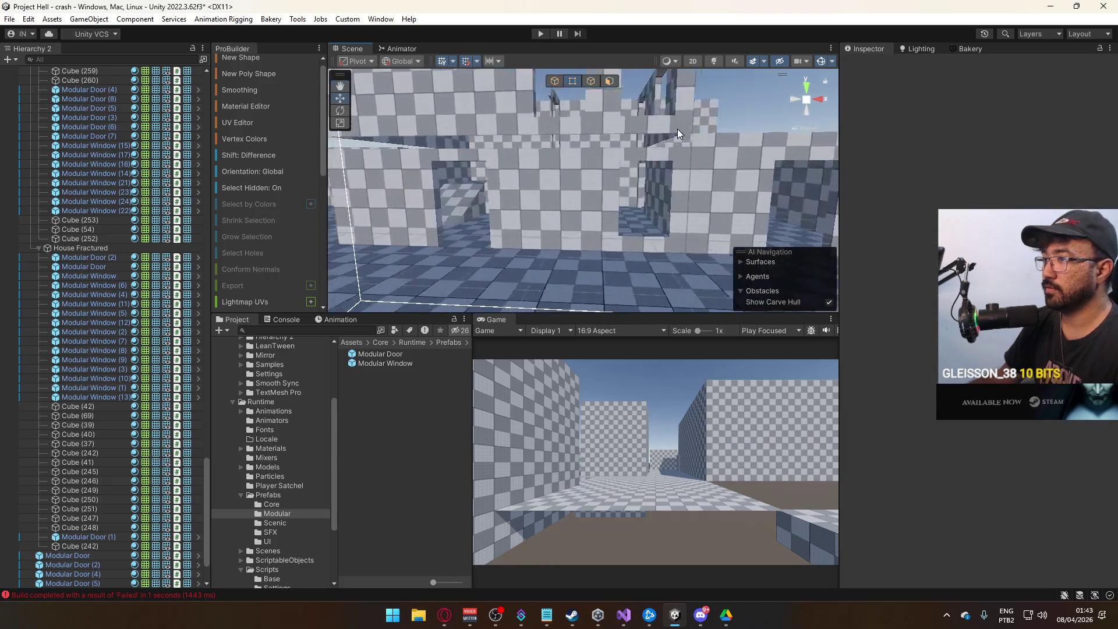
click(609, 161)
- Lower wall Cube (270) and its adjacent piece from 2.90 to 2.80 tall
shift+click(680, 155)
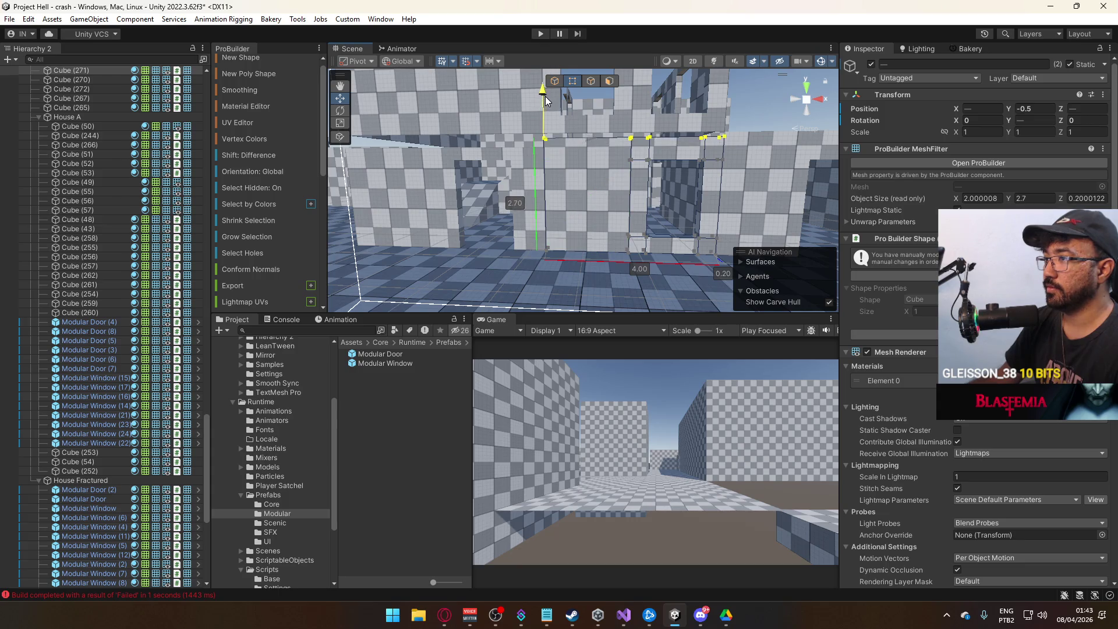
click(524, 159)
key(f)
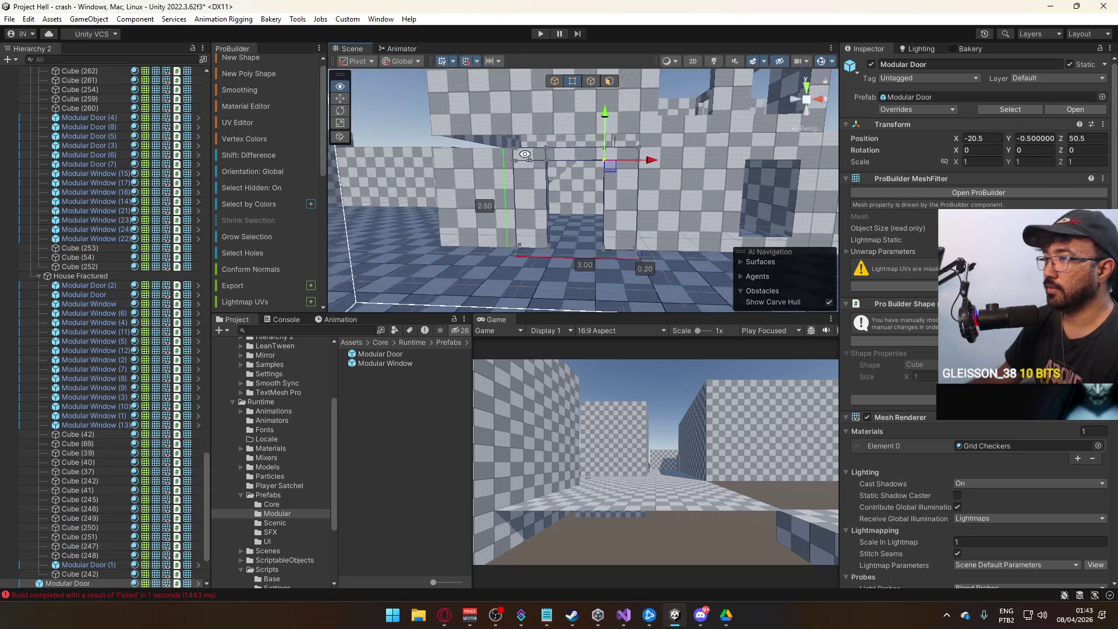
shift+click(572, 153)
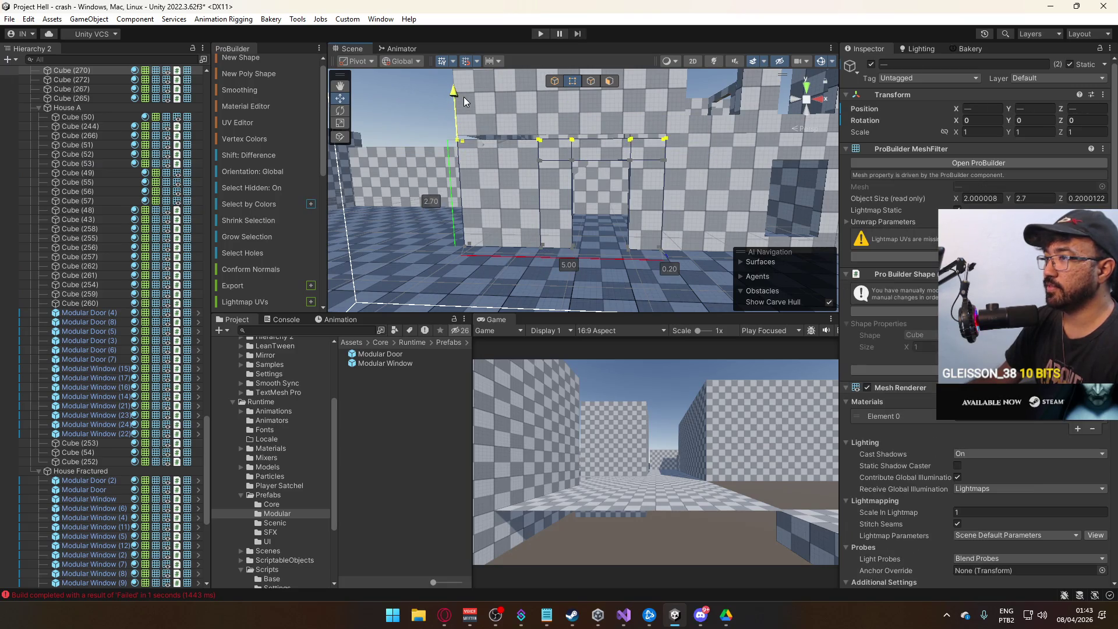
alt+drag(466, 92, 563, 169)
alt+drag(452, 175, 561, 141)
alt+drag(835, 182, 652, 161)
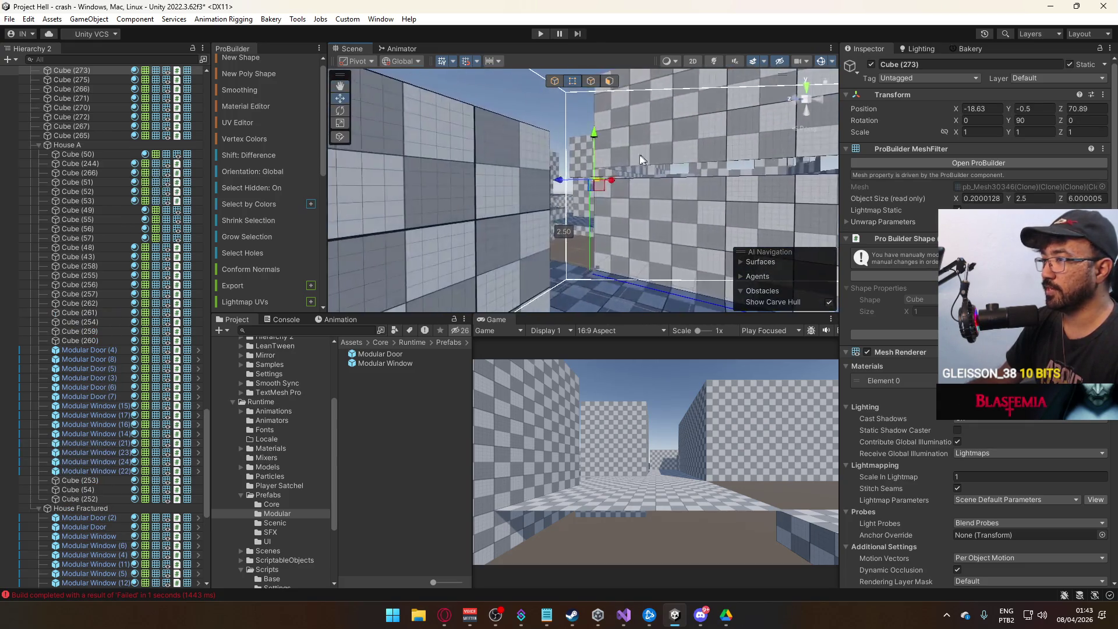
drag(595, 120, 593, 124)
- Select wall Cube (276) and check its top edge
click(609, 203)
key(f)
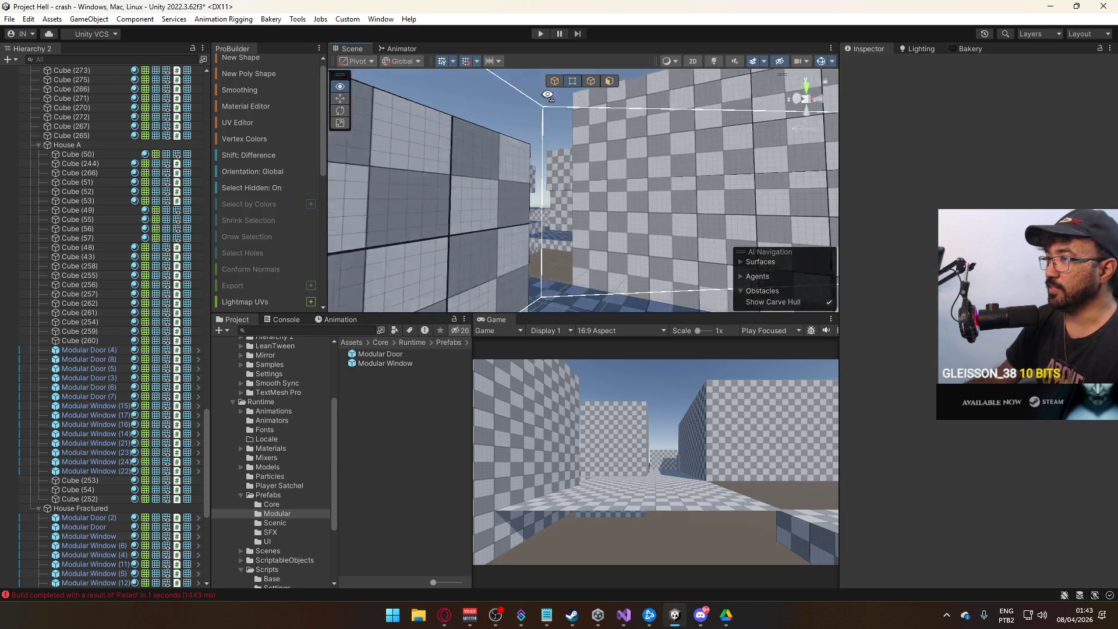
mouse_move(609, 204)
alt+mouse_down()
mouse_move(599, 248)
mouse_move(534, 205)
alt+mouse_up()
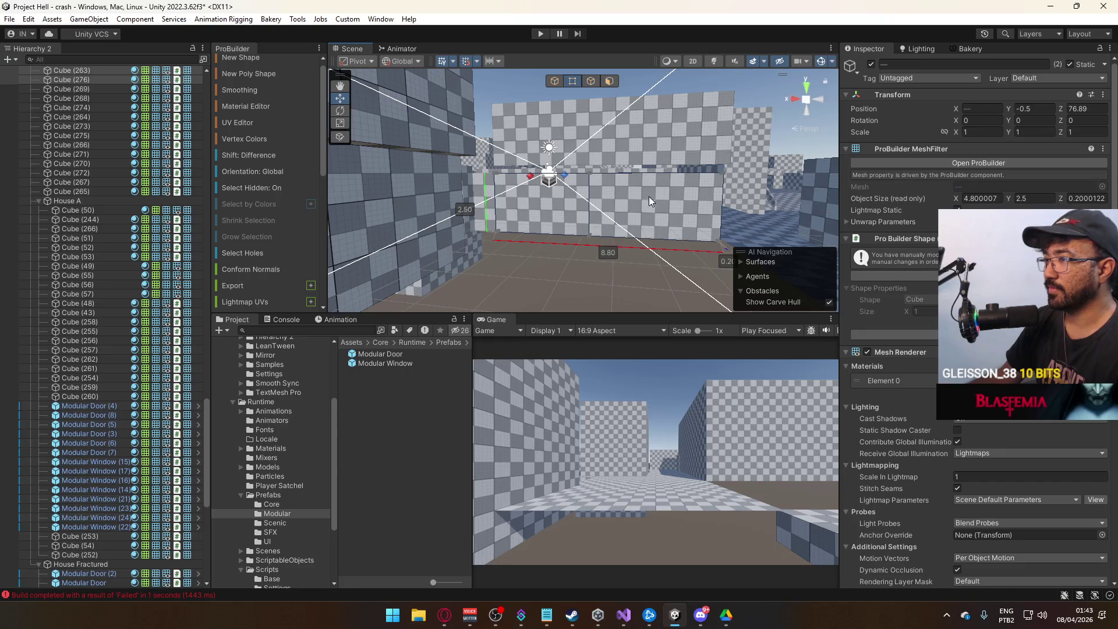
click(708, 172)
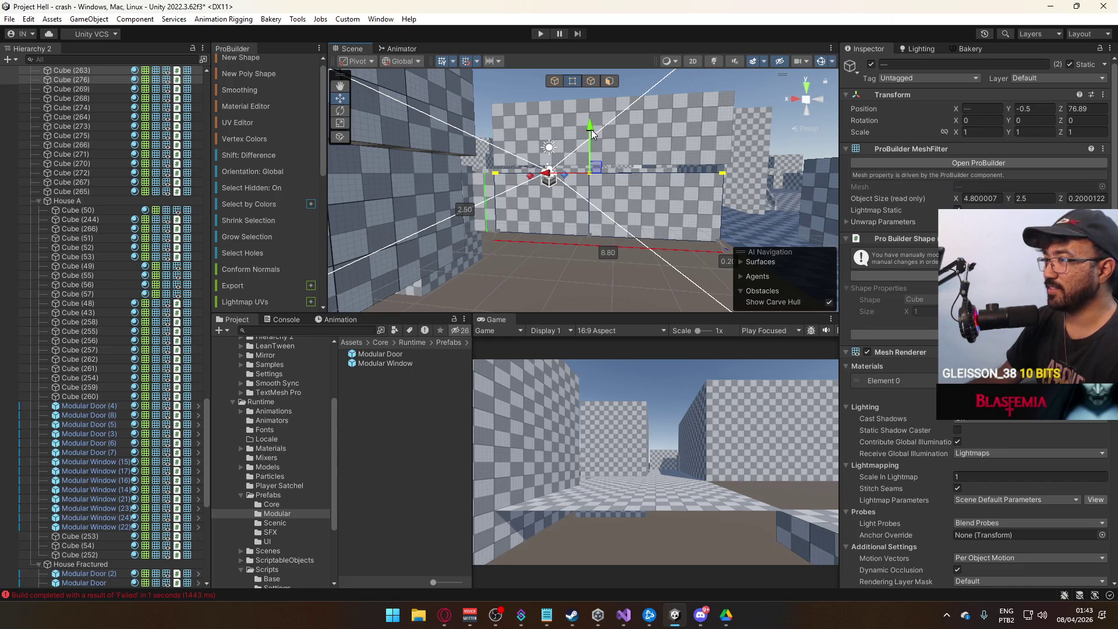
alt+drag(603, 125, 584, 233)
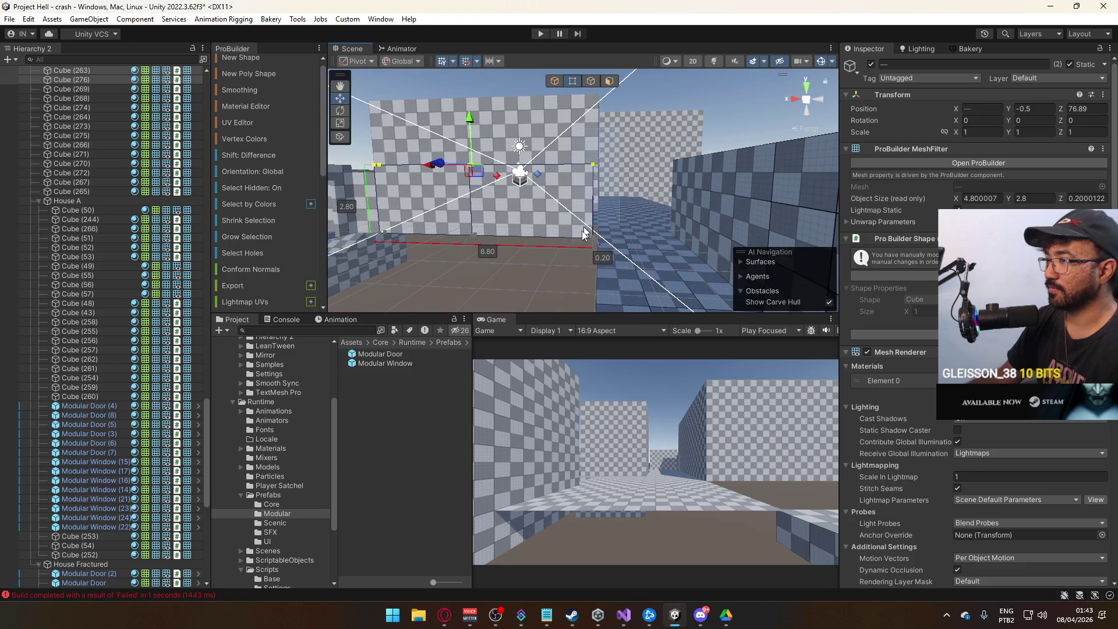
click(557, 303)
- Raise wall Cube (269)'s top edge to 2.8 units, then return to object mode
mouse_move(606, 279)
alt+mouse_down()
mouse_move(511, 265)
mouse_move(541, 215)
mouse_move(622, 248)
mouse_move(536, 181)
alt+mouse_up()
click(540, 216)
mouse_move(628, 231)
alt+mouse_down()
mouse_move(582, 257)
mouse_move(632, 169)
mouse_move(436, 173)
alt+mouse_up()
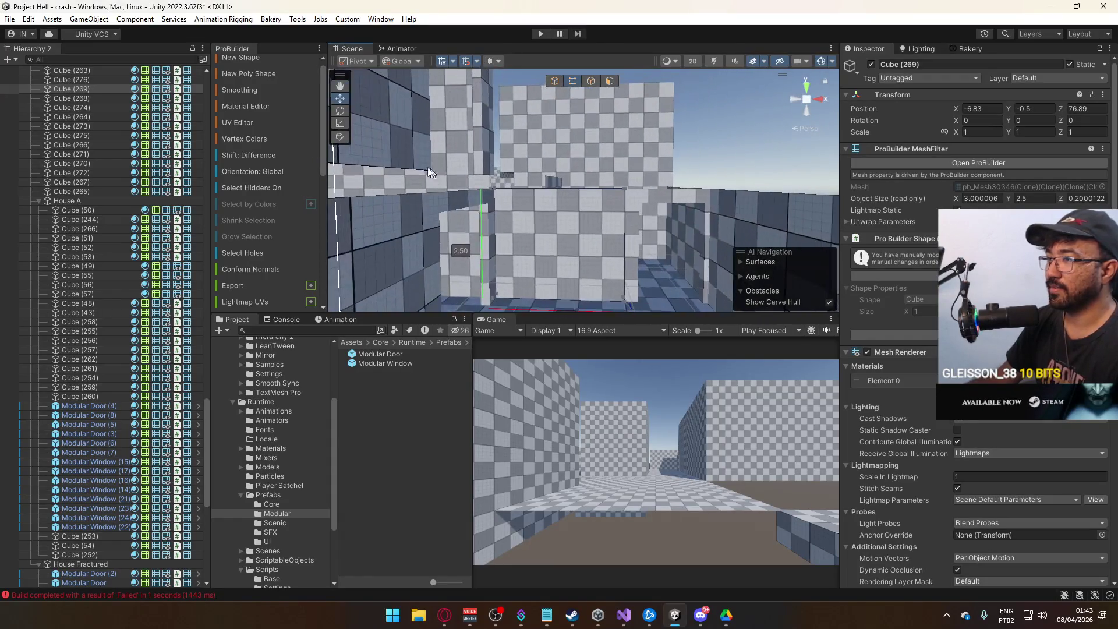
click(666, 197)
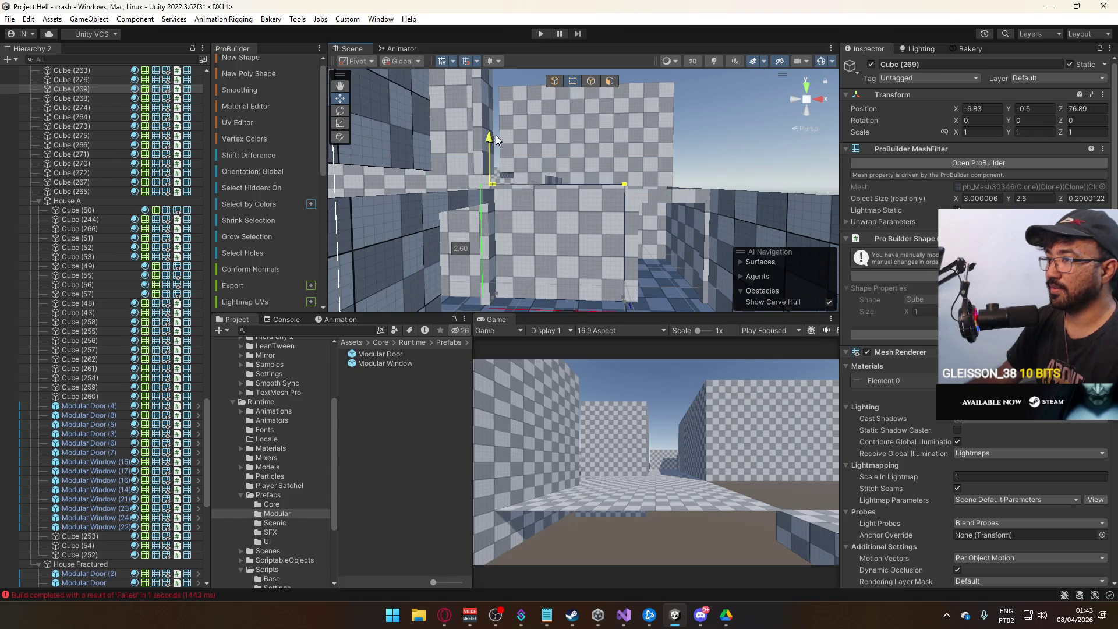
mouse_move(777, 129)
alt+mouse_down()
mouse_move(217, 170)
mouse_move(563, 91)
alt+mouse_up()
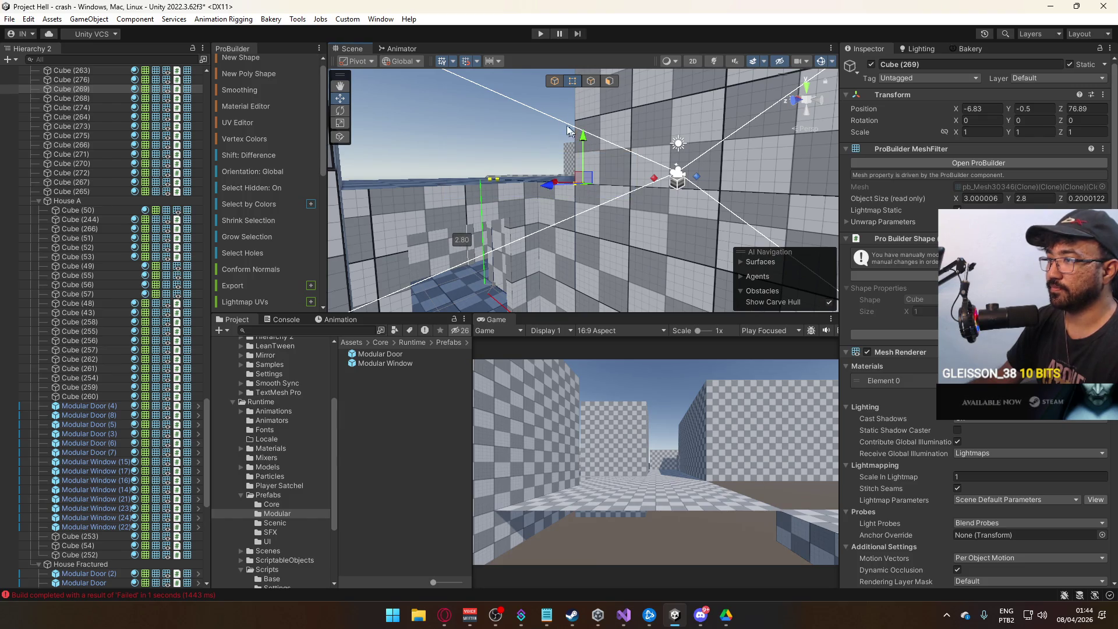
click(555, 82)
mouse_move(555, 82)
alt+mouse_down()
mouse_move(293, 214)
mouse_move(604, 89)
mouse_move(542, 82)
mouse_move(501, 58)
mouse_move(512, 133)
mouse_move(627, 187)
mouse_move(744, 181)
mouse_move(637, 199)
mouse_move(607, 217)
mouse_move(608, 235)
mouse_move(387, 242)
mouse_move(509, 180)
mouse_move(438, 201)
mouse_move(690, 235)
mouse_move(864, 183)
mouse_move(689, 152)
alt+mouse_up()
- Check the heights of wall Cubes (263), (273), (265), (269) and Modular Door (4)
click(606, 217)
click(590, 170)
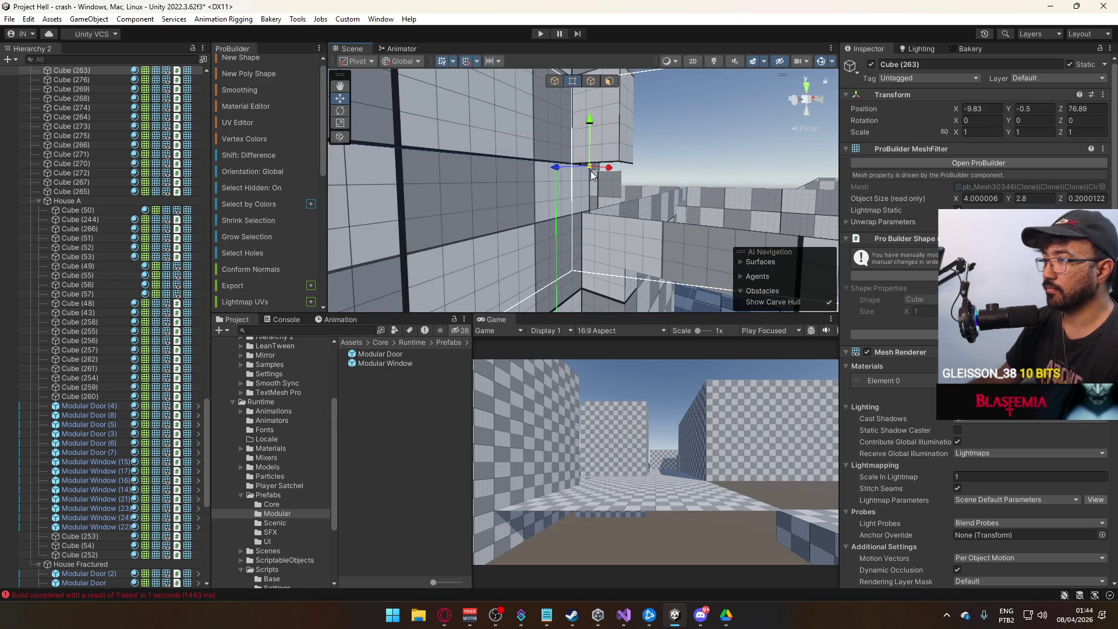
mouse_move(592, 173)
mouse_down()
mouse_move(457, 194)
mouse_move(236, 193)
mouse_move(577, 190)
mouse_up()
click(576, 189)
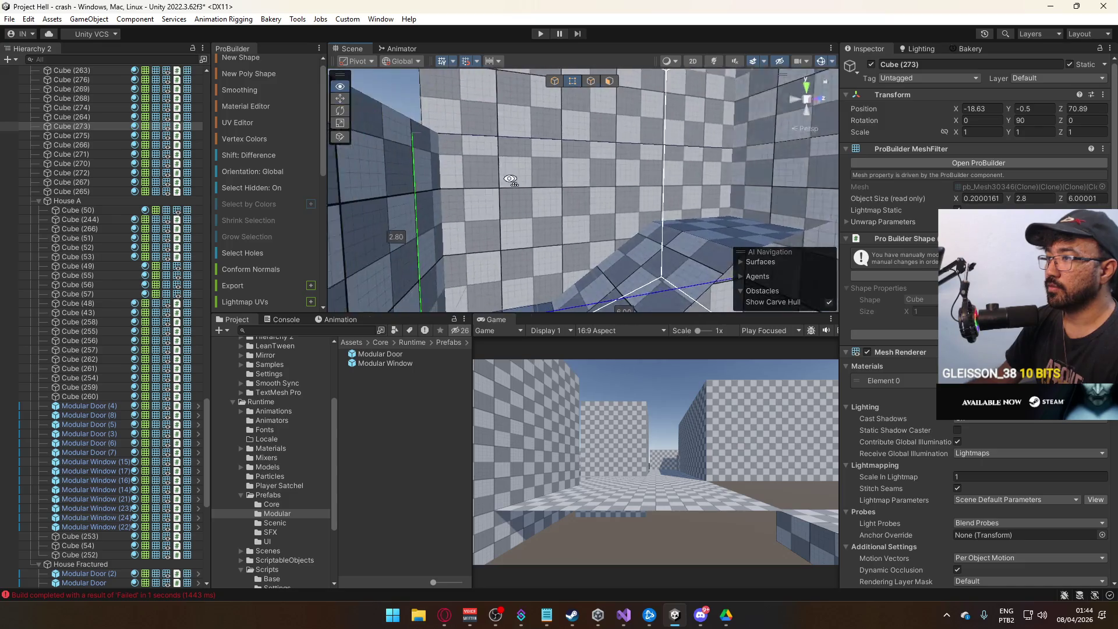
key(f)
click(634, 209)
mouse_move(634, 210)
mouse_down()
mouse_move(686, 160)
mouse_move(534, 216)
mouse_up()
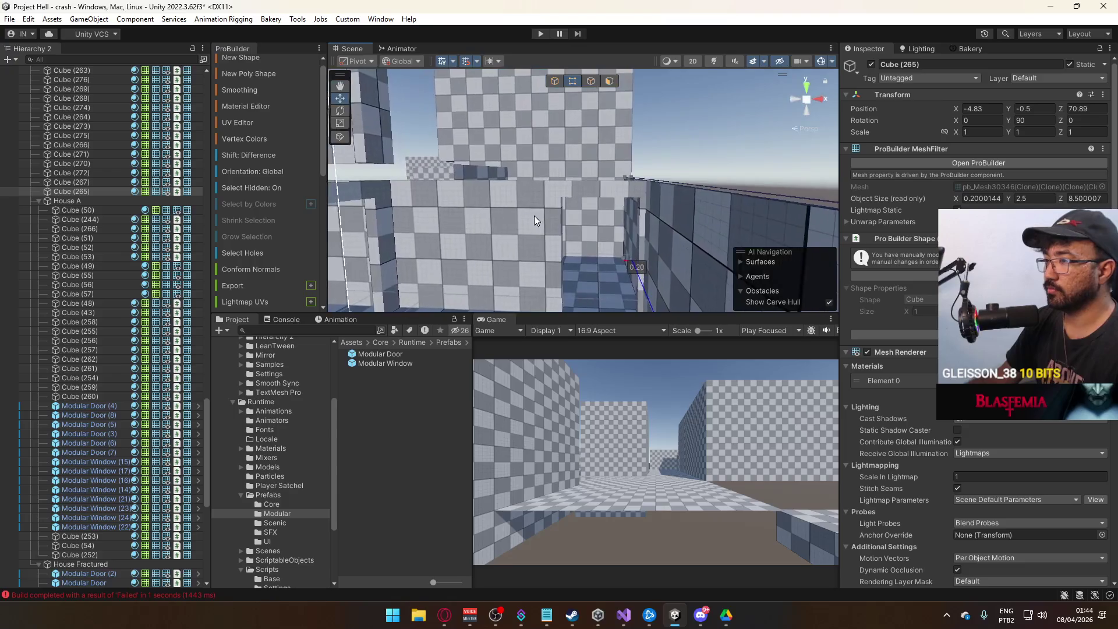
click(533, 215)
key(f)
click(651, 166)
key(f)
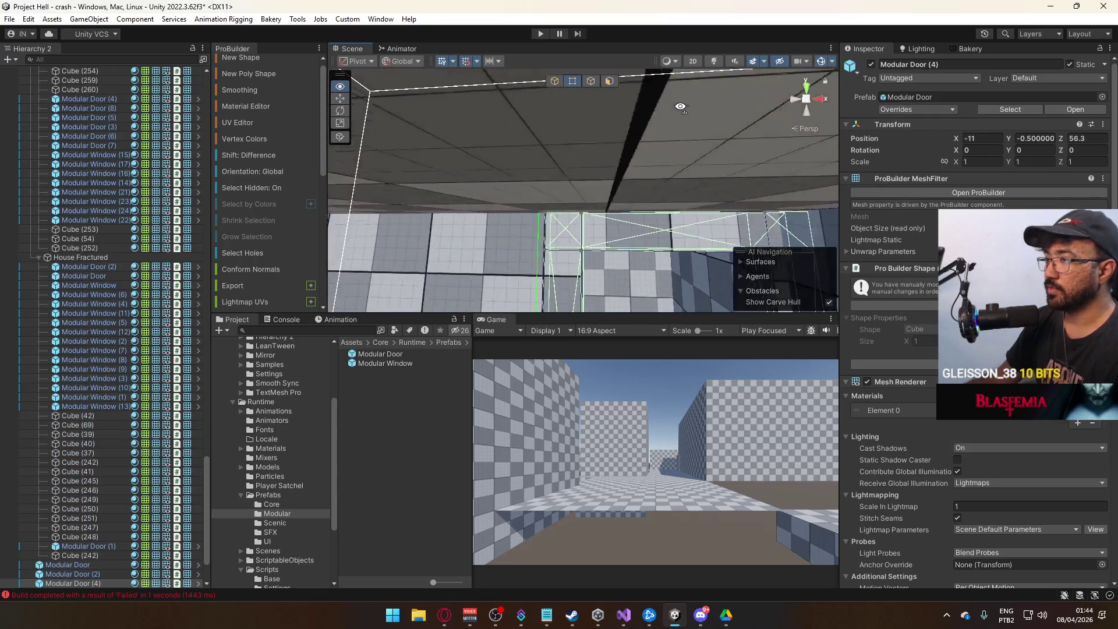
mouse_move(651, 166)
mouse_down()
mouse_move(473, 132)
mouse_move(505, 153)
mouse_up()
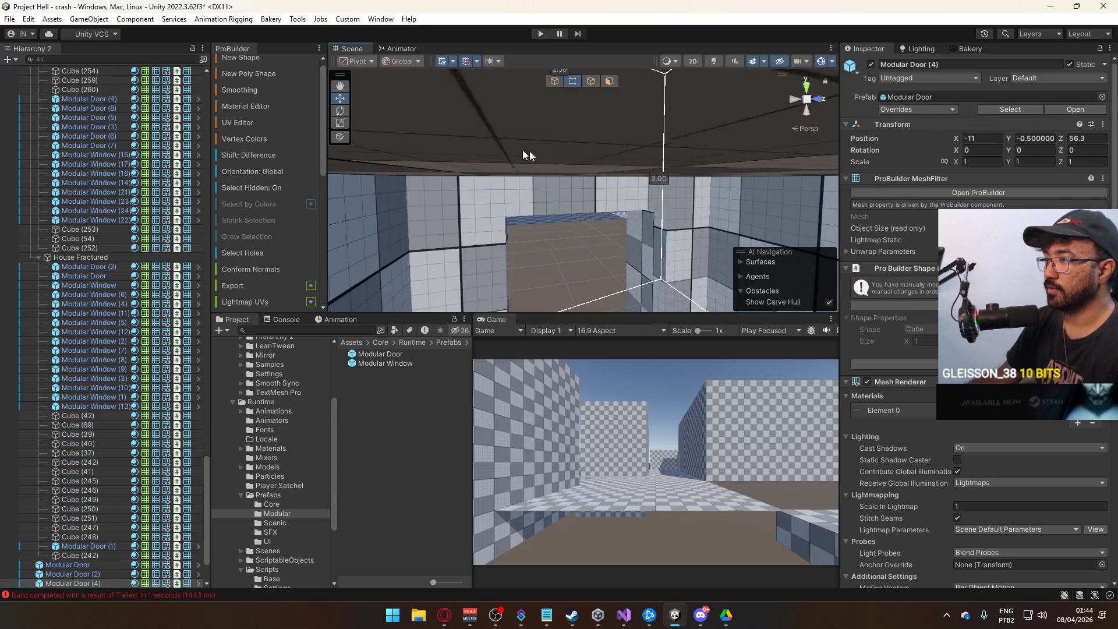
click(547, 202)
key(f)
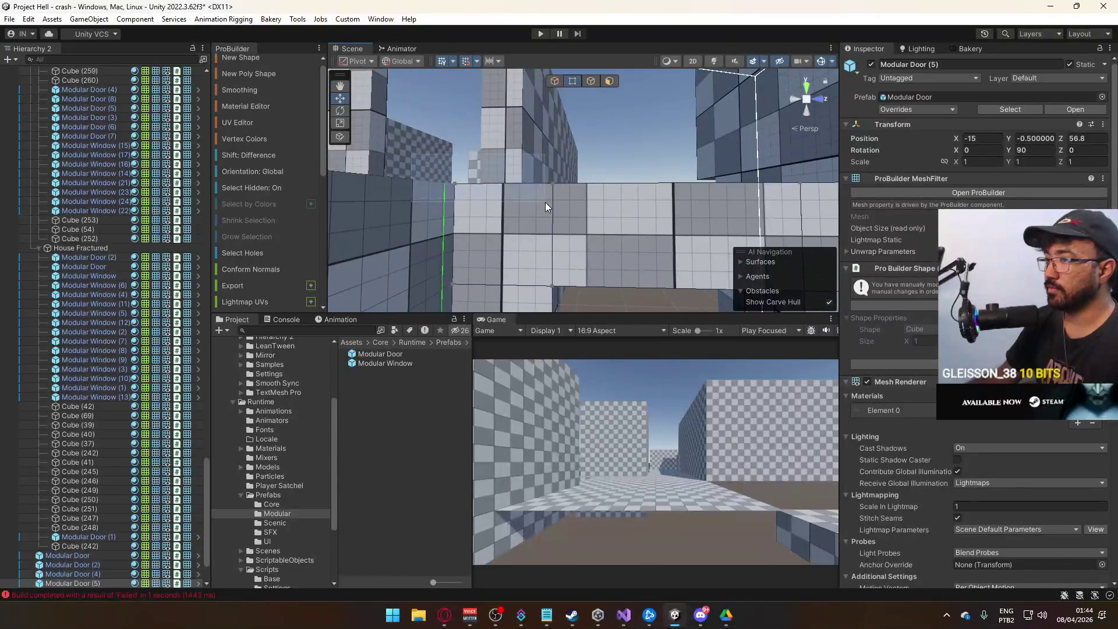
drag(545, 201, 632, 191)
click(699, 198)
click(652, 198)
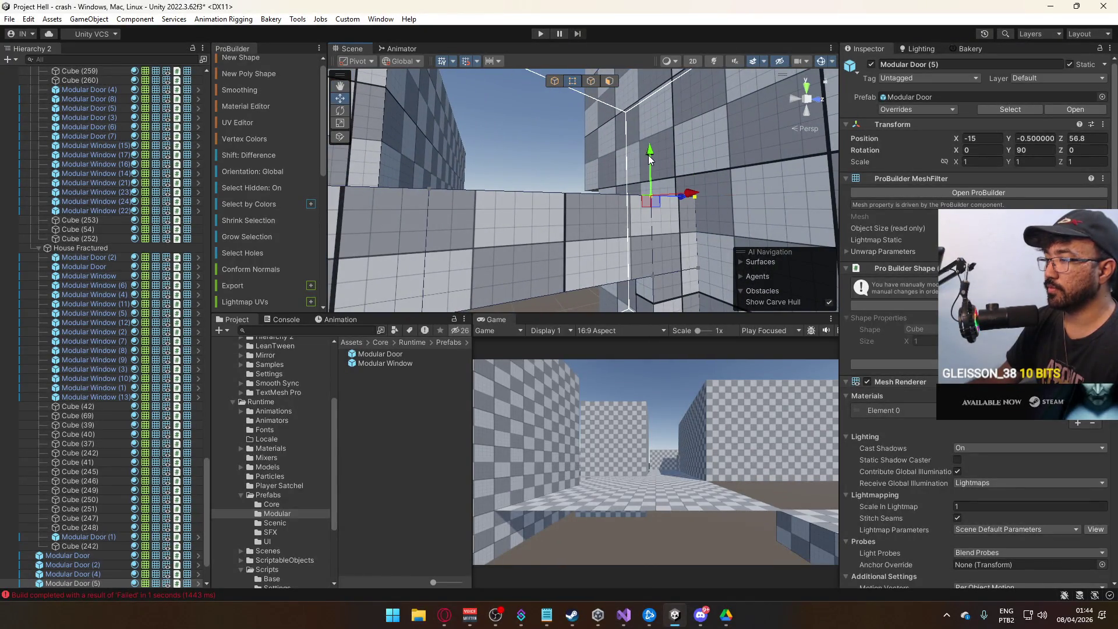
click(460, 190)
mouse_move(434, 196)
mouse_down()
mouse_move(291, 208)
mouse_move(492, 201)
mouse_up()
click(530, 168)
drag(566, 179, 679, 201)
click(699, 186)
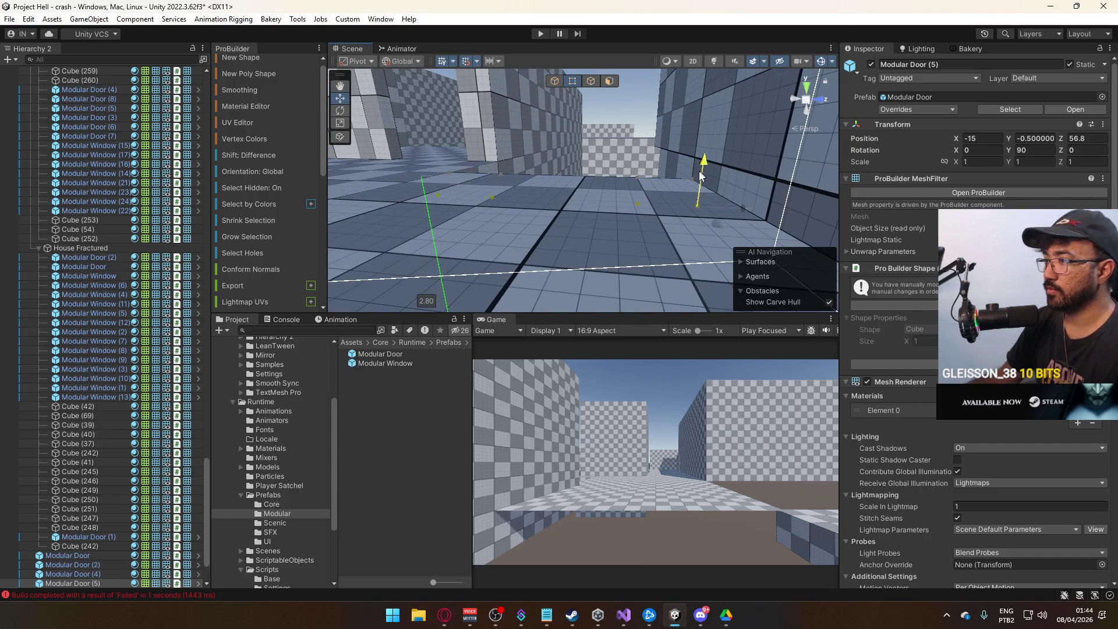
key(f)
drag(668, 111, 737, 108)
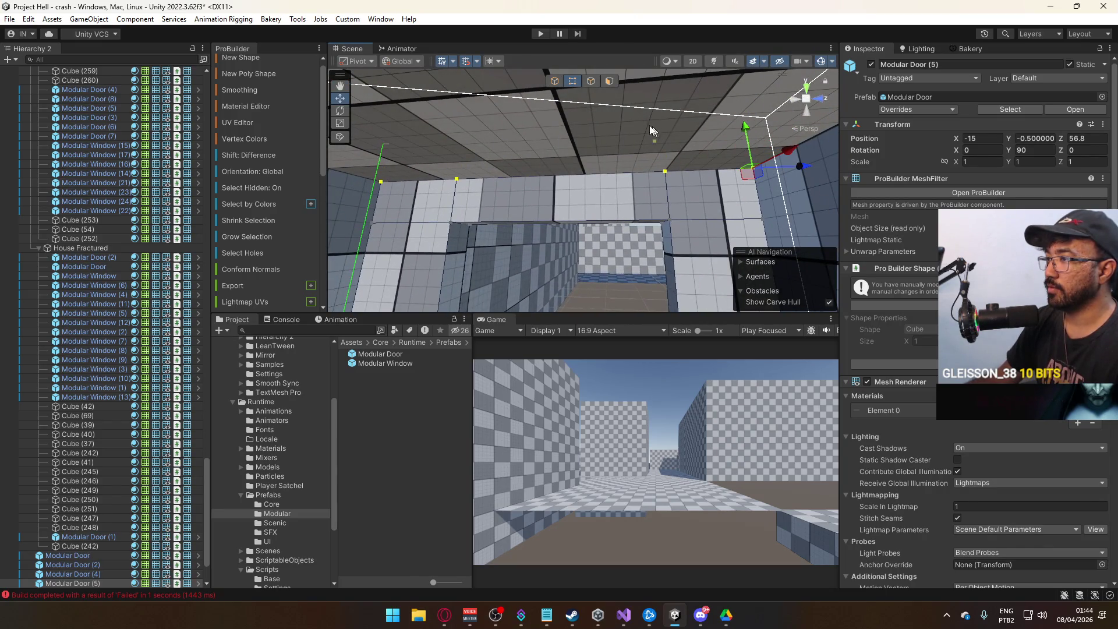
click(557, 82)
mouse_move(582, 146)
mouse_down()
mouse_move(646, 210)
mouse_move(567, 261)
mouse_move(667, 251)
mouse_up()
- Raise front wall Cube (265)'s top edge to 2.90 and bring the far wall to 2.80
click(667, 252)
key(f)
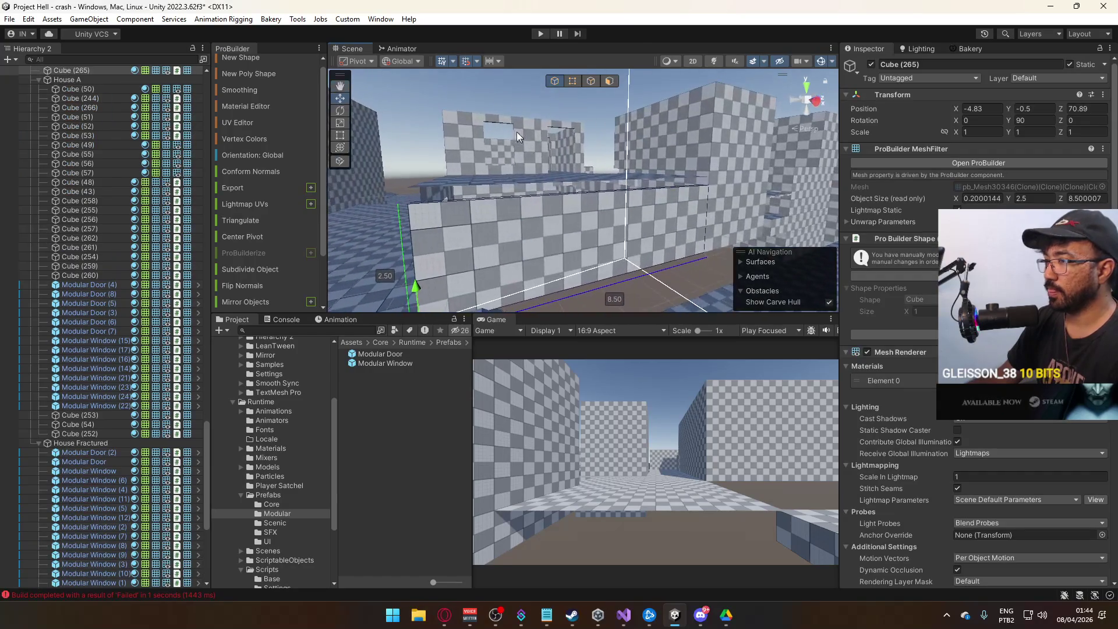
click(593, 82)
click(583, 193)
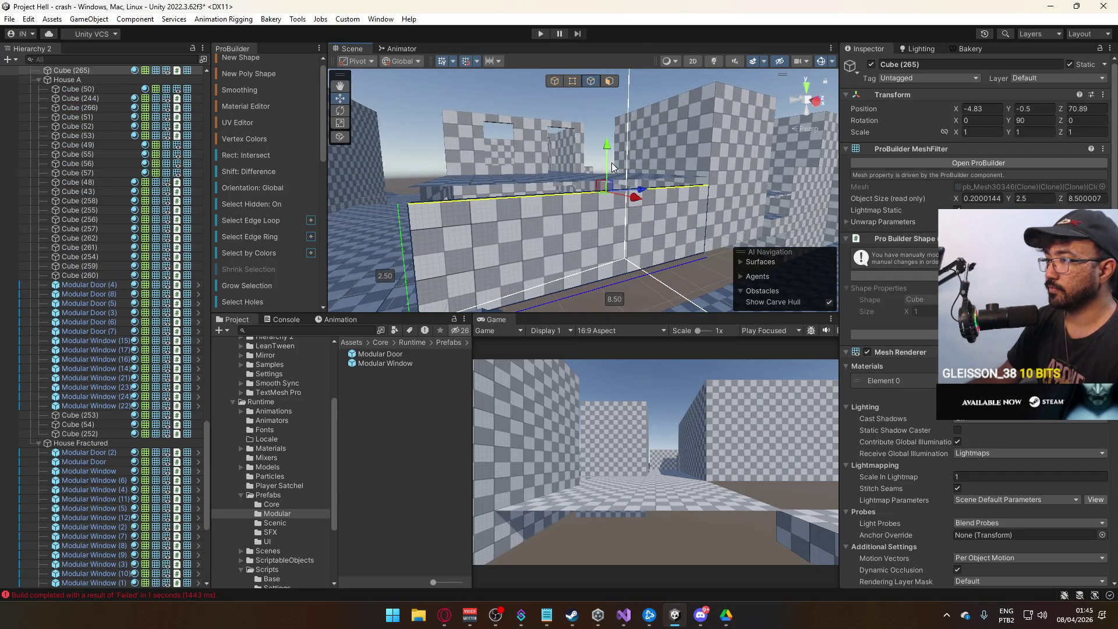
drag(610, 134, 609, 128)
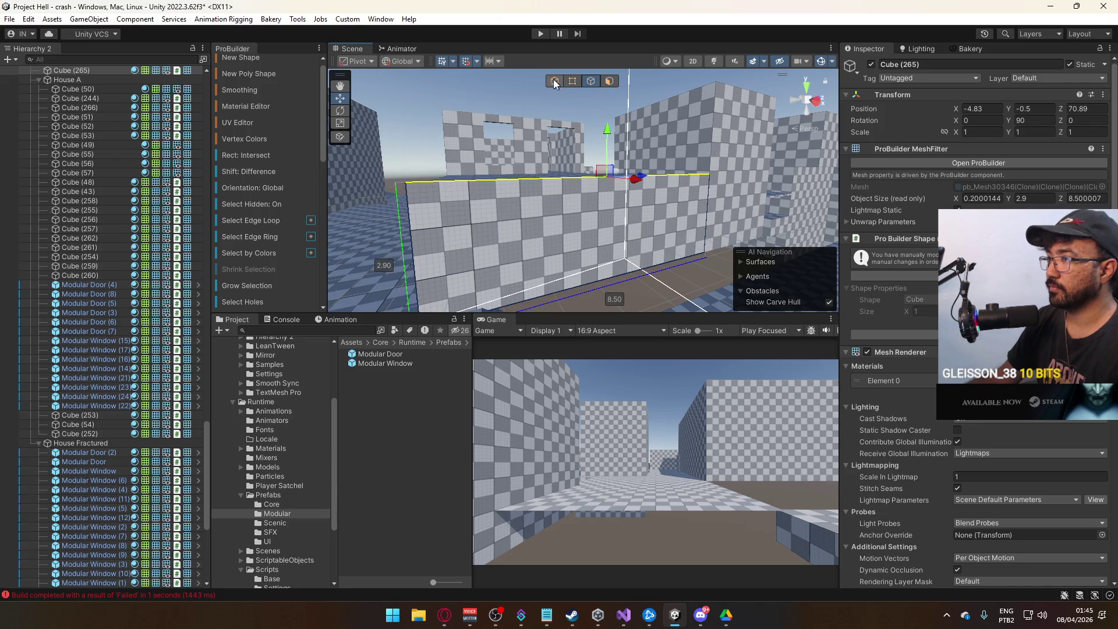
scroll(585, 115, down, 6)
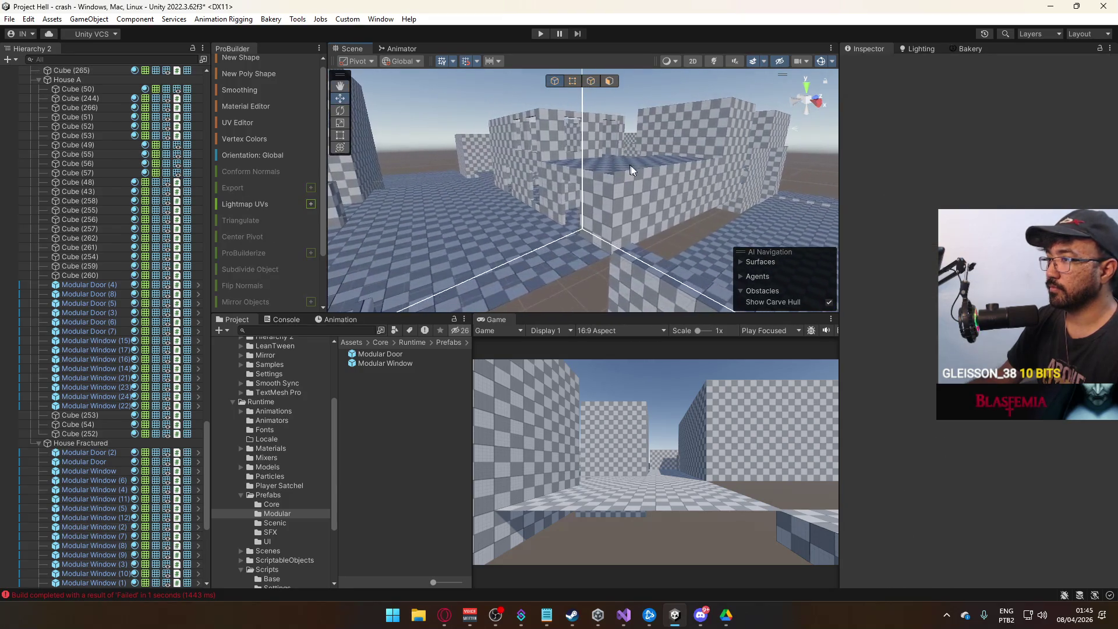
click(665, 170)
mouse_move(688, 116)
mouse_down()
mouse_move(616, 140)
mouse_move(592, 187)
mouse_up()
key(g)
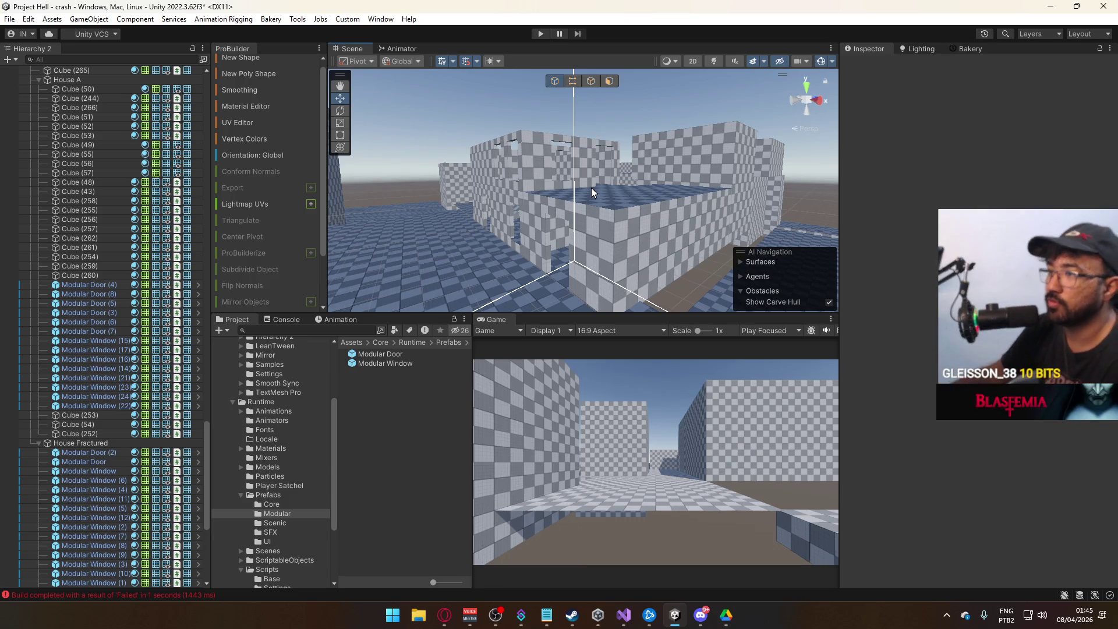
- Select floor slab Cube (55) and the raised slab Cube (58)
mouse_move(589, 193)
mouse_down()
mouse_move(659, 262)
mouse_move(650, 250)
mouse_move(517, 227)
mouse_move(609, 247)
mouse_move(585, 70)
mouse_move(576, 226)
mouse_move(606, 92)
mouse_up()
click(609, 247)
click(586, 165)
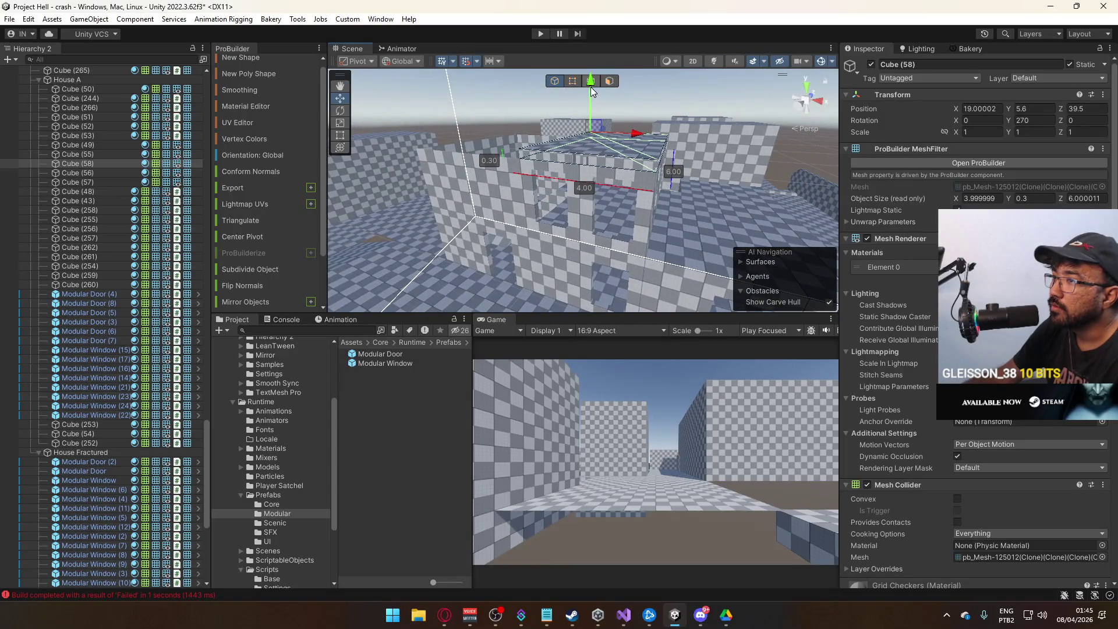
- Select the stray slab Cube (58) among the walls and delete it
drag(610, 173, 377, 195)
click(377, 197)
drag(534, 207, 482, 215)
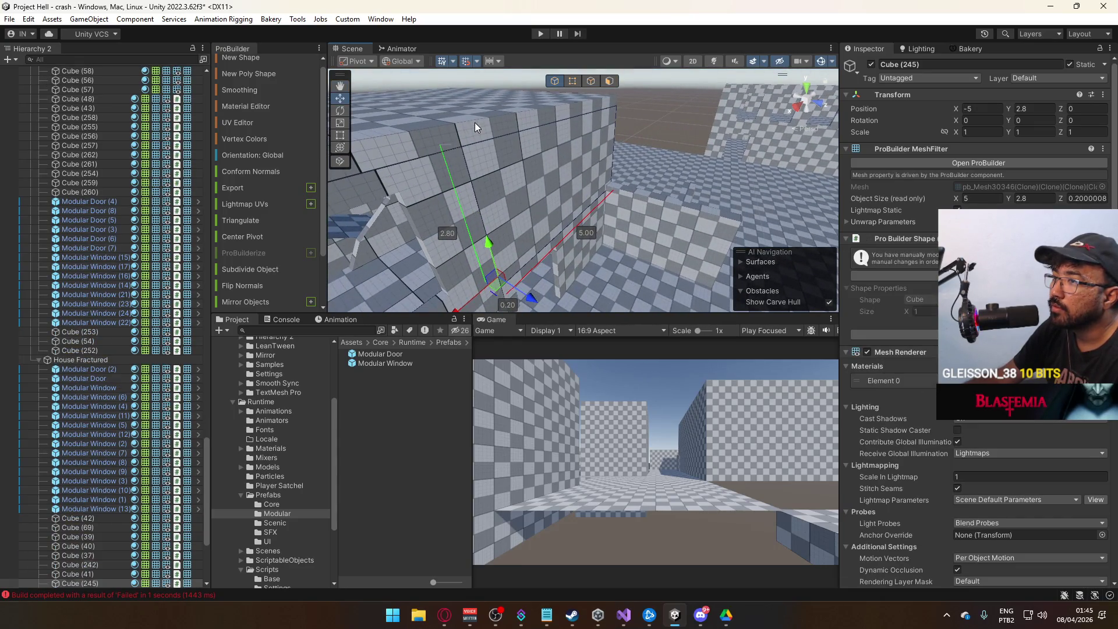
mouse_move(593, 177)
mouse_down()
mouse_move(634, 162)
mouse_move(602, 162)
mouse_up()
click(603, 162)
key(Delete)
- Undo to bring back Cube (58), check it, then delete it again
mouse_move(724, 173)
mouse_down()
mouse_move(541, 153)
mouse_move(574, 213)
mouse_move(631, 255)
mouse_move(617, 256)
mouse_up()
click(503, 169)
key(ctrl+z)
key(f)
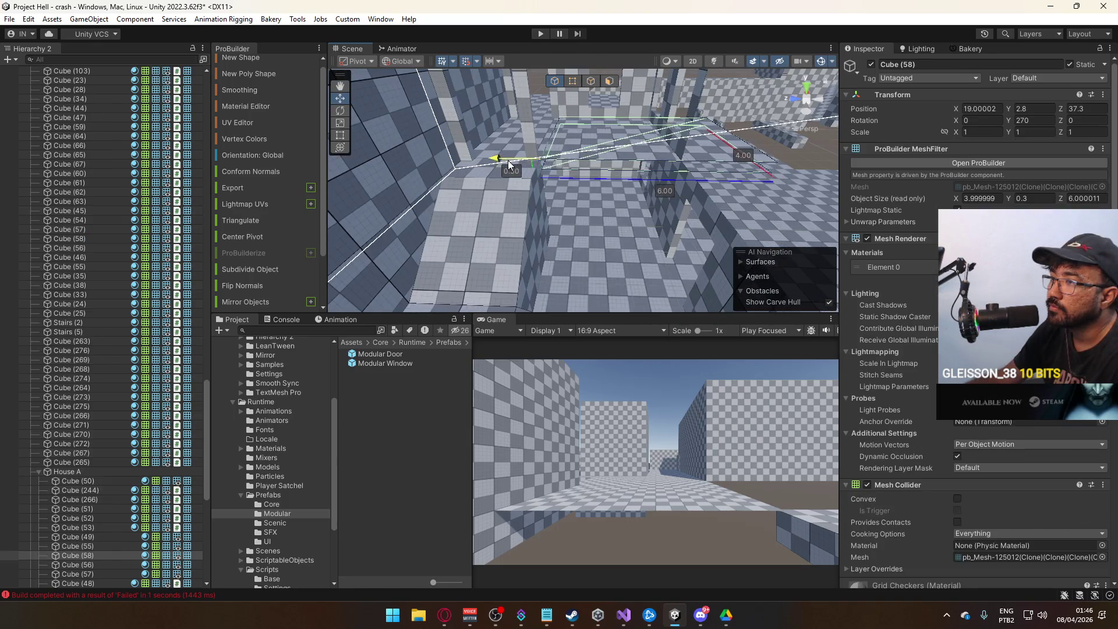
mouse_move(530, 208)
mouse_down()
mouse_move(557, 294)
mouse_move(620, 269)
mouse_move(536, 249)
mouse_move(440, 155)
mouse_move(516, 157)
mouse_up()
key(Delete)
- Select and frame the wall Cube (264), then orbit around it
click(698, 186)
key(f)
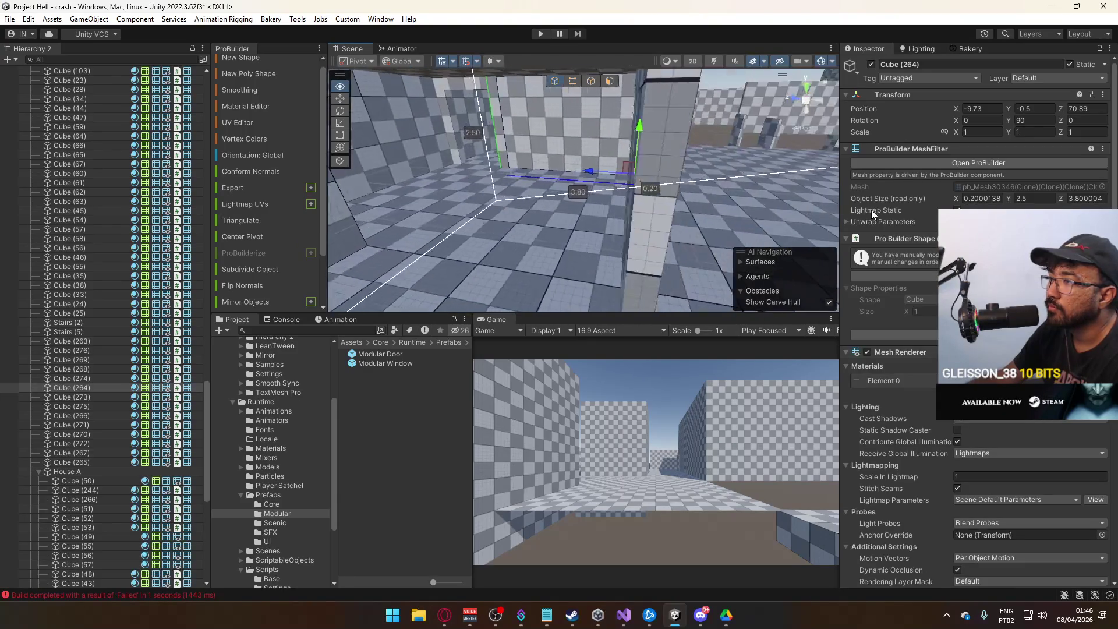
mouse_move(606, 221)
mouse_down()
mouse_move(579, 212)
mouse_move(781, 169)
mouse_move(752, 99)
mouse_move(622, 91)
mouse_move(782, 140)
mouse_move(928, 268)
mouse_move(1012, 77)
mouse_move(1007, 89)
mouse_move(888, 117)
mouse_move(1030, 169)
mouse_move(966, 148)
mouse_move(883, 186)
mouse_move(942, 156)
mouse_move(493, 189)
mouse_move(609, 286)
mouse_move(131, 33)
mouse_move(1047, 31)
mouse_up()
- Select the wall block Cube (252) beside the ramp and orbit around it
mouse_move(551, 125)
mouse_down()
mouse_move(8, 156)
mouse_move(15, 173)
mouse_move(1101, 187)
mouse_move(1091, 198)
mouse_up()
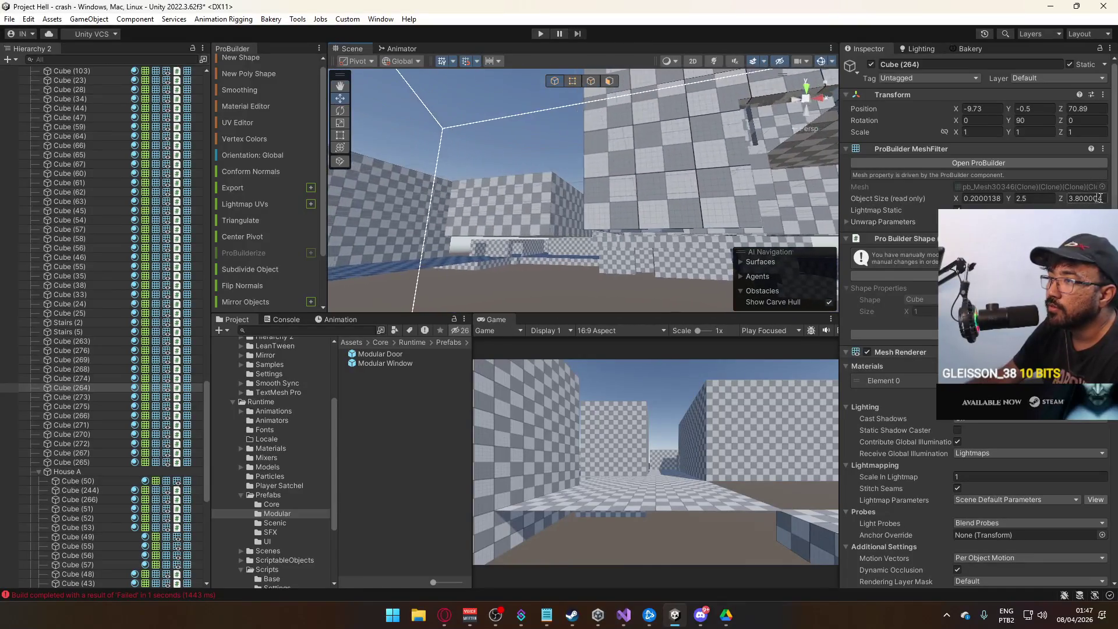
mouse_move(655, 159)
mouse_down()
mouse_move(696, 168)
mouse_move(714, 365)
mouse_move(687, 343)
mouse_up()
click(546, 225)
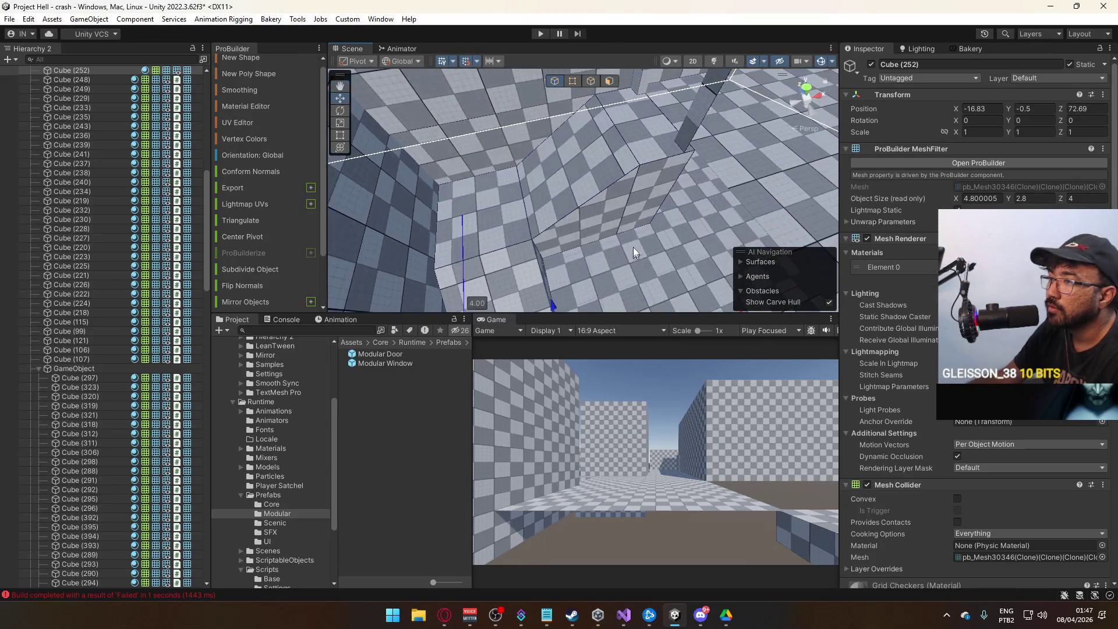
drag(656, 166, 647, 163)
mouse_move(624, 188)
mouse_down()
mouse_move(635, 40)
mouse_move(611, 60)
mouse_up()
mouse_move(597, 111)
mouse_down()
mouse_move(623, 144)
mouse_move(529, 159)
mouse_up()
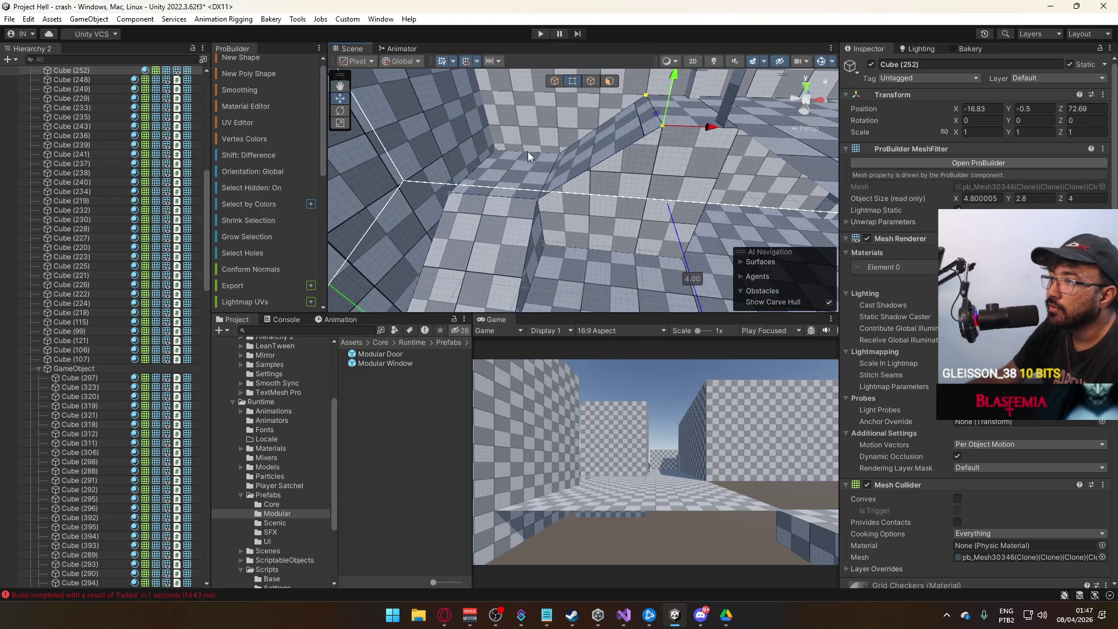
mouse_move(424, 298)
mouse_down()
mouse_move(462, 255)
mouse_move(464, 232)
mouse_move(609, 242)
mouse_move(668, 211)
mouse_move(671, 234)
mouse_move(555, 204)
mouse_move(434, 198)
mouse_move(502, 207)
mouse_up()
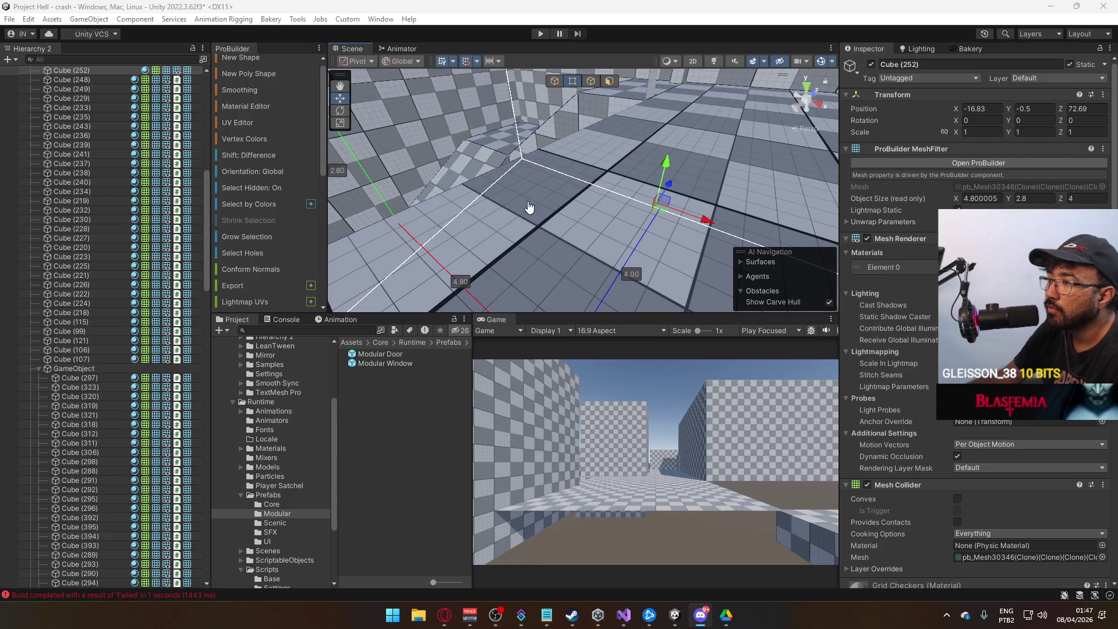
- Orbit toward the ramp and select the thin wall Cube (273)
mouse_move(719, 183)
mouse_down()
mouse_move(589, 192)
mouse_move(530, 159)
mouse_move(597, 136)
mouse_move(672, 85)
mouse_up()
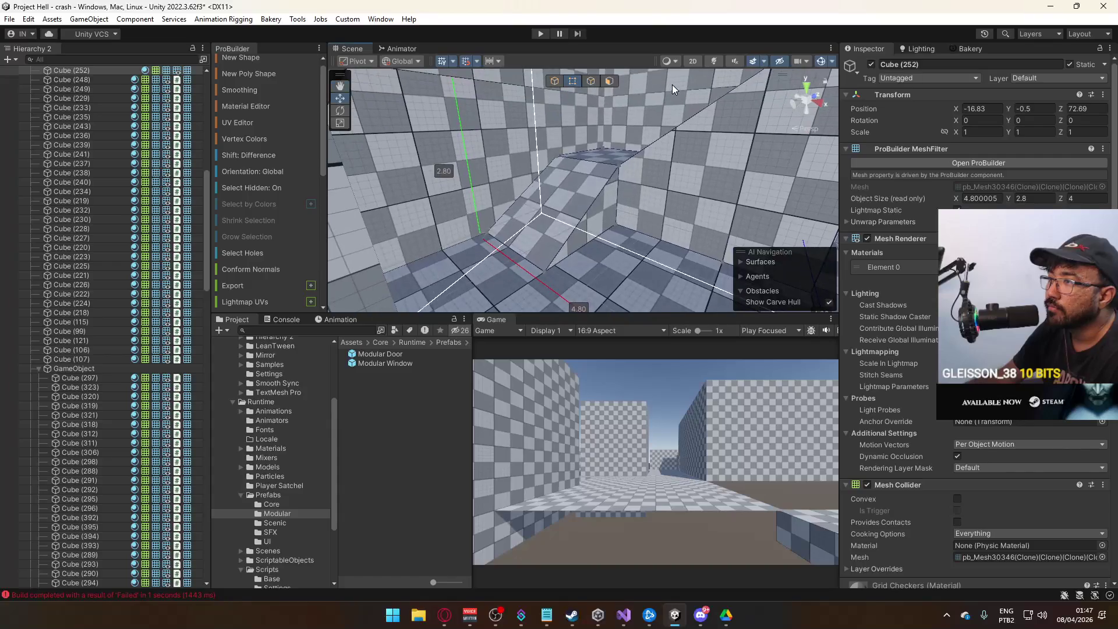
drag(609, 182, 577, 152)
drag(599, 246, 602, 275)
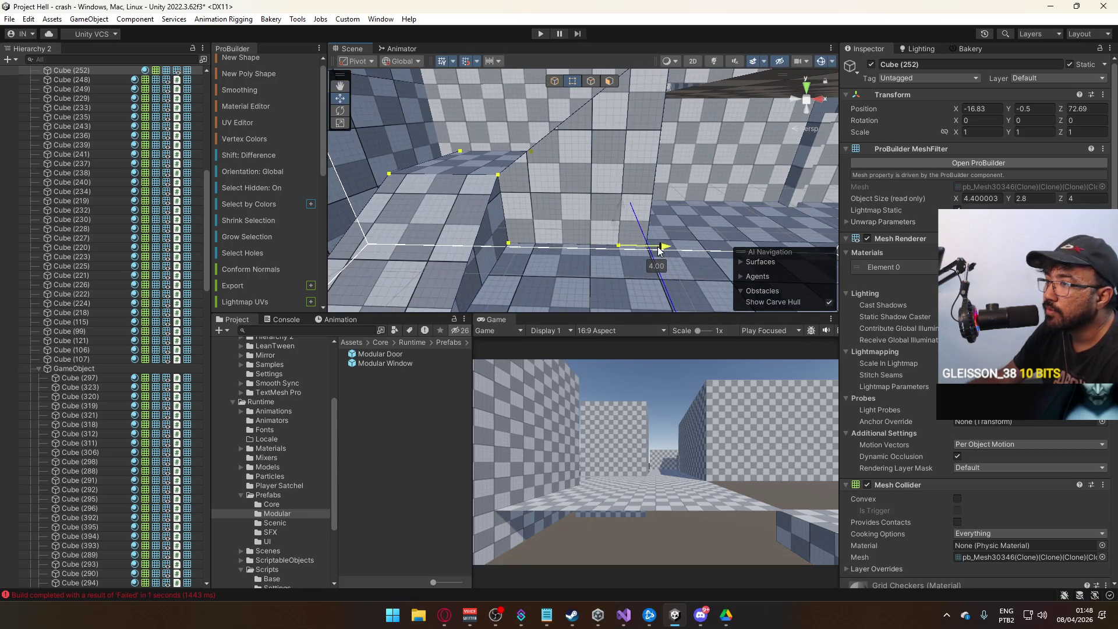
mouse_move(663, 249)
mouse_down()
mouse_move(670, 219)
mouse_move(583, 169)
mouse_move(621, 142)
mouse_move(573, 194)
mouse_up()
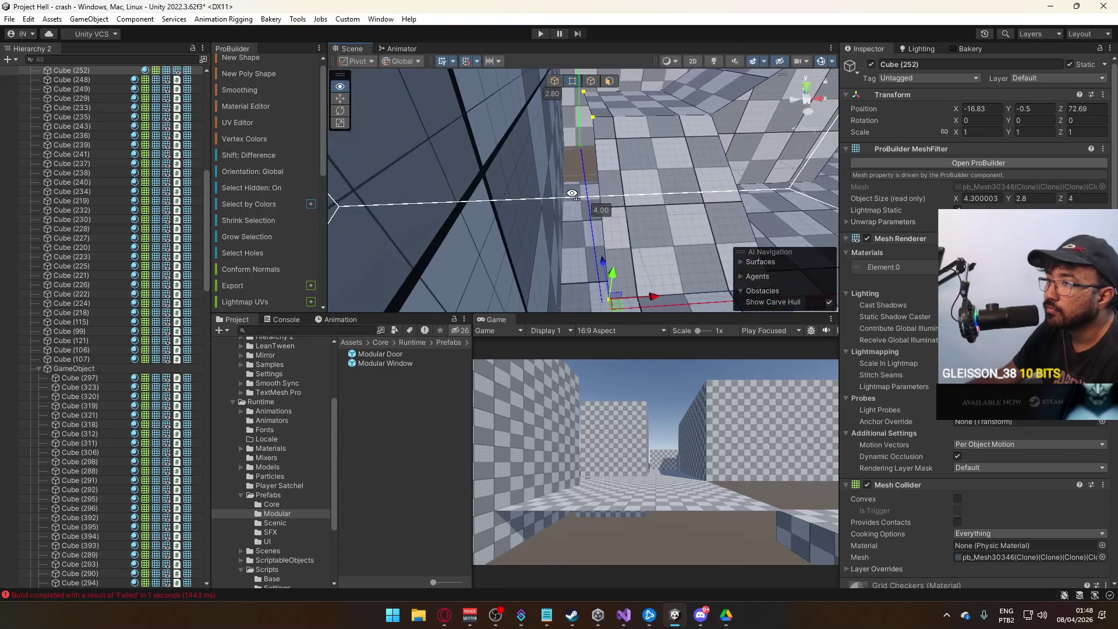
mouse_move(635, 303)
mouse_down()
mouse_move(612, 221)
mouse_move(626, 181)
mouse_move(607, 200)
mouse_move(601, 276)
mouse_move(582, 282)
mouse_move(584, 101)
mouse_up()
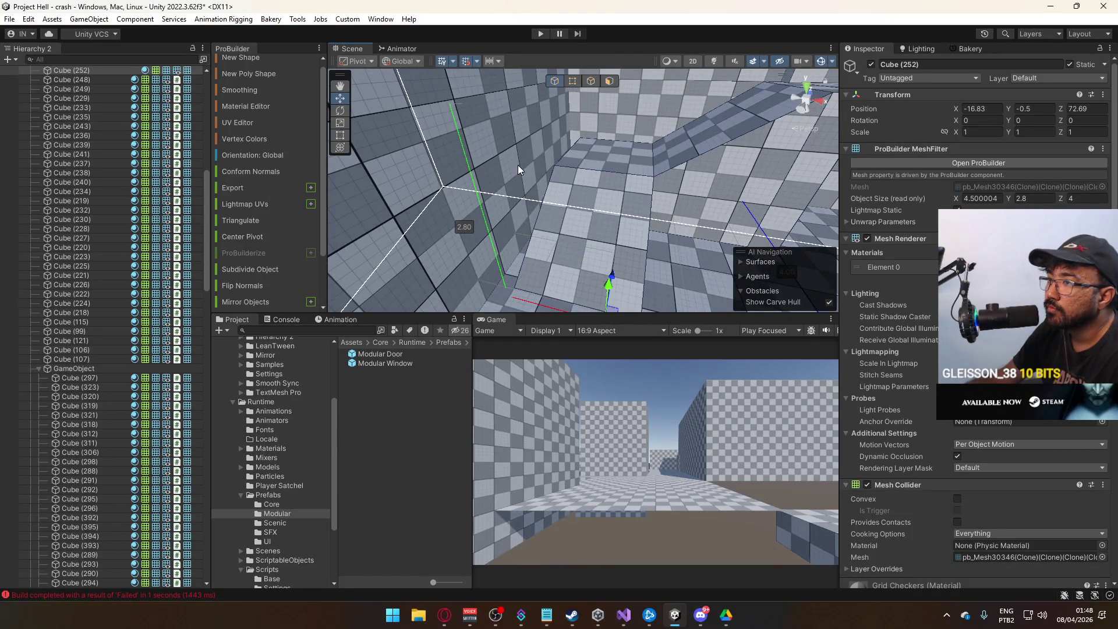
click(519, 169)
drag(519, 169, 477, 276)
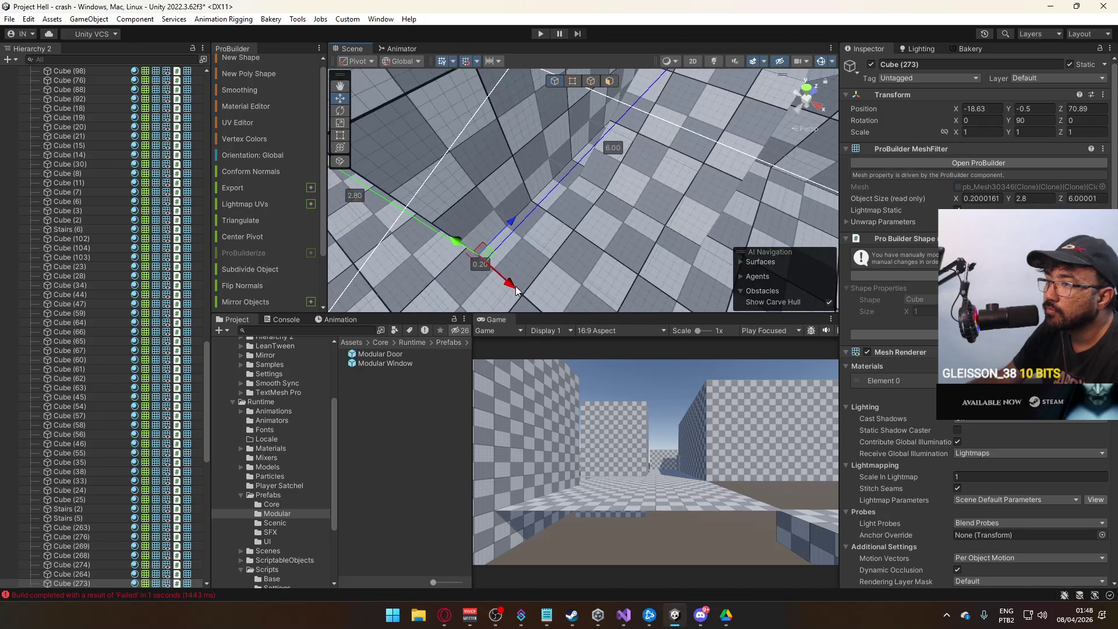
- Orbit over the walls, selecting Cube (275) and the thin wall Cube (273)
mouse_move(533, 302)
mouse_down()
mouse_move(524, 142)
mouse_move(512, 117)
mouse_move(615, 223)
mouse_up()
click(539, 146)
click(616, 223)
mouse_move(589, 268)
mouse_down()
mouse_move(658, 263)
mouse_move(600, 182)
mouse_move(590, 108)
mouse_up()
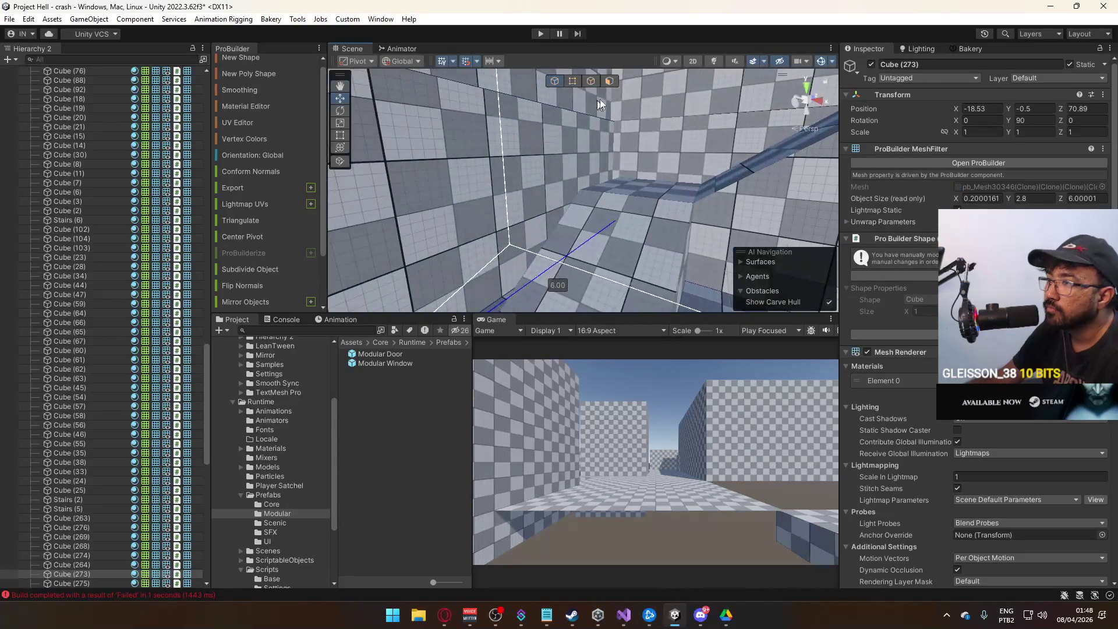
drag(610, 184, 636, 198)
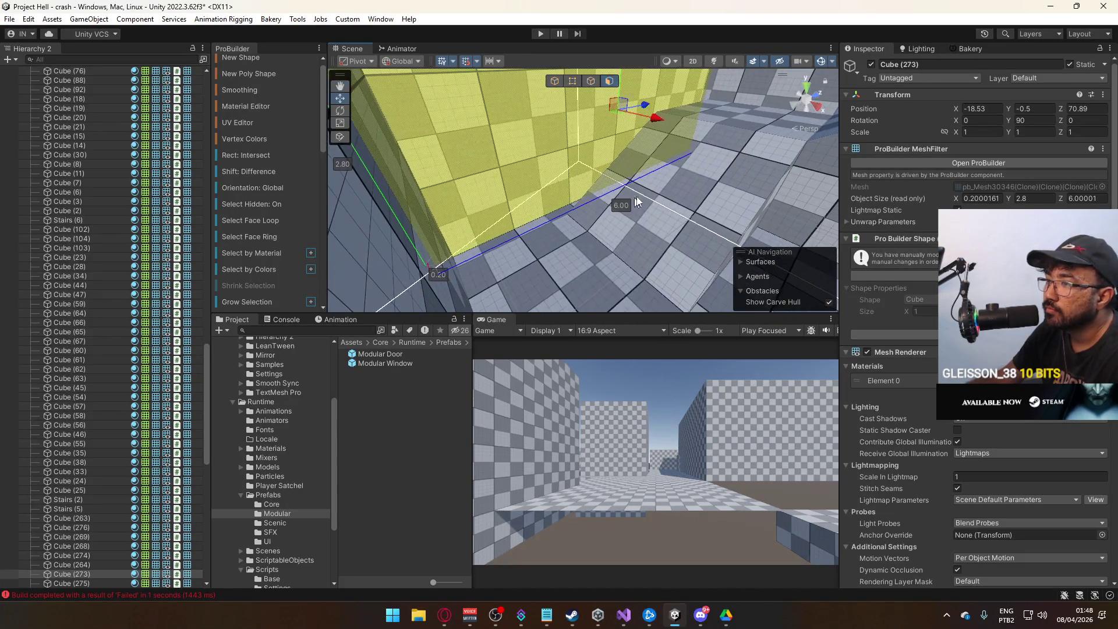
mouse_move(663, 120)
mouse_down()
mouse_move(646, 134)
mouse_move(713, 96)
mouse_move(467, 185)
mouse_move(724, 105)
mouse_move(707, 145)
mouse_move(624, 142)
mouse_move(589, 89)
mouse_up()
click(670, 117)
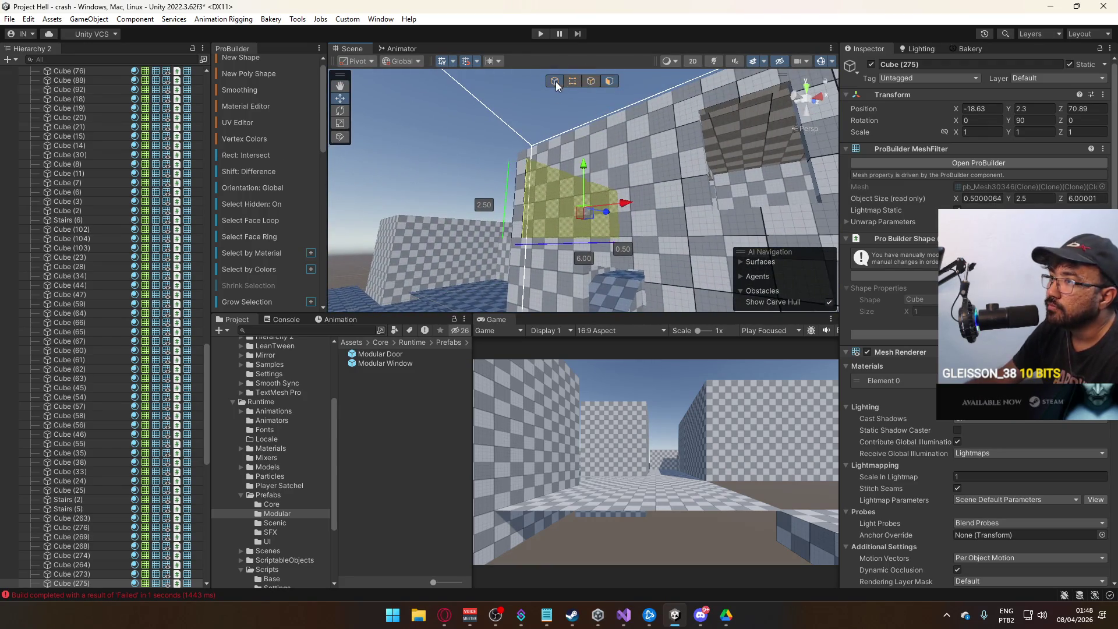
mouse_move(669, 189)
mouse_down()
mouse_move(388, 267)
mouse_move(721, 285)
mouse_move(249, 263)
mouse_move(195, 376)
mouse_move(211, 336)
mouse_up()
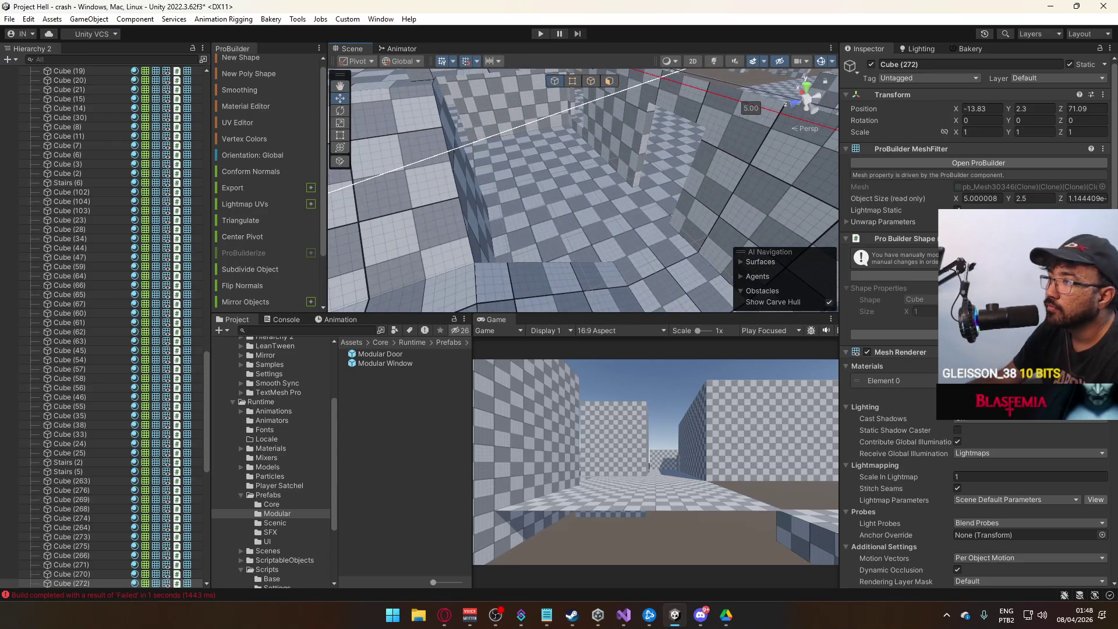
mouse_move(505, 240)
mouse_down()
mouse_move(680, 190)
mouse_move(816, 330)
mouse_move(795, 312)
mouse_move(787, 351)
mouse_move(596, 215)
mouse_up()
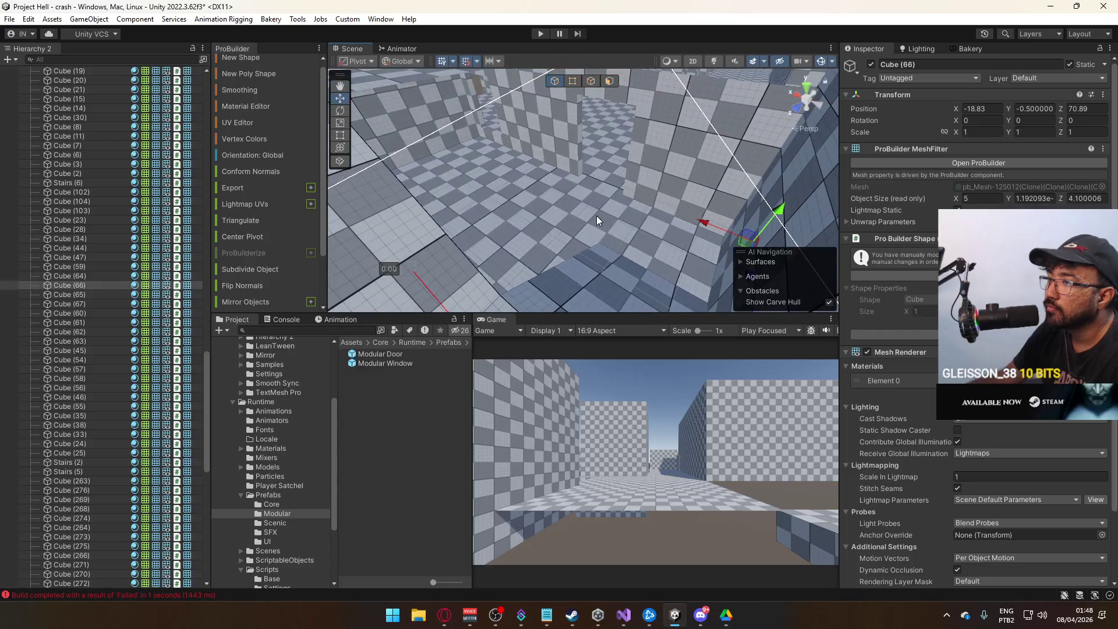
drag(762, 236, 677, 211)
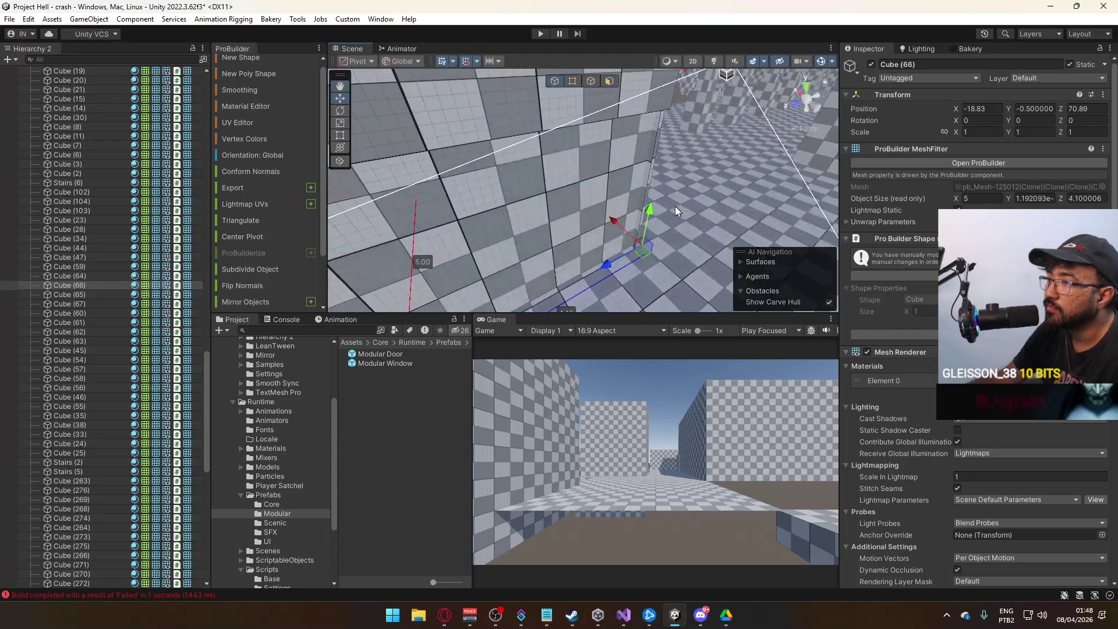
- Drag the broad face of Cube (273) in Face mode to make it 0.4 thick
click(581, 211)
key(f)
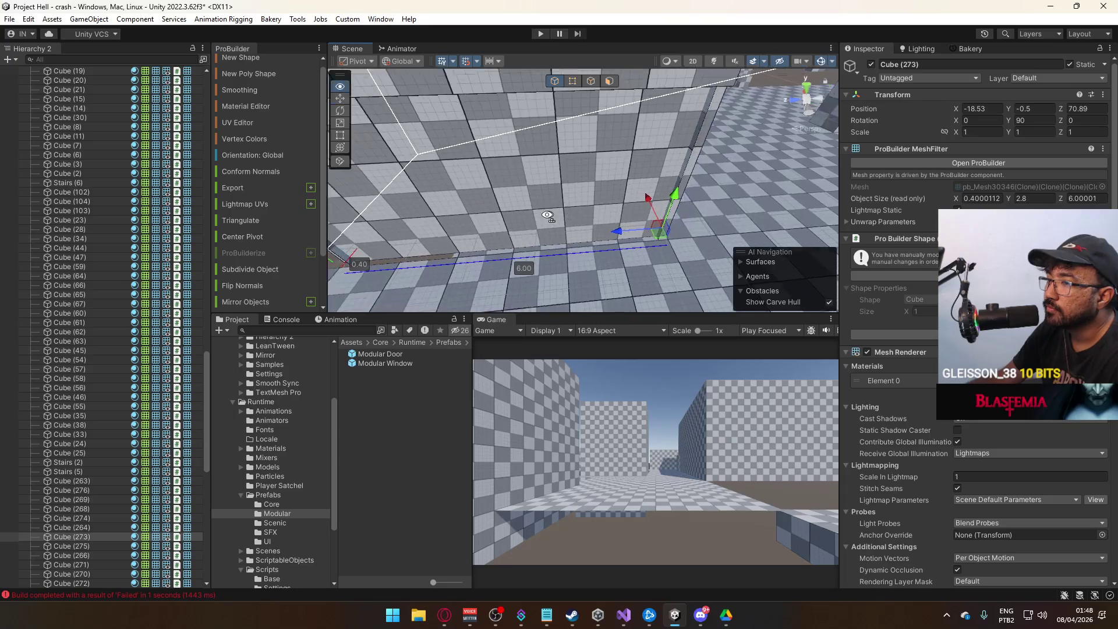
click(610, 82)
click(569, 192)
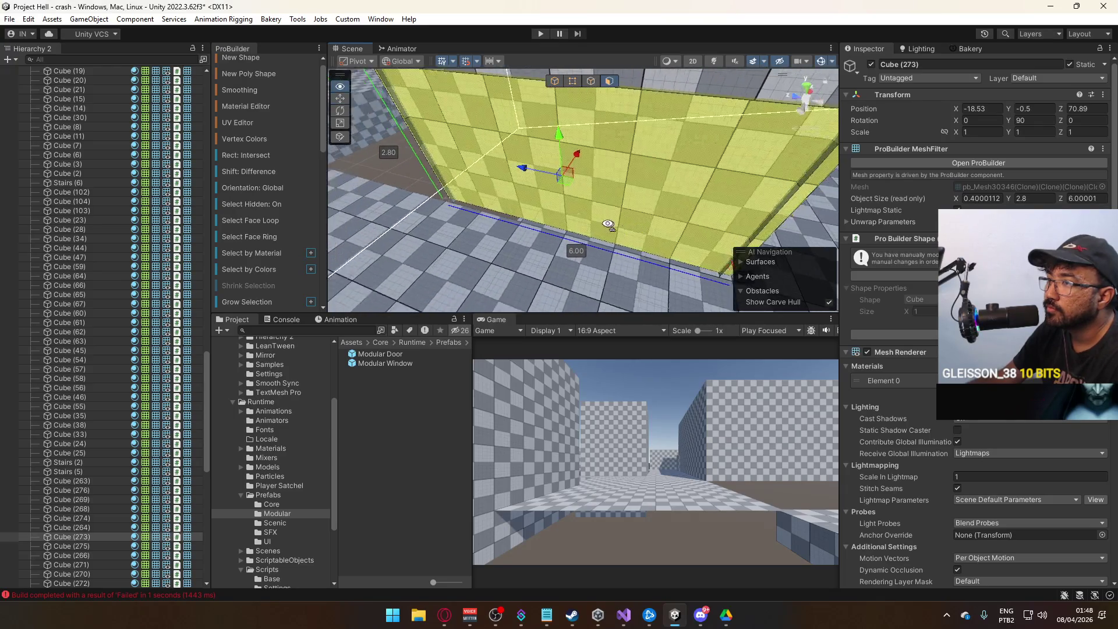
mouse_move(561, 192)
mouse_down()
mouse_move(368, 244)
mouse_move(404, 198)
mouse_move(765, 237)
mouse_move(560, 93)
mouse_move(509, 146)
mouse_move(492, 237)
mouse_move(450, 187)
mouse_move(449, 161)
mouse_up()
click(557, 90)
click(567, 192)
mouse_move(568, 192)
mouse_down()
mouse_move(493, 188)
mouse_move(524, 172)
mouse_move(528, 186)
mouse_up()
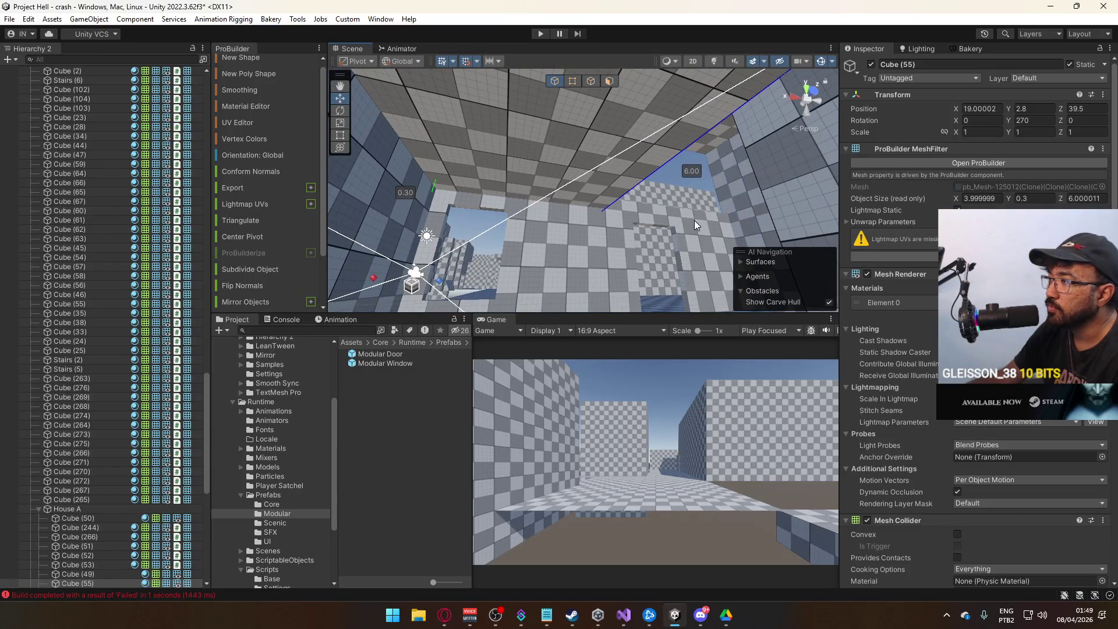
- Orbit to the walls and select the floor tile Cube (66)
mouse_move(640, 217)
mouse_down()
mouse_move(661, 162)
mouse_move(381, 129)
mouse_move(251, 142)
mouse_move(804, 175)
mouse_move(757, 262)
mouse_move(743, 359)
mouse_up()
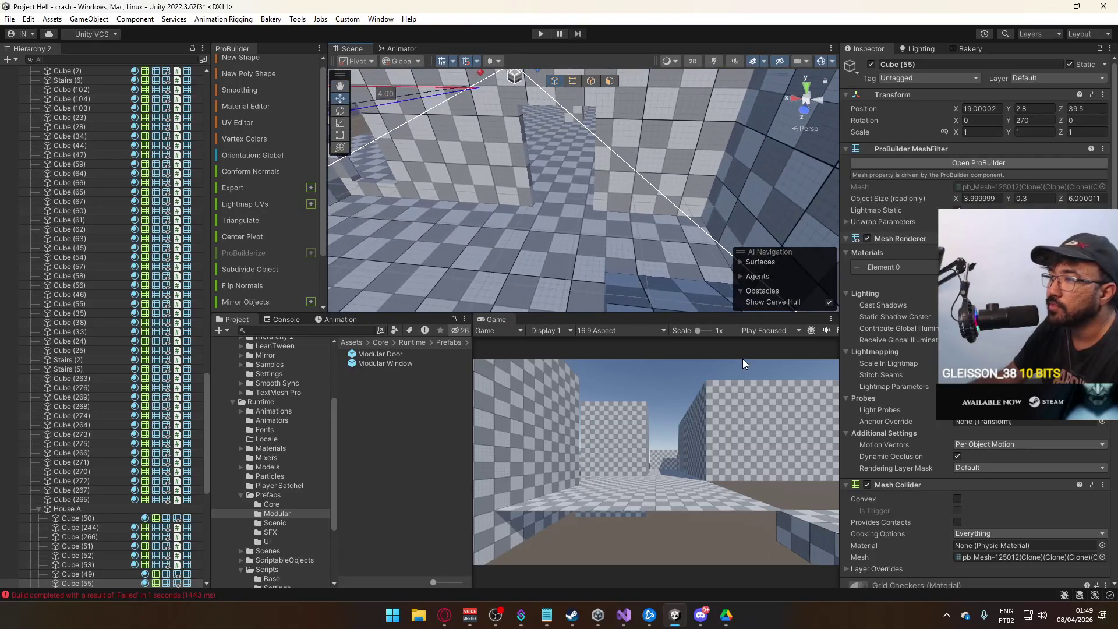
mouse_move(607, 254)
mouse_down()
mouse_move(569, 243)
mouse_move(606, 259)
mouse_move(648, 334)
mouse_move(699, 321)
mouse_move(810, 237)
mouse_up()
click(604, 268)
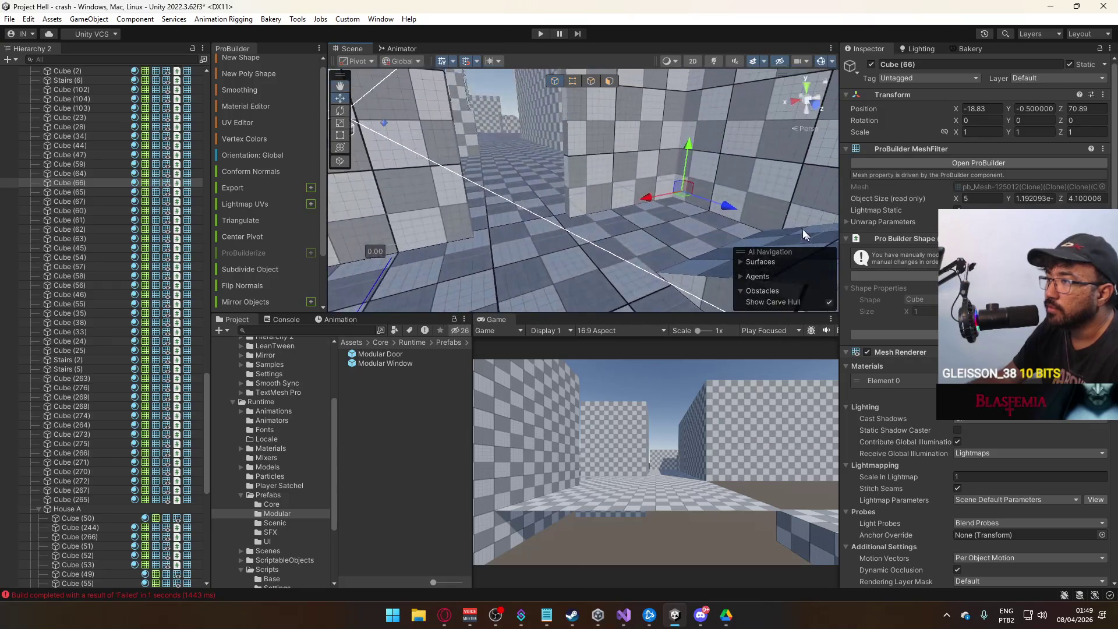
mouse_move(682, 80)
mouse_down()
mouse_move(678, 151)
mouse_move(550, 137)
mouse_move(674, 148)
mouse_move(499, 150)
mouse_up()
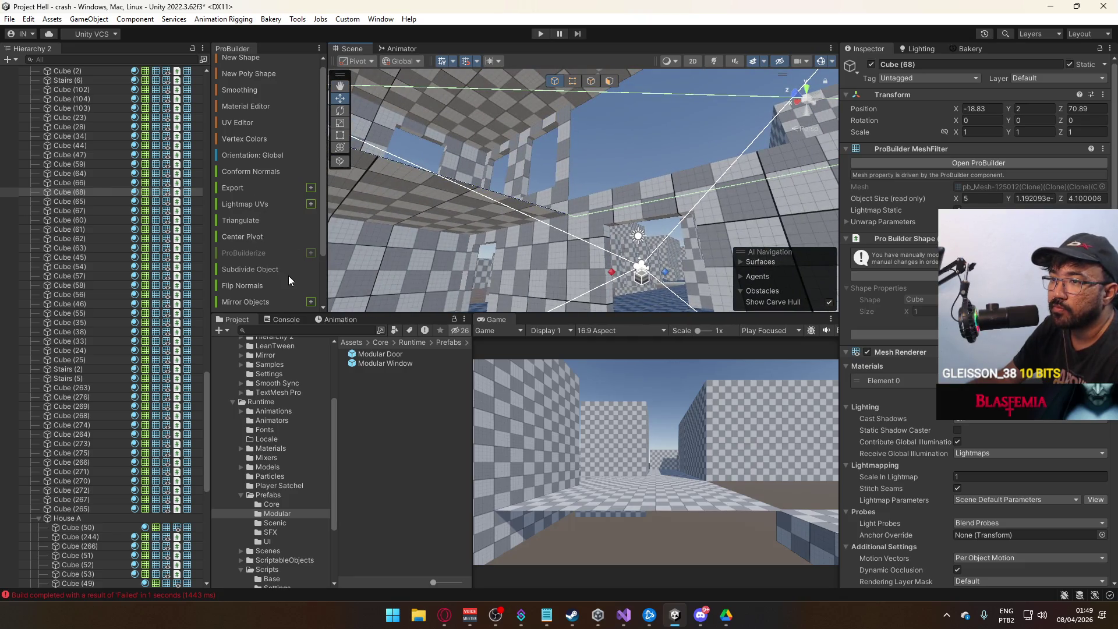
- Resize the ceiling slab to 4.5 units along X, then pick a wall block face
mouse_move(553, 233)
mouse_down()
mouse_move(696, 234)
mouse_move(651, 207)
mouse_move(603, 209)
mouse_up()
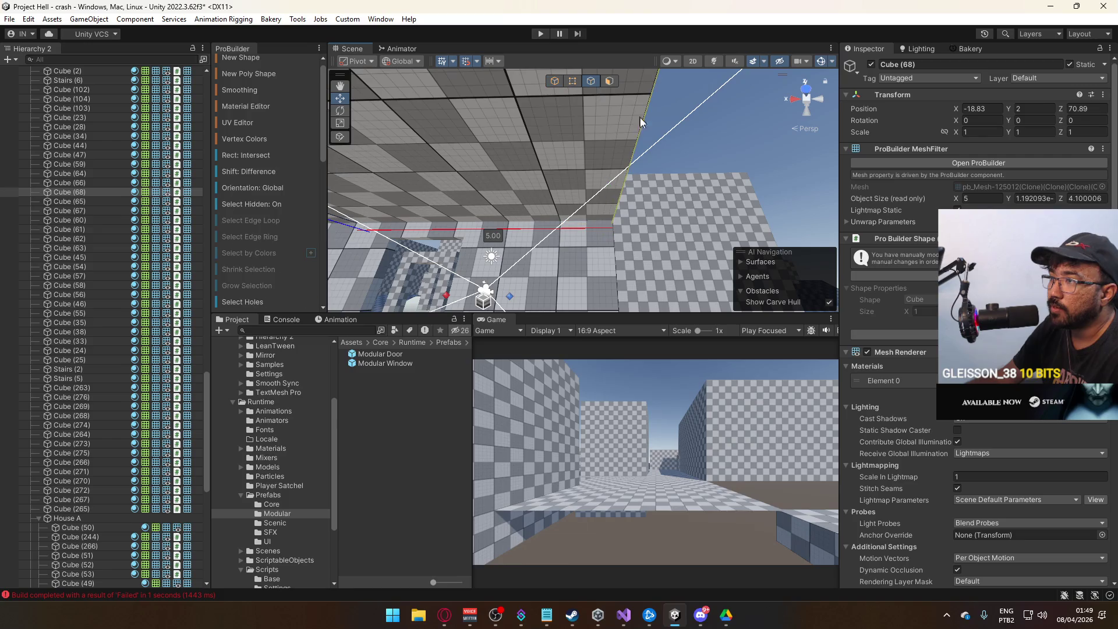
drag(550, 173, 547, 174)
mouse_move(548, 174)
mouse_down()
mouse_move(529, 68)
mouse_move(648, 275)
mouse_move(586, 218)
mouse_move(539, 118)
mouse_move(798, 116)
mouse_move(726, 184)
mouse_move(584, 71)
mouse_up()
click(540, 117)
mouse_move(536, 108)
mouse_down()
mouse_move(518, 99)
mouse_move(696, 206)
mouse_move(746, 187)
mouse_move(521, 208)
mouse_move(577, 168)
mouse_move(563, 125)
mouse_move(602, 86)
mouse_up()
click(523, 165)
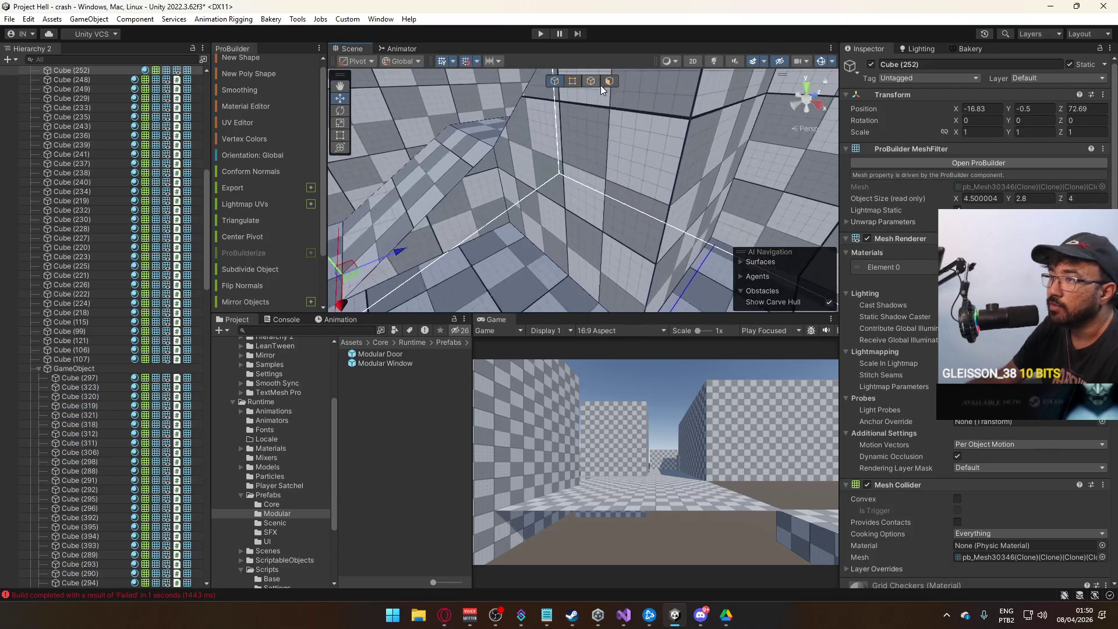
- Delete two faces of wall block Cube (252) to open it up
key(Delete)
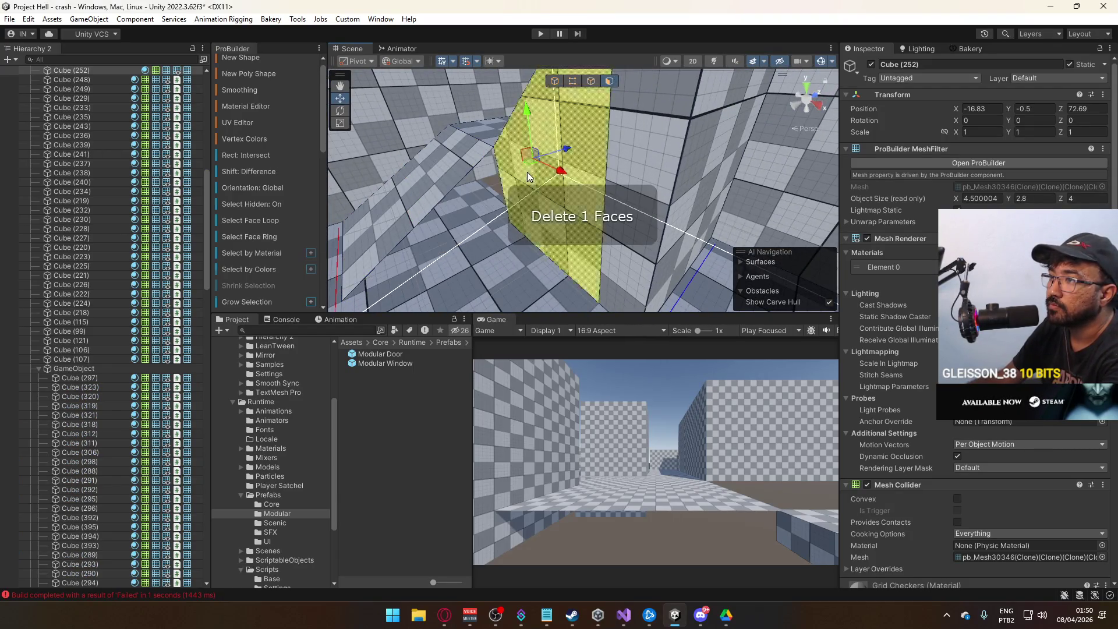
drag(617, 130, 628, 193)
click(628, 194)
mouse_move(558, 96)
mouse_down()
mouse_move(607, 130)
mouse_move(521, 93)
mouse_move(506, 100)
mouse_up()
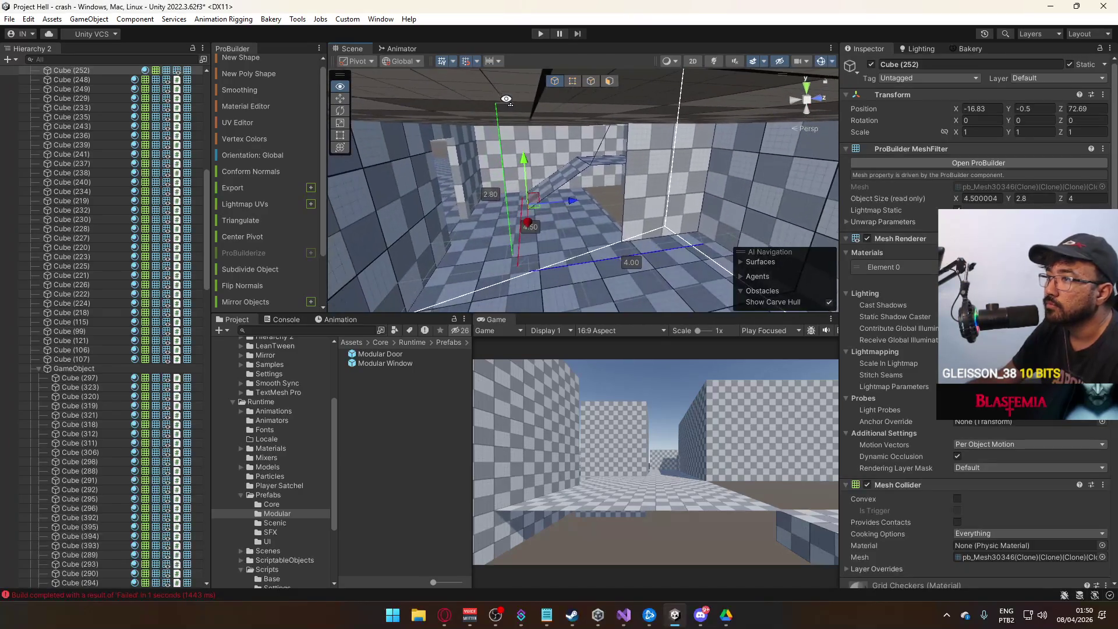
click(610, 82)
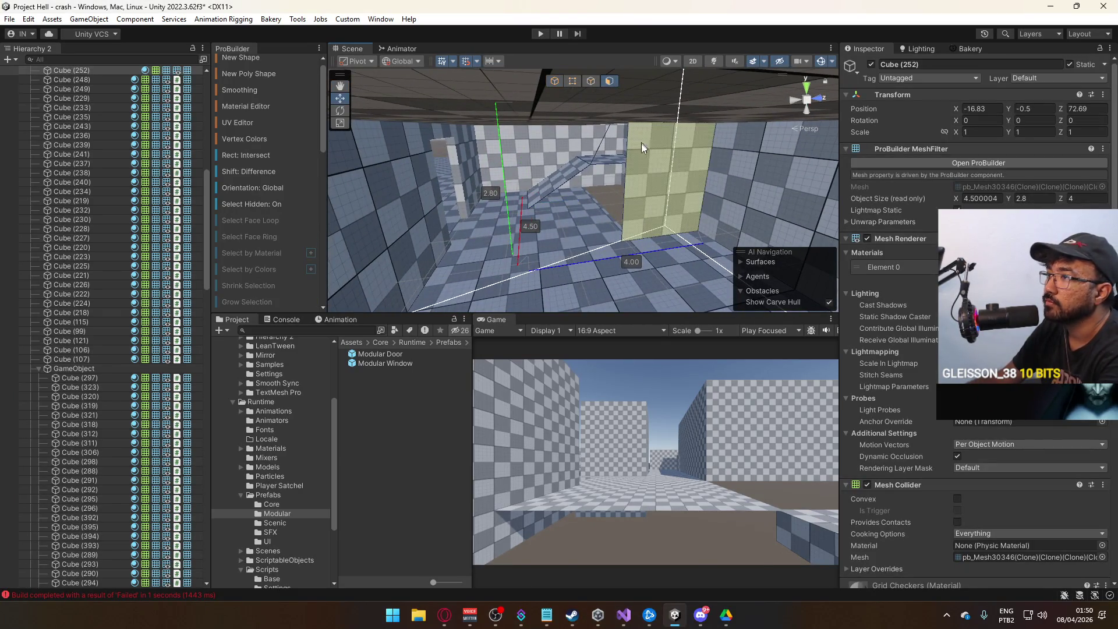
key(Delete)
- Select floor piece Cube (66) in Object mode, then pick one of its edges
click(557, 82)
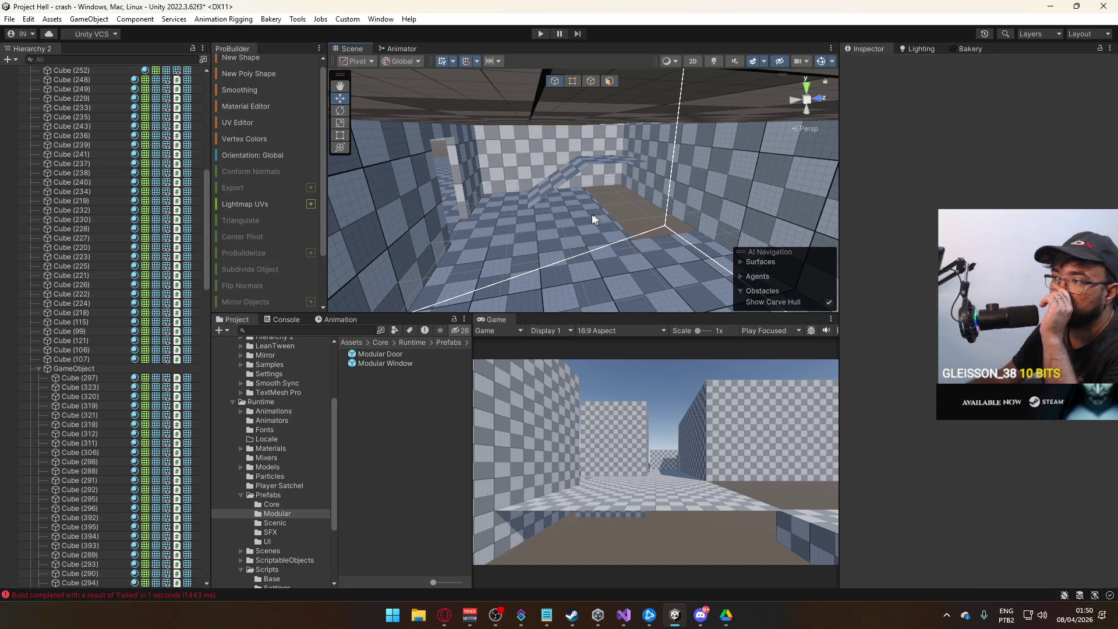
click(611, 232)
drag(473, 160, 734, 187)
click(590, 82)
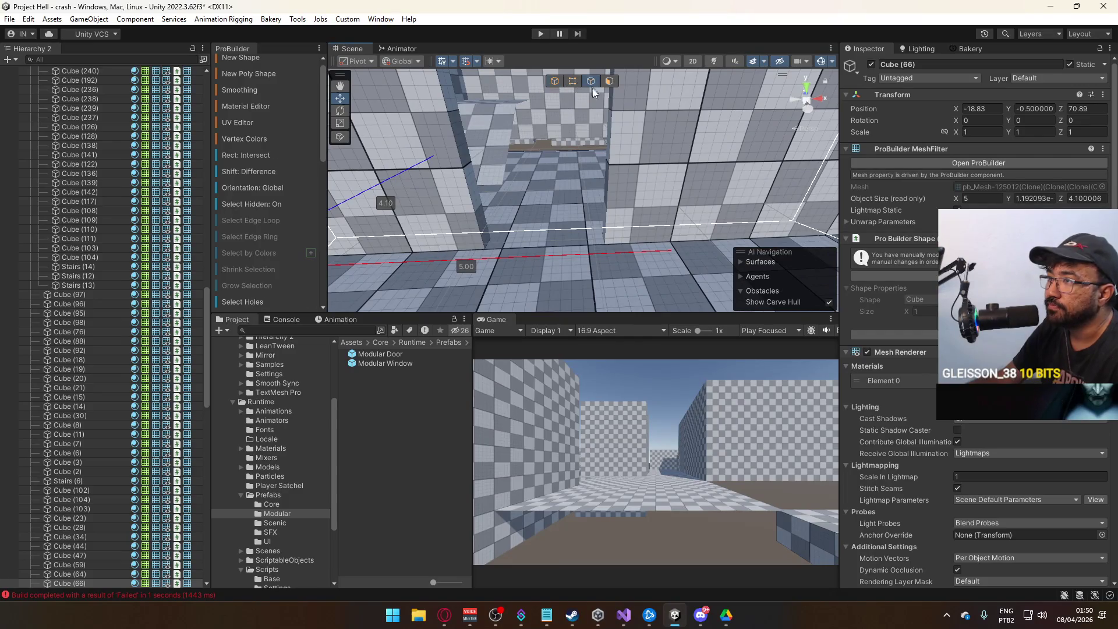
click(603, 176)
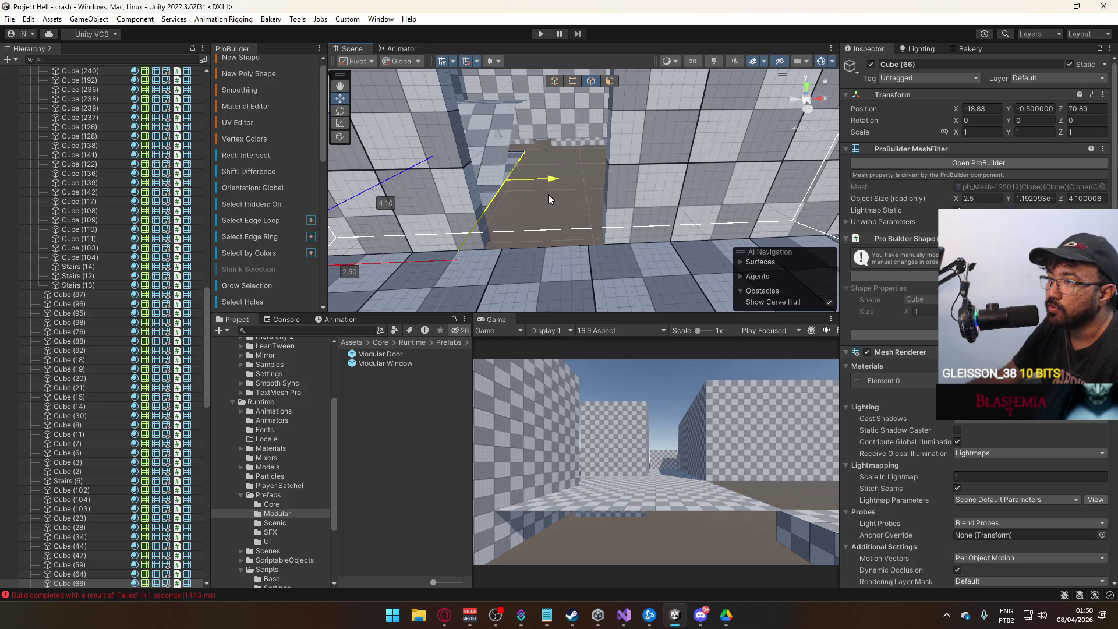
- Delete the wall block Cube (270) next to the modular door
key(f)
click(595, 156)
mouse_move(595, 156)
mouse_down()
mouse_move(614, 153)
mouse_move(581, 163)
mouse_move(585, 199)
mouse_up()
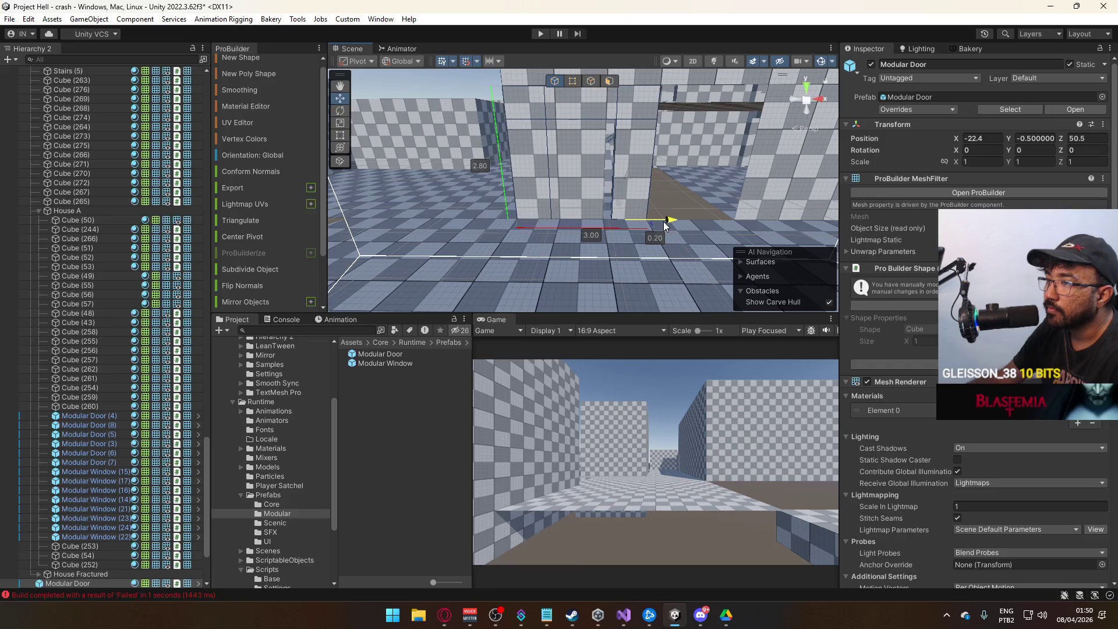
click(585, 196)
mouse_move(585, 196)
mouse_down()
mouse_move(569, 203)
mouse_move(600, 205)
mouse_up()
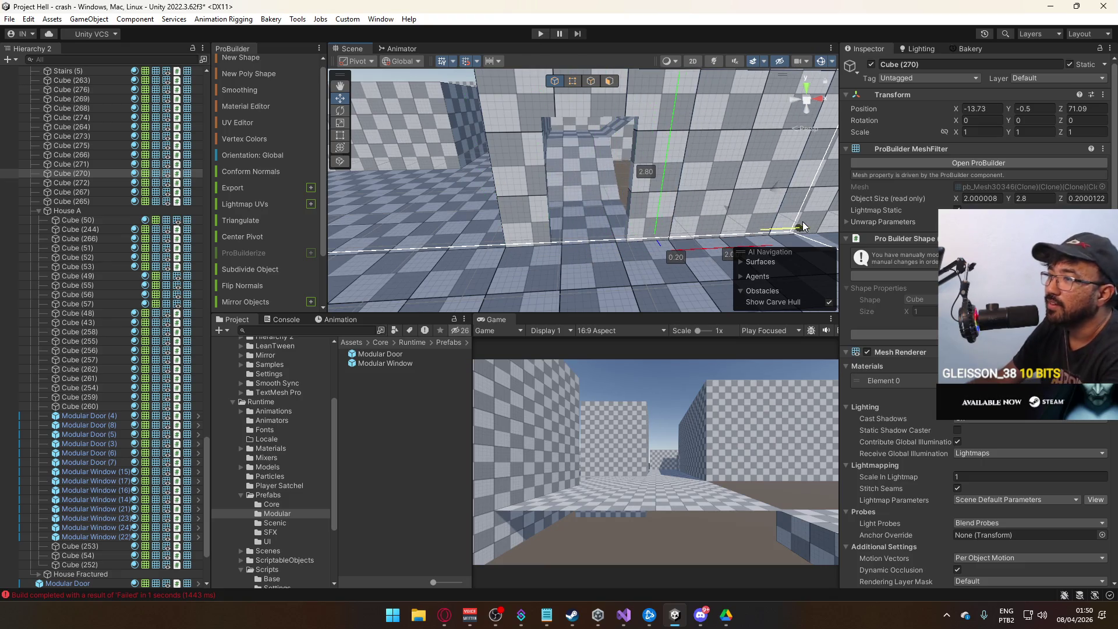
key(Delete)
- Orbit around the room and select the ceiling slab Cube (68)
drag(754, 213, 649, 191)
click(665, 211)
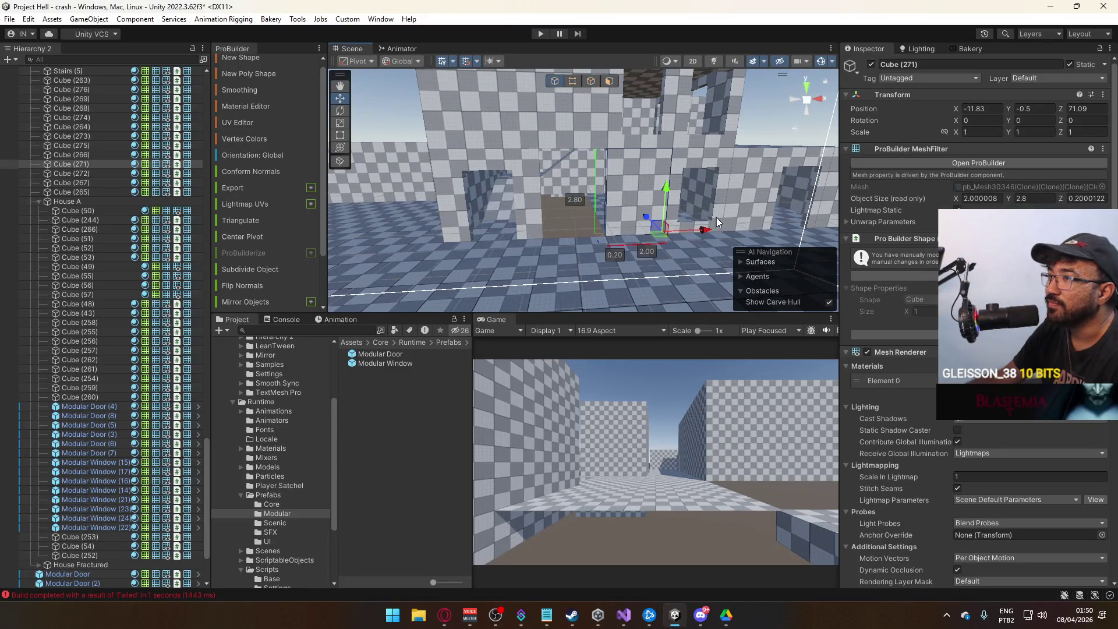
mouse_move(645, 234)
mouse_down()
mouse_move(674, 167)
mouse_move(654, 131)
mouse_move(659, 213)
mouse_move(656, 111)
mouse_up()
click(627, 148)
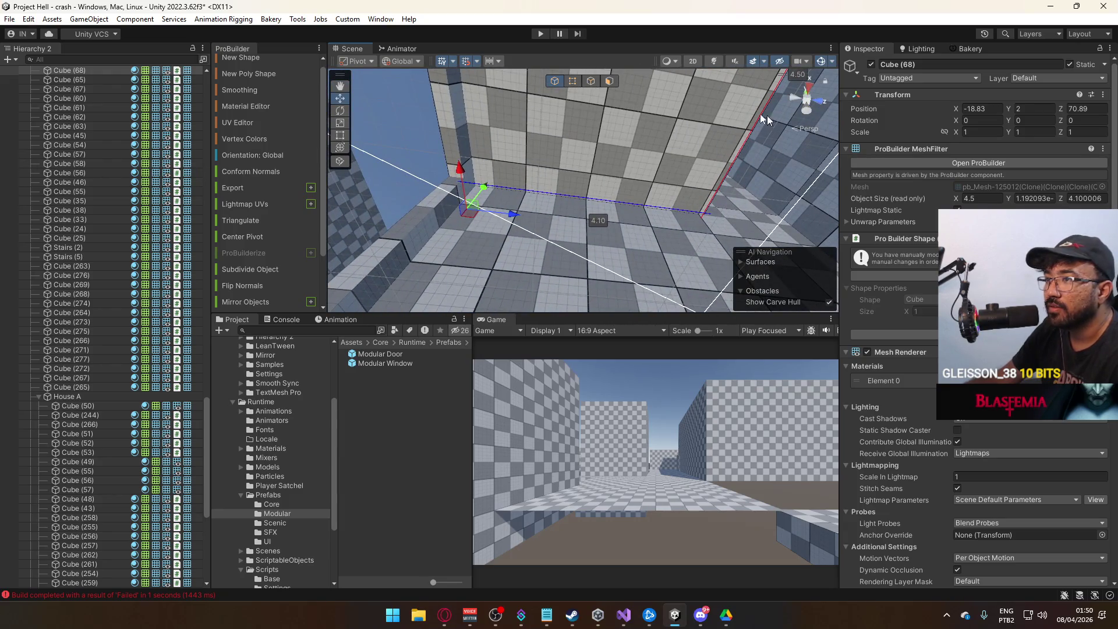
- Pull an edge of the ceiling slab in to 2.2 units
drag(651, 135, 635, 74)
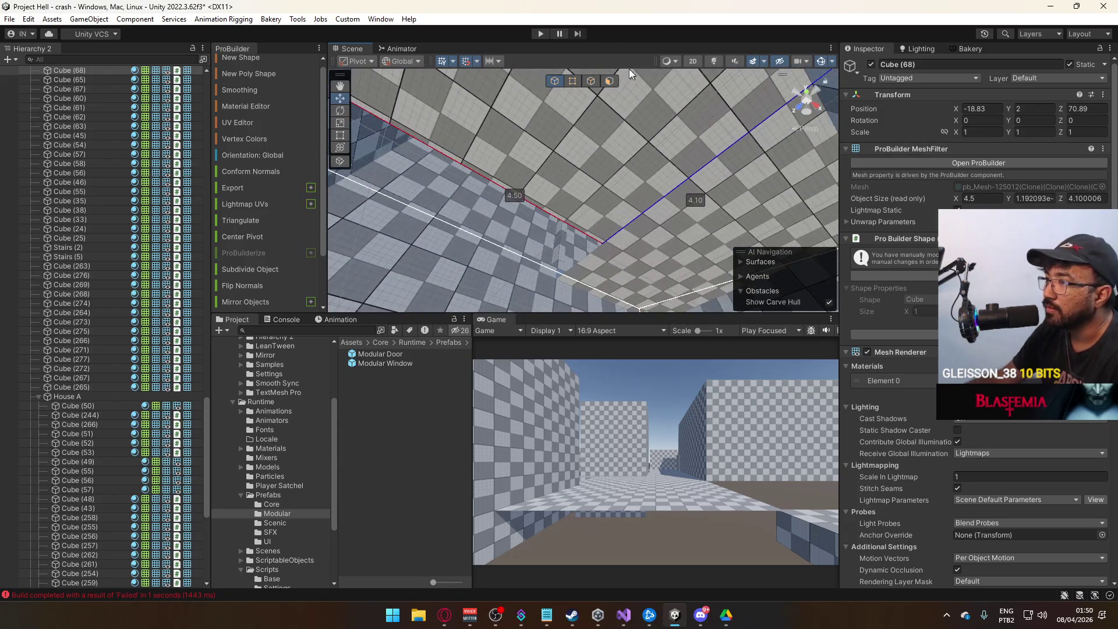
click(587, 82)
click(687, 159)
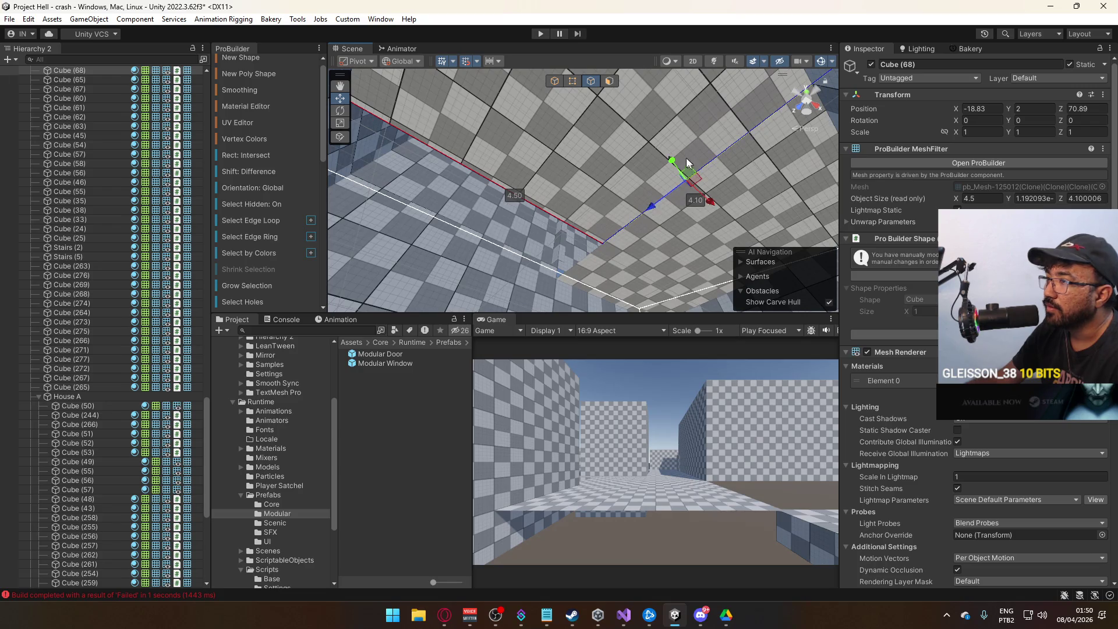
mouse_move(706, 192)
mouse_down()
mouse_move(566, 157)
mouse_move(401, 313)
mouse_move(506, 323)
mouse_move(498, 315)
mouse_move(603, 169)
mouse_move(552, 316)
mouse_move(583, 214)
mouse_up()
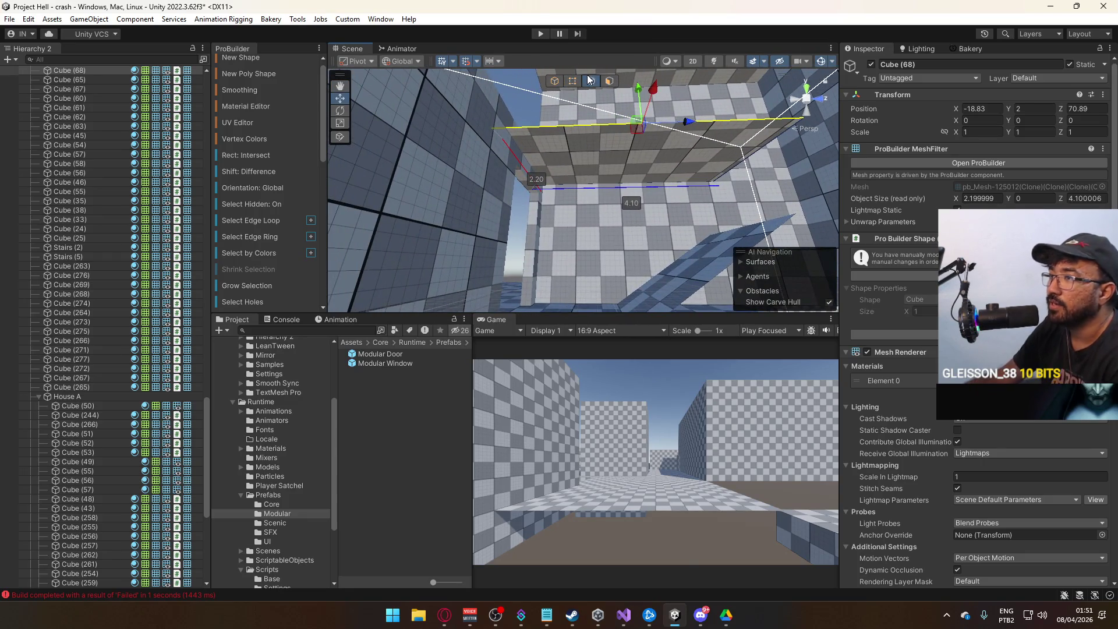
click(574, 160)
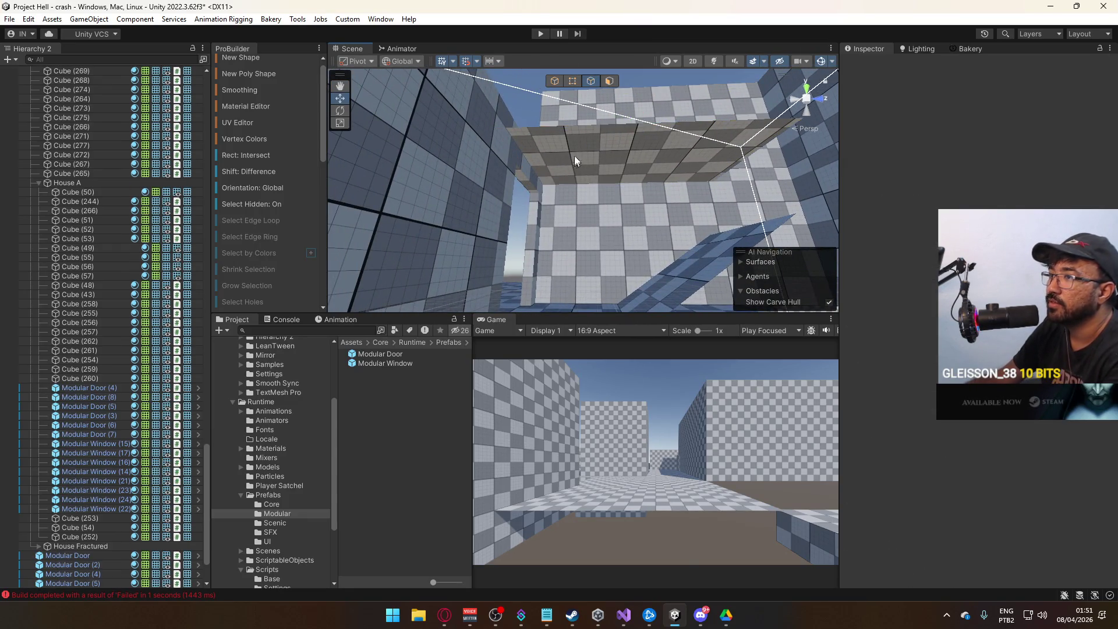
- Delete the ceiling object and return to whole-object editing
click(626, 157)
key(Delete)
mouse_move(658, 160)
mouse_down()
mouse_move(353, 339)
mouse_move(326, 286)
mouse_move(254, 315)
mouse_move(533, 235)
mouse_up()
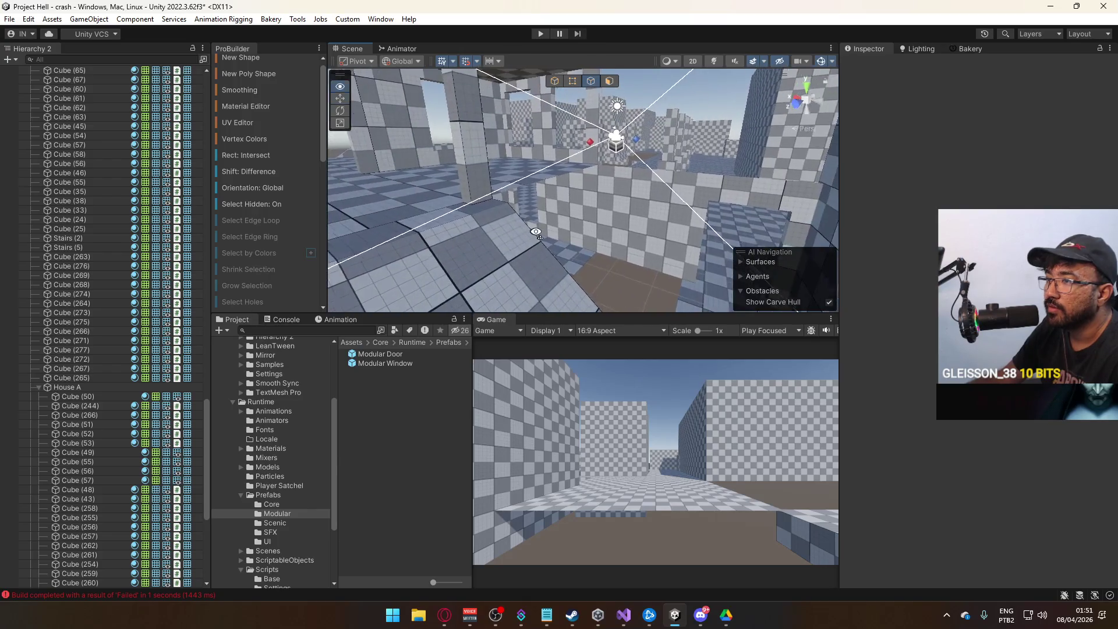
click(499, 173)
drag(500, 174, 673, 193)
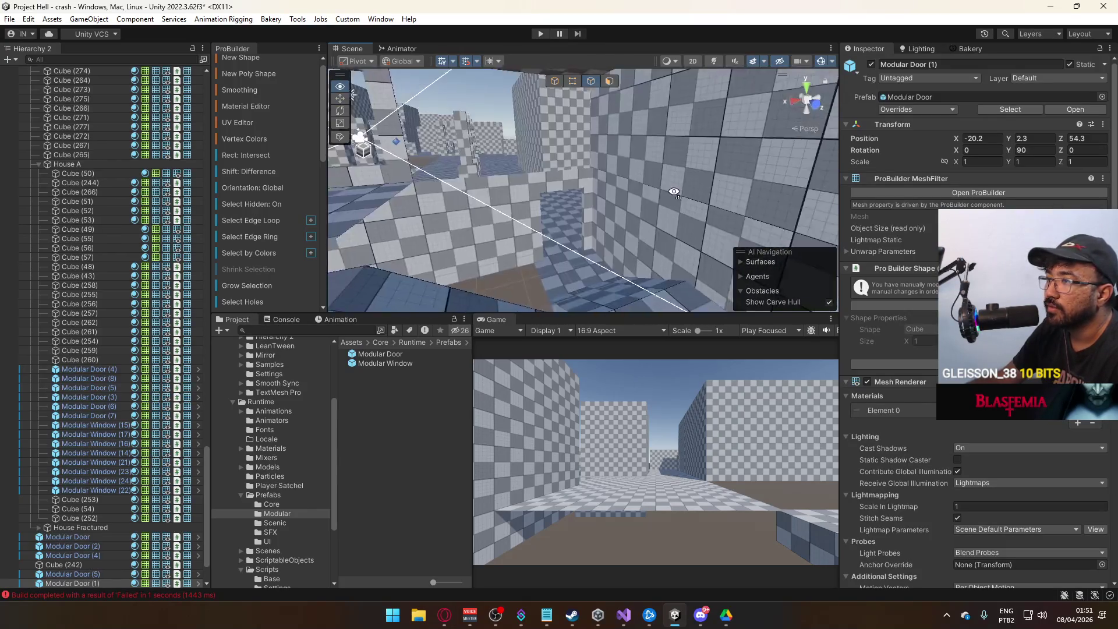
click(633, 156)
mouse_move(633, 156)
mouse_down()
mouse_move(686, 156)
mouse_move(613, 116)
mouse_up()
click(555, 81)
- Duplicate floor slab Cube (66) and raise the copy toward Y 2.1
drag(559, 146, 601, 251)
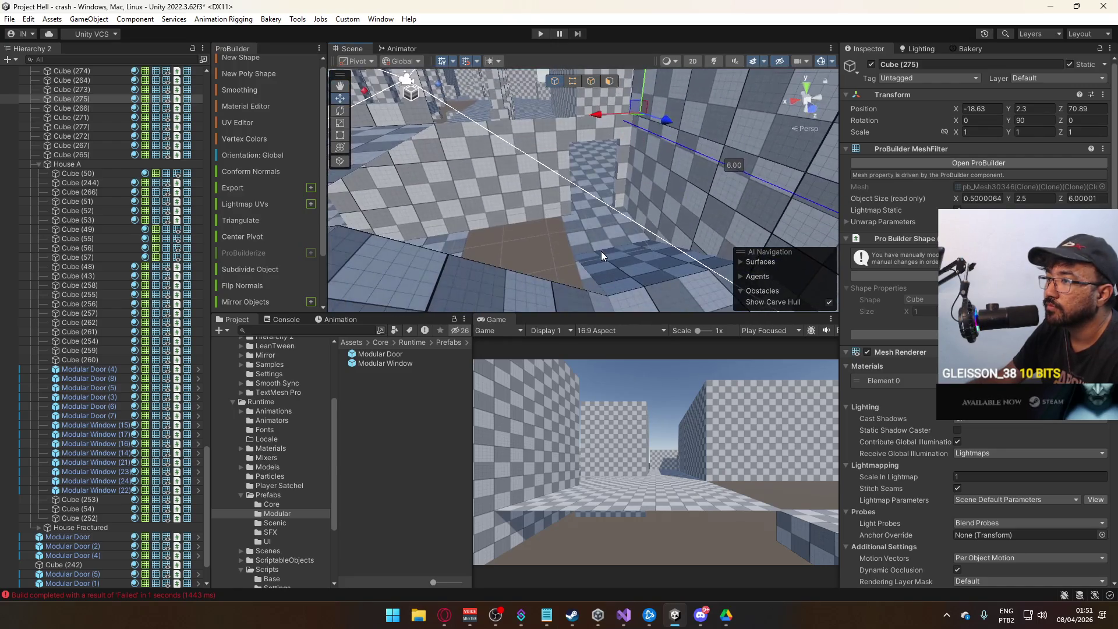
click(592, 230)
key(ctrl+d)
mouse_move(640, 177)
mouse_down()
mouse_move(641, 83)
mouse_move(628, 128)
mouse_up()
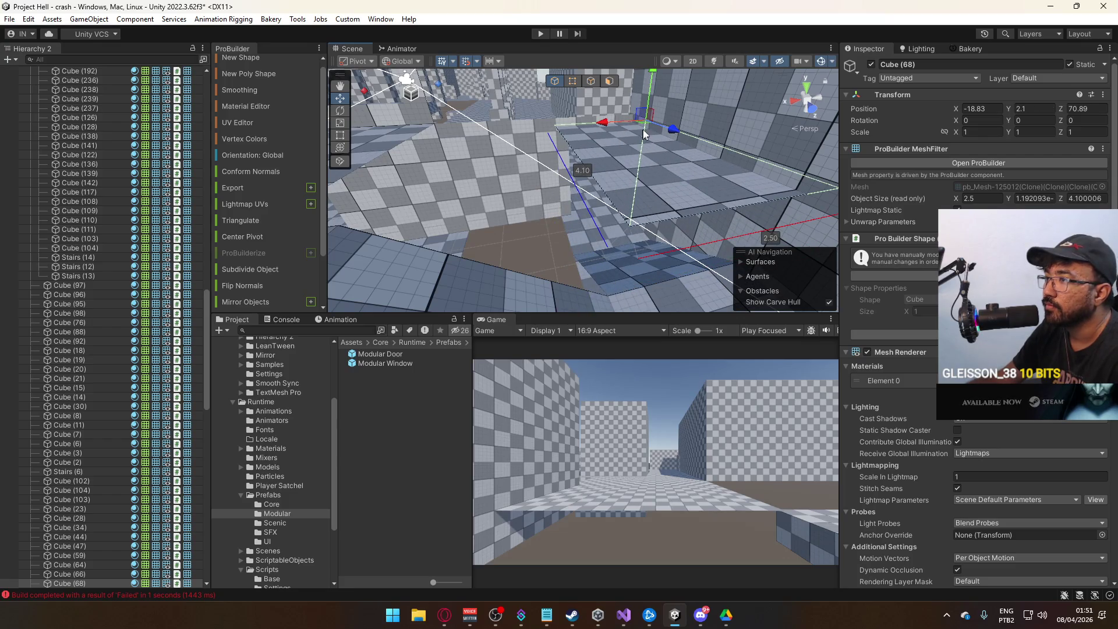
- Raise the copy slightly and shorten the original slab's depth by moving vertices
drag(653, 83, 684, 196)
click(684, 195)
scroll(641, 146, down, 3)
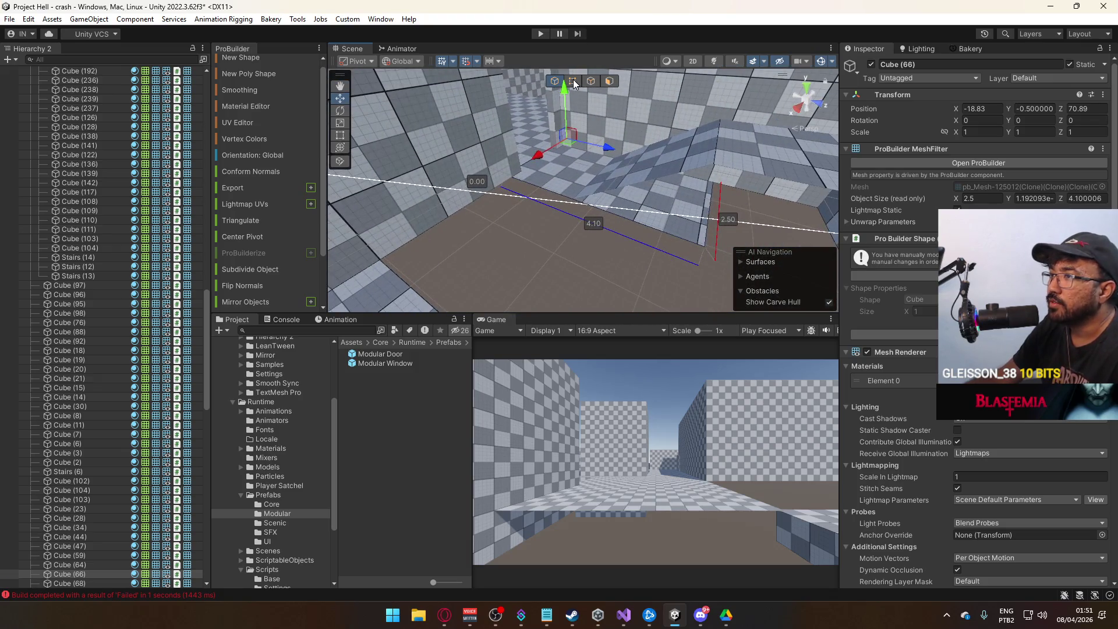
click(574, 83)
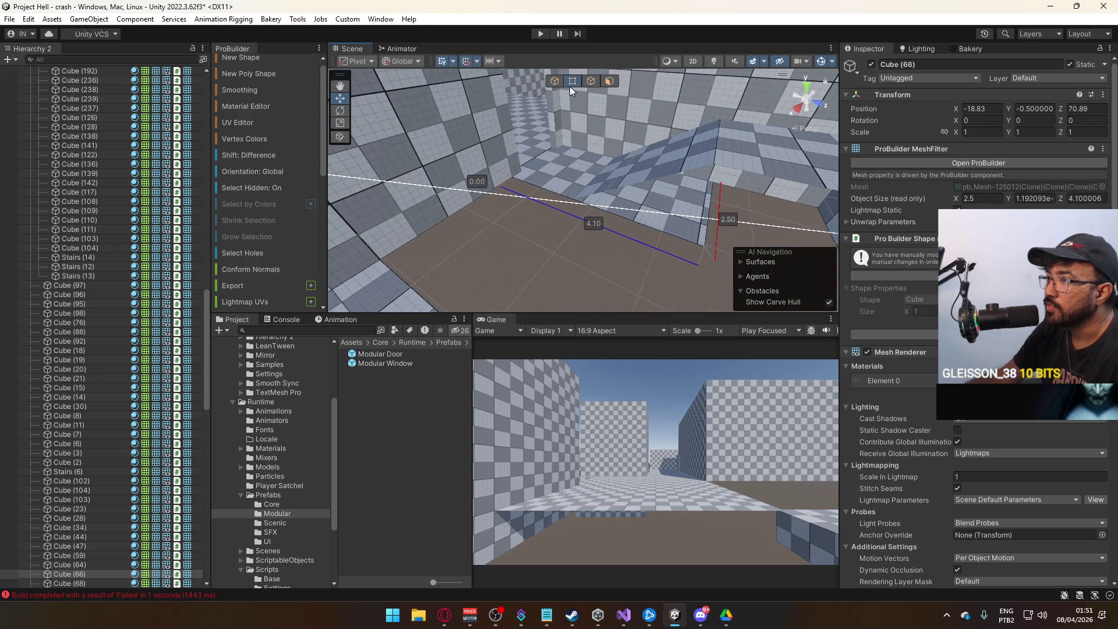
drag(717, 259, 581, 229)
click(551, 84)
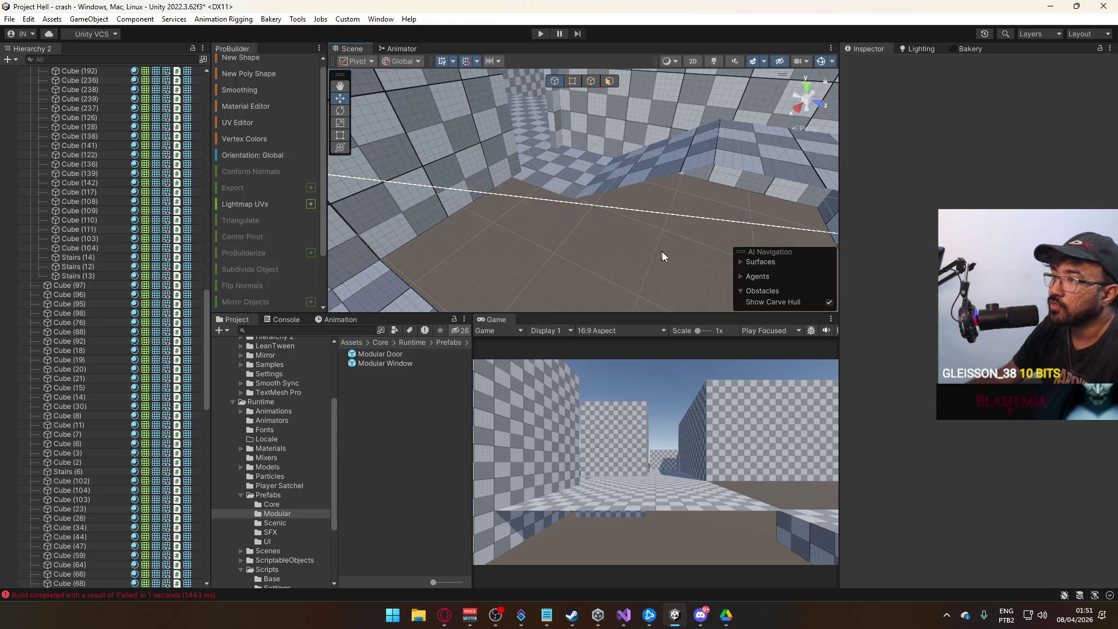
- Slide the raised slab Cube (68) sideways to X -16.33
mouse_move(648, 244)
mouse_down()
mouse_move(591, 257)
mouse_move(571, 205)
mouse_up()
mouse_move(572, 205)
mouse_down()
mouse_move(577, 169)
mouse_move(602, 223)
mouse_move(702, 236)
mouse_move(615, 102)
mouse_up()
click(603, 223)
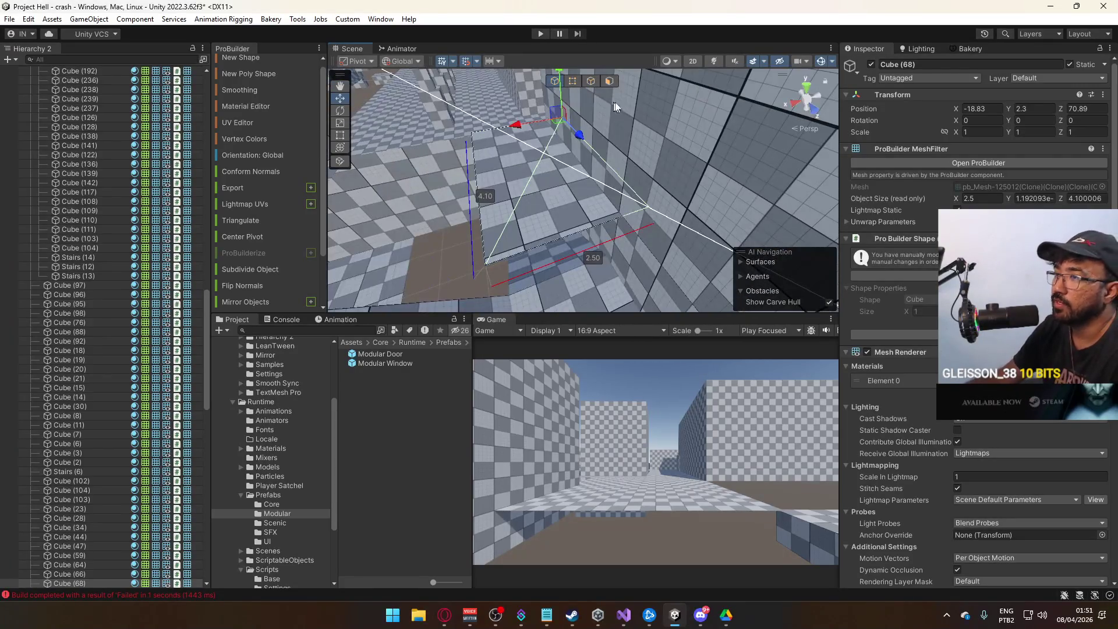
click(575, 86)
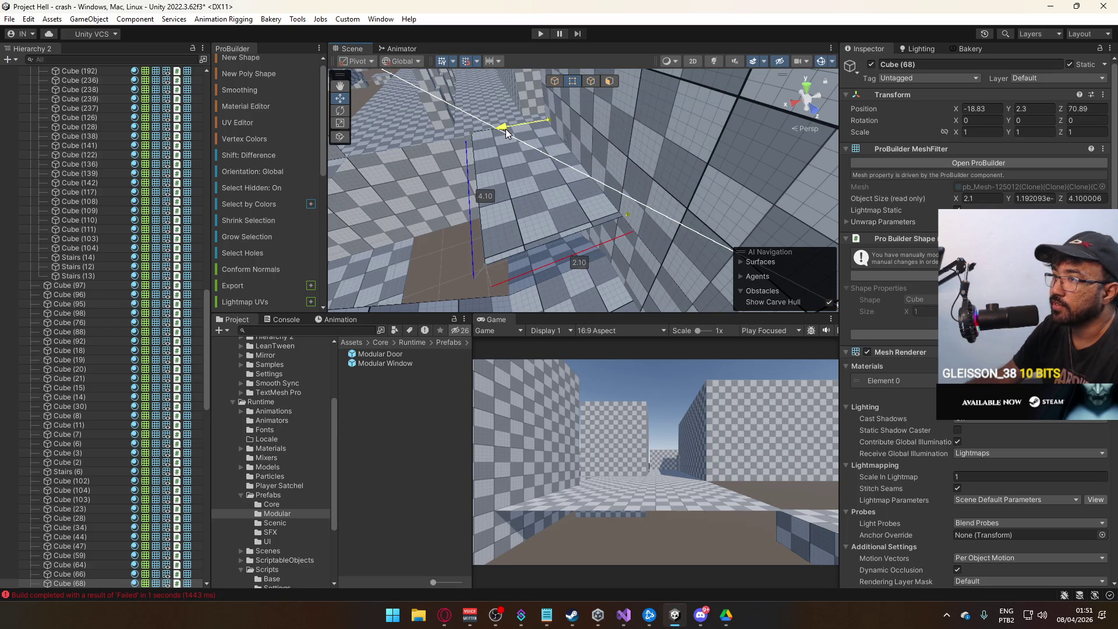
mouse_move(504, 129)
mouse_down()
mouse_move(482, 174)
mouse_move(604, 189)
mouse_move(646, 176)
mouse_up()
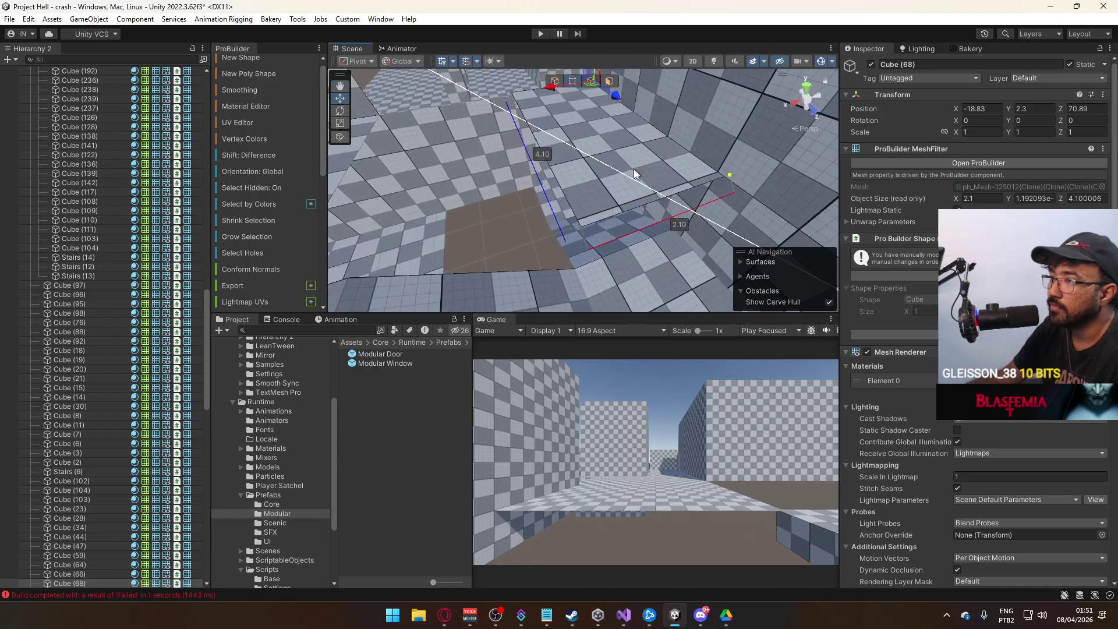
click(555, 81)
mouse_move(583, 111)
mouse_down()
mouse_move(533, 121)
mouse_move(534, 96)
mouse_move(553, 87)
mouse_up()
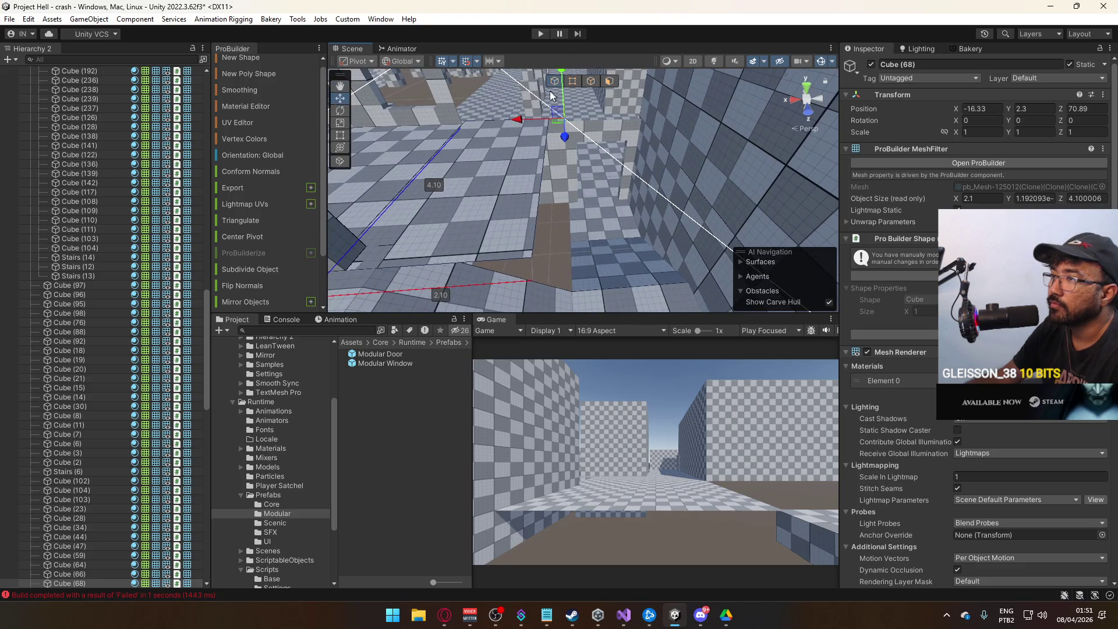
- Drag slab edges to make it 2.5 wide and 4.00 deep
click(592, 81)
click(544, 167)
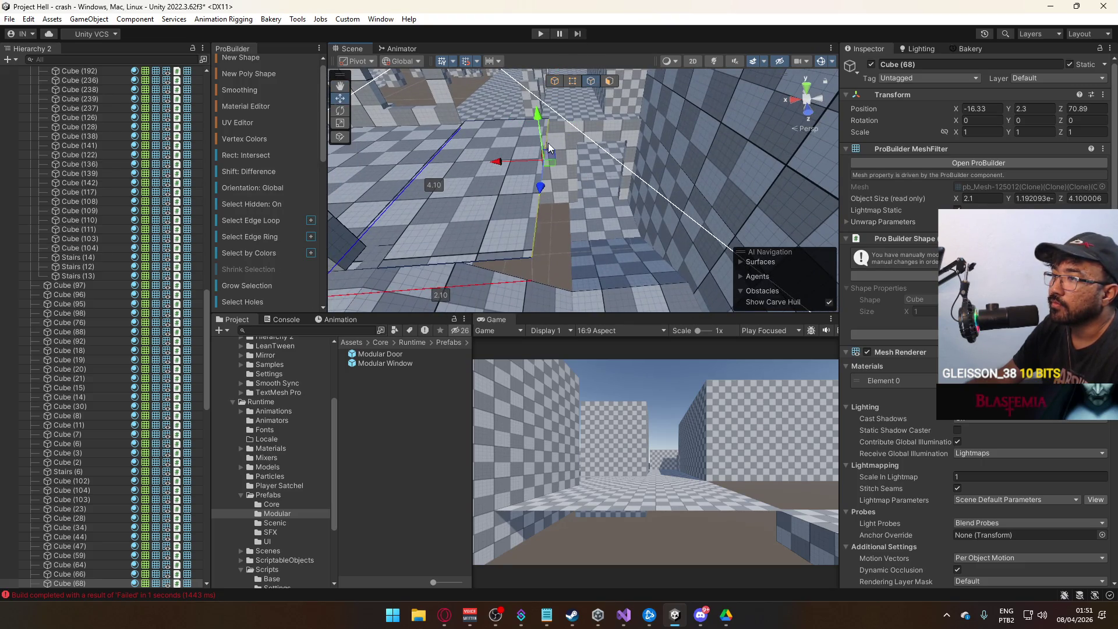
mouse_move(523, 155)
mouse_down()
mouse_move(527, 163)
mouse_move(490, 179)
mouse_move(496, 163)
mouse_up()
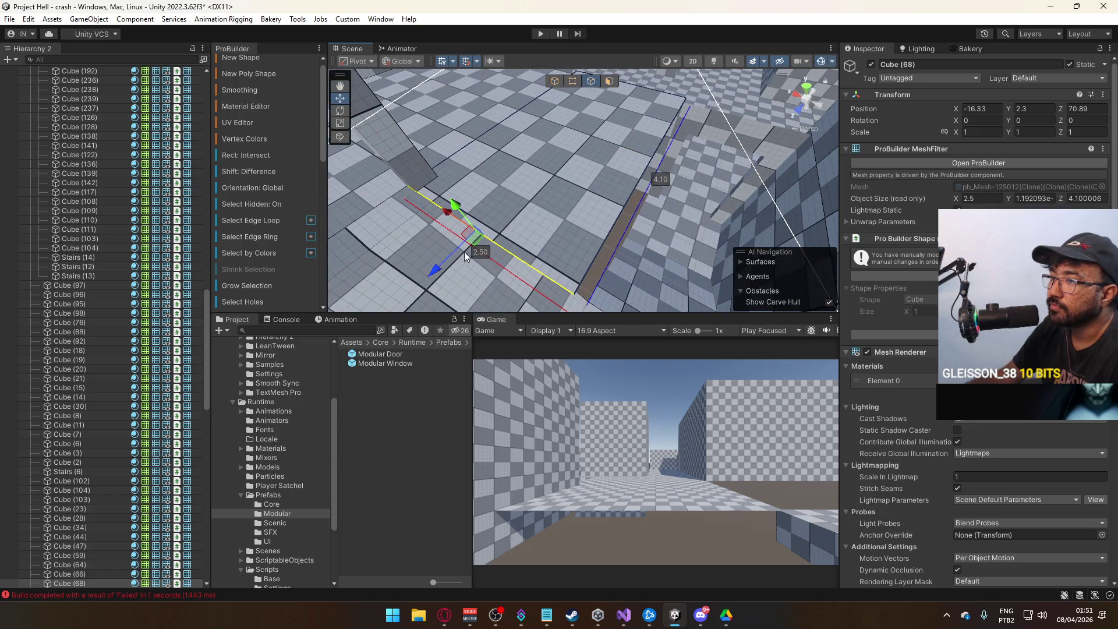
mouse_move(444, 265)
mouse_down()
mouse_move(517, 267)
mouse_move(610, 153)
mouse_up()
click(561, 82)
mouse_move(583, 117)
mouse_down()
mouse_move(699, 121)
mouse_move(670, 232)
mouse_move(672, 222)
mouse_move(605, 287)
mouse_move(567, 89)
mouse_up()
- Extrude the slab's long edge upward into a wall
click(591, 82)
click(599, 220)
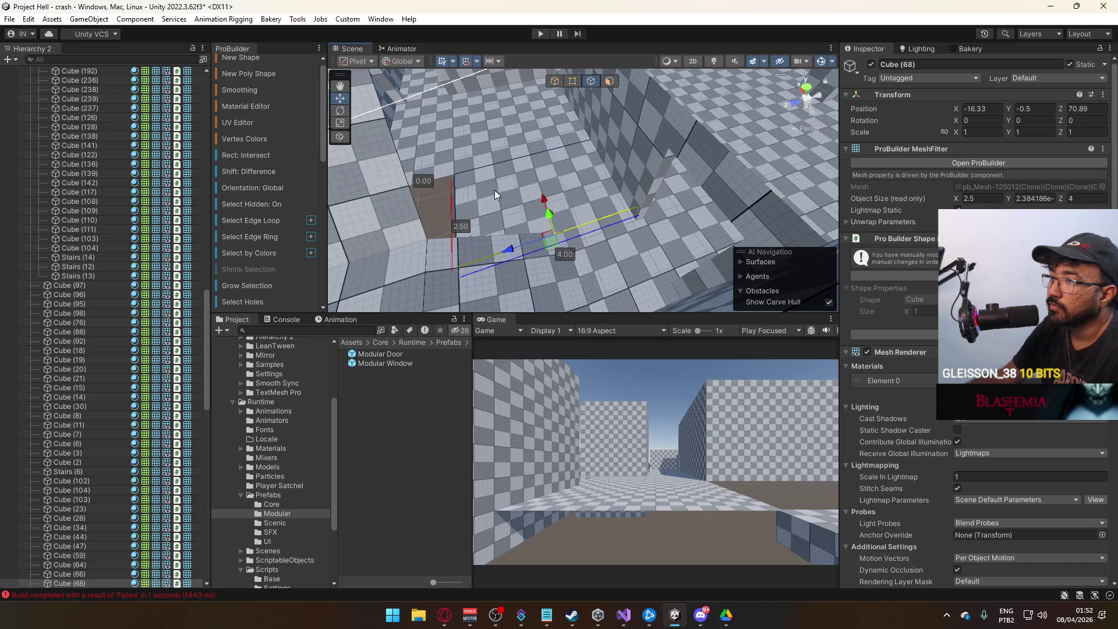
key(f)
mouse_move(580, 195)
mouse_down()
mouse_move(579, 62)
mouse_move(634, 162)
mouse_move(586, 204)
mouse_move(597, 133)
mouse_up()
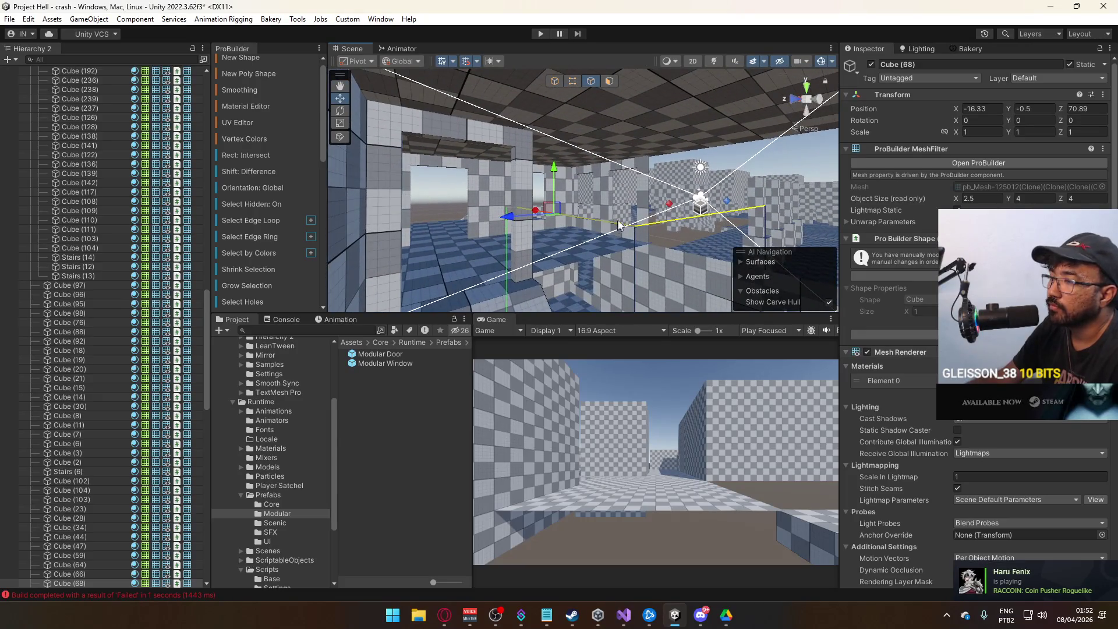
- Raise the extruded wall to about 5.2 units tall
drag(558, 173, 560, 79)
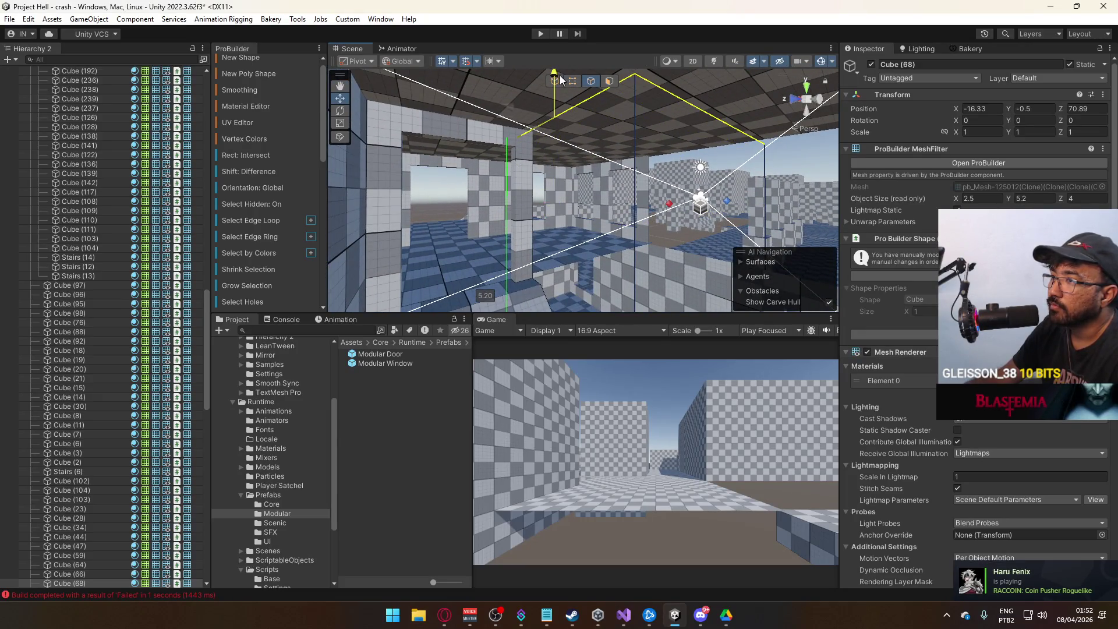
click(554, 80)
scroll(582, 175, up, 5)
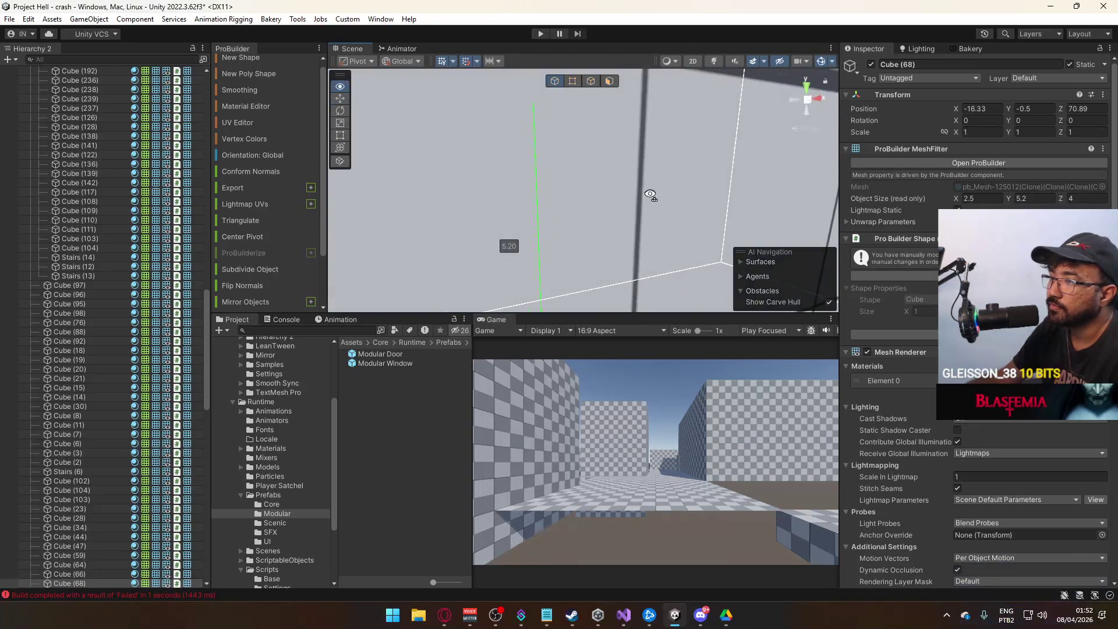
- Delete the selected wall face to open that side, then inspect the corridor
click(609, 80)
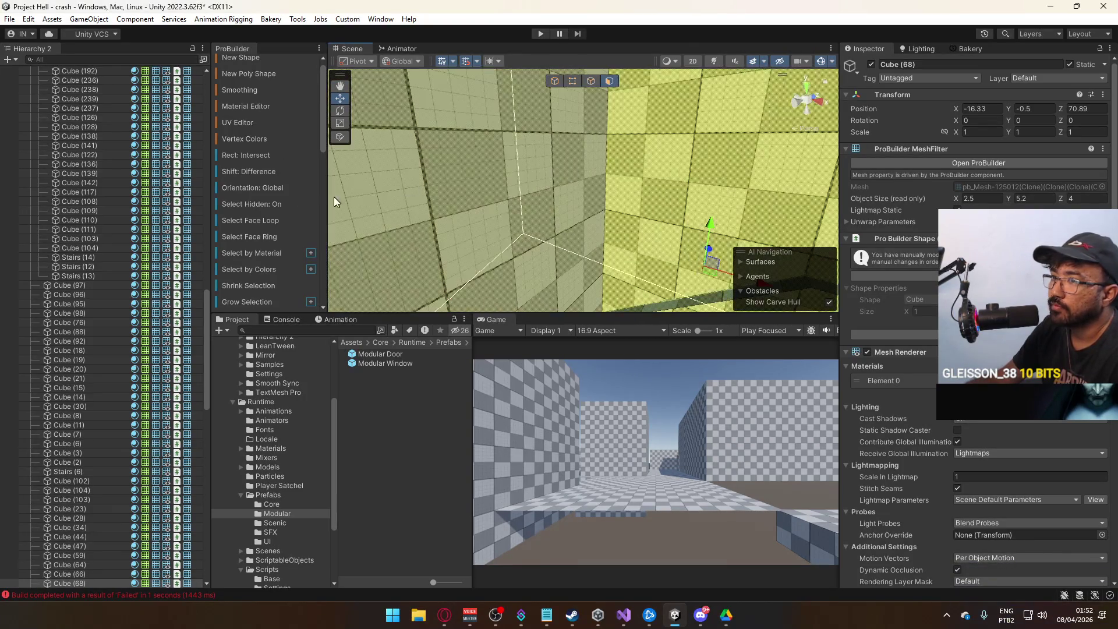
scroll(260, 184, down, 5)
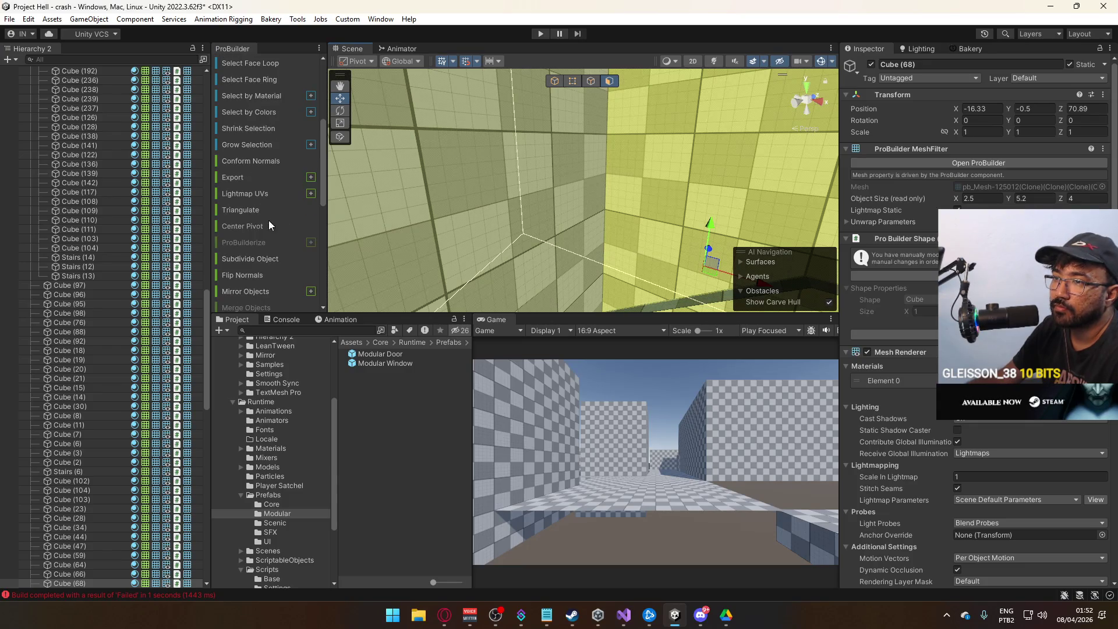
scroll(269, 221, down, 3)
mouse_move(571, 169)
mouse_down()
mouse_move(597, 157)
mouse_move(575, 230)
mouse_move(835, 187)
mouse_move(839, 219)
mouse_move(674, 195)
mouse_move(582, 542)
mouse_up()
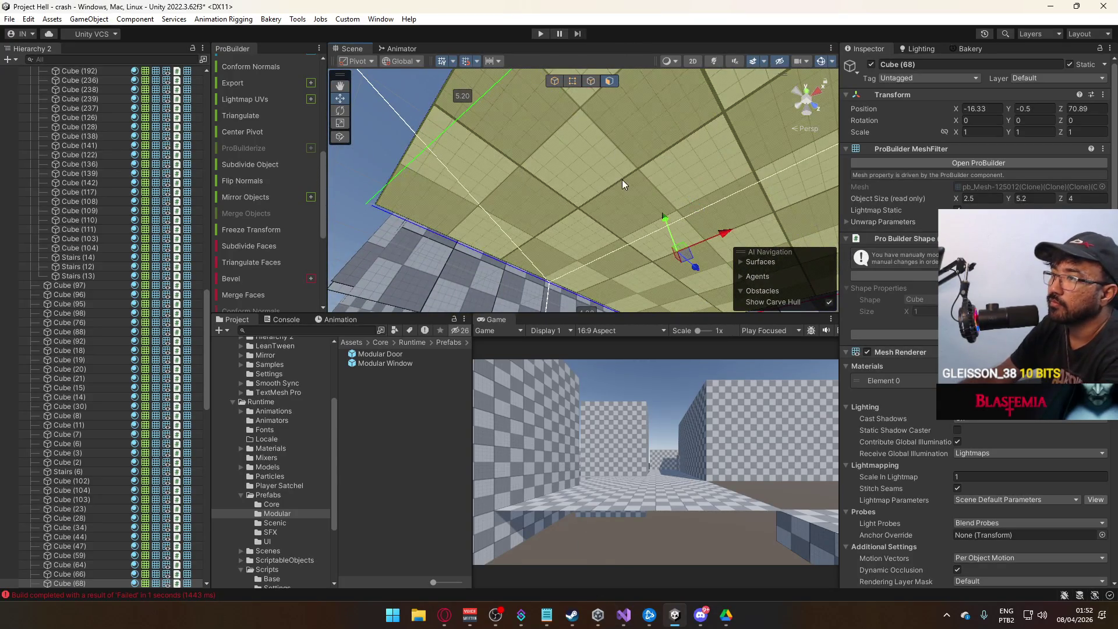
key(Delete)
mouse_move(635, 187)
mouse_down()
mouse_move(789, 291)
mouse_move(793, 202)
mouse_move(687, 42)
mouse_move(721, 142)
mouse_move(410, 159)
mouse_up()
key(h)
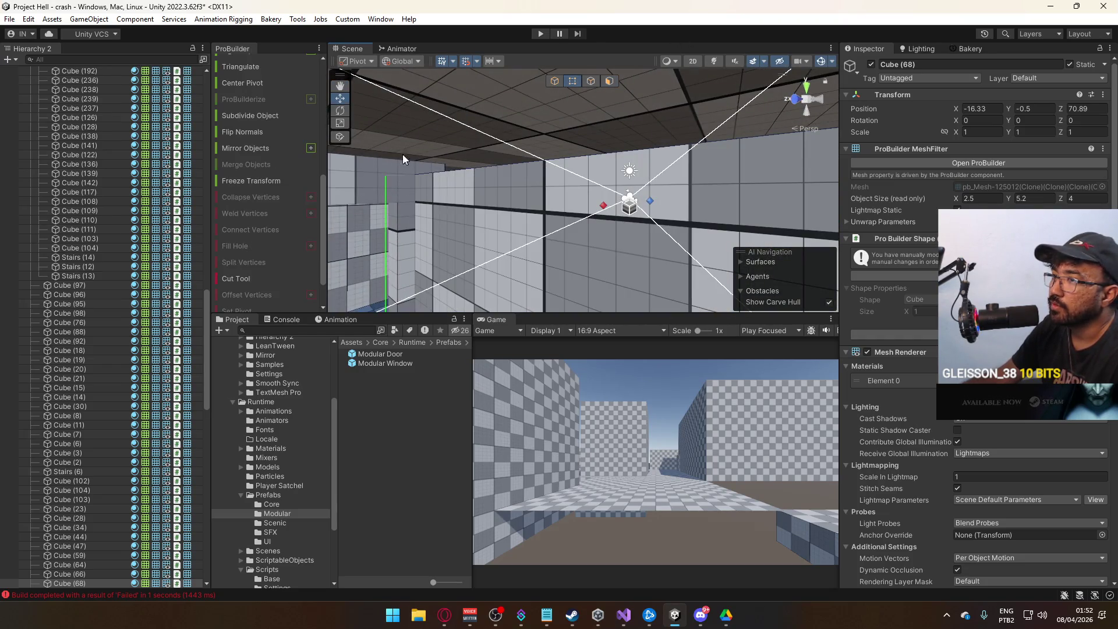
mouse_move(478, 206)
mouse_down()
mouse_move(598, 197)
mouse_move(616, 158)
mouse_move(592, 188)
mouse_up()
- Select the Modular Door and put ProBuilder into Vertex mode, orbiting to face the door wall
click(596, 229)
click(595, 83)
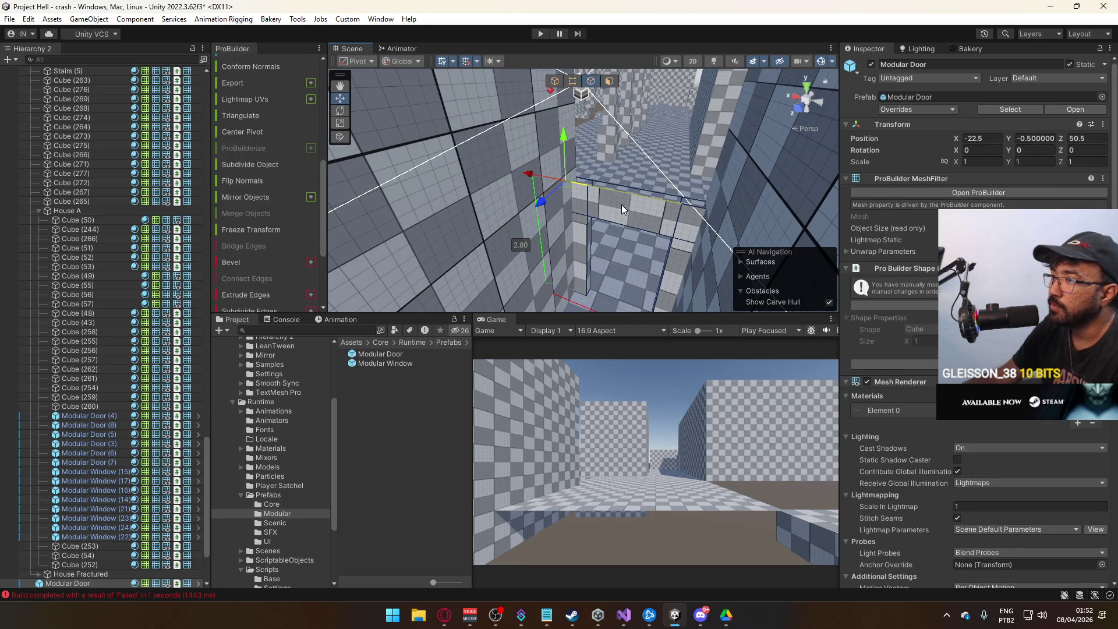
mouse_move(679, 217)
mouse_down()
mouse_move(646, 174)
mouse_move(656, 138)
mouse_up()
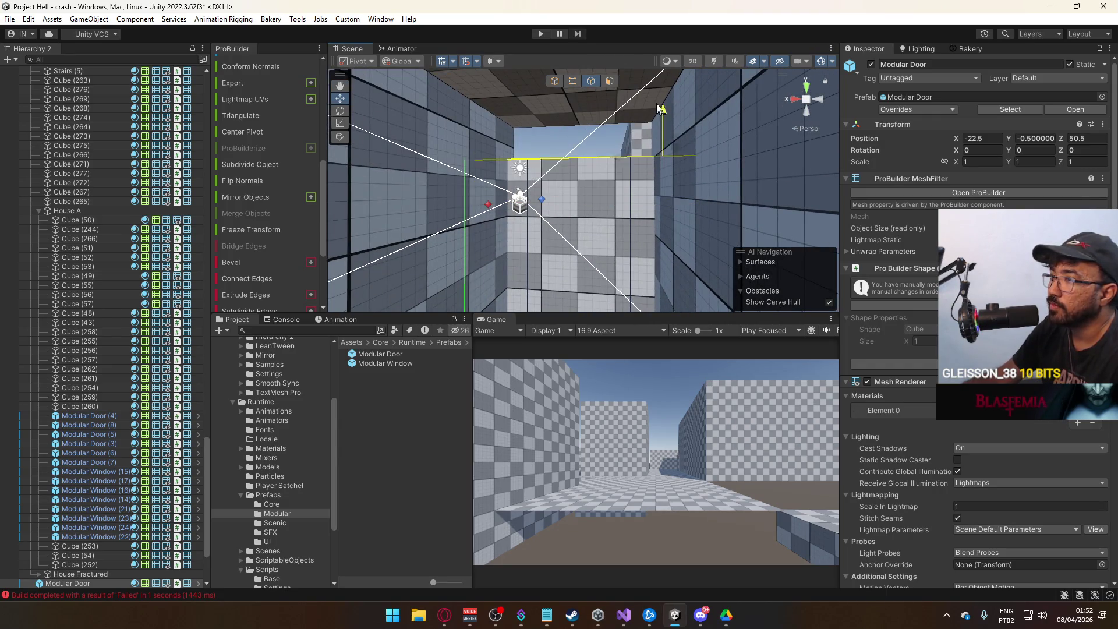
mouse_move(663, 72)
mouse_down()
mouse_move(665, 168)
mouse_move(646, 134)
mouse_up()
click(573, 81)
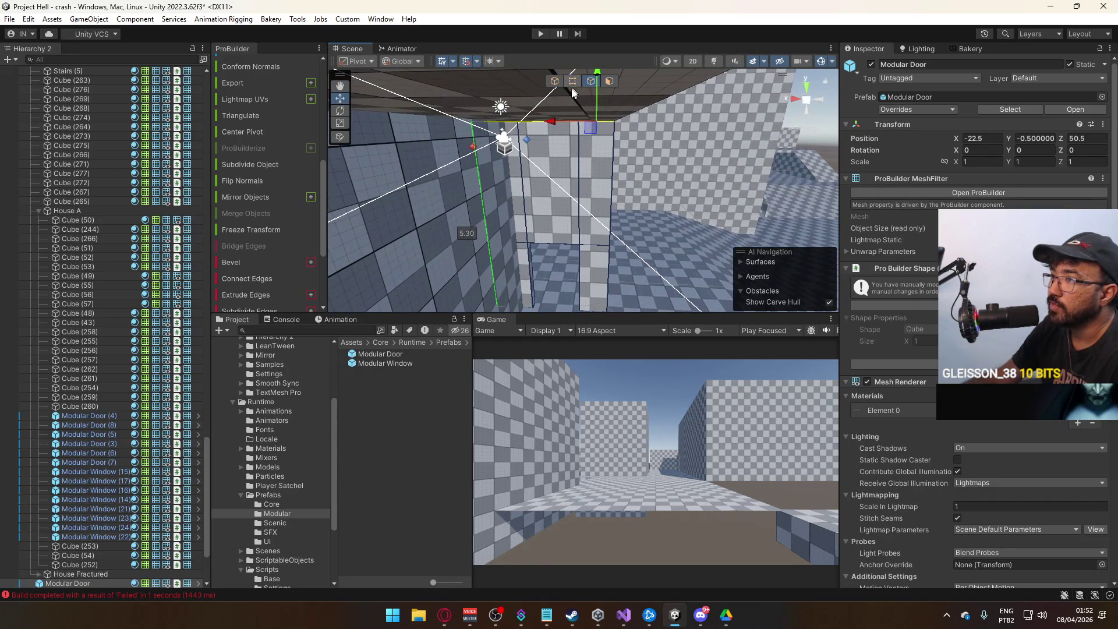
mouse_move(612, 219)
mouse_down()
mouse_move(594, 239)
mouse_move(525, 262)
mouse_move(606, 268)
mouse_up()
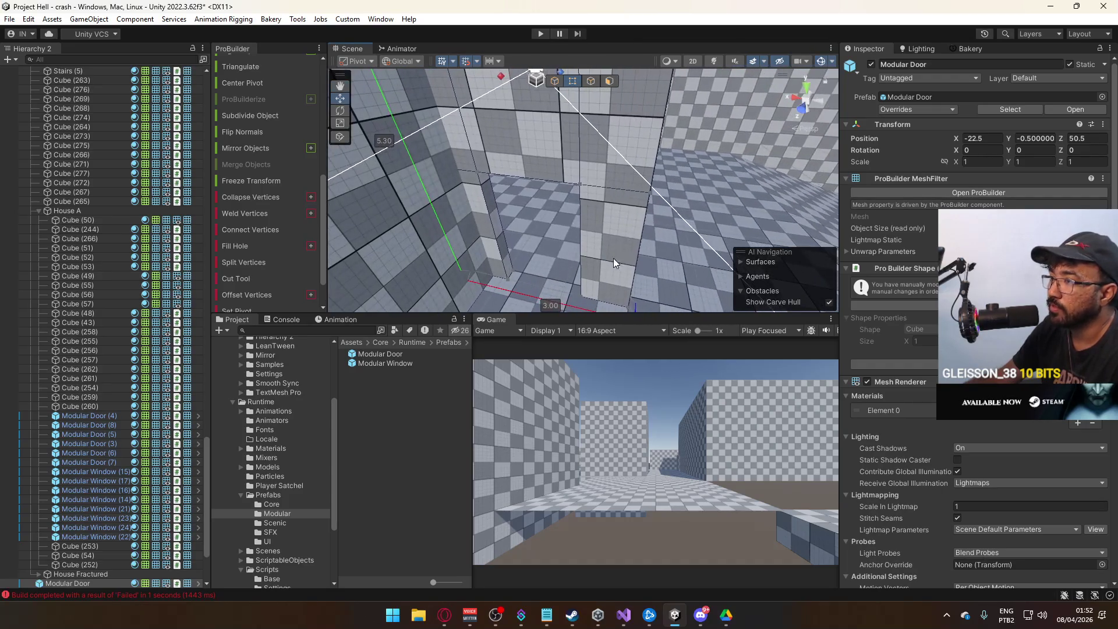
- Shift the door's bottom vertex so its wall strip fits the opening, then select wall Cube (277)
click(647, 207)
mouse_move(648, 207)
mouse_down()
mouse_move(626, 260)
mouse_move(597, 250)
mouse_move(632, 247)
mouse_move(599, 254)
mouse_move(595, 137)
mouse_up()
mouse_move(522, 143)
mouse_down()
mouse_move(544, 265)
mouse_move(582, 124)
mouse_move(586, 217)
mouse_up()
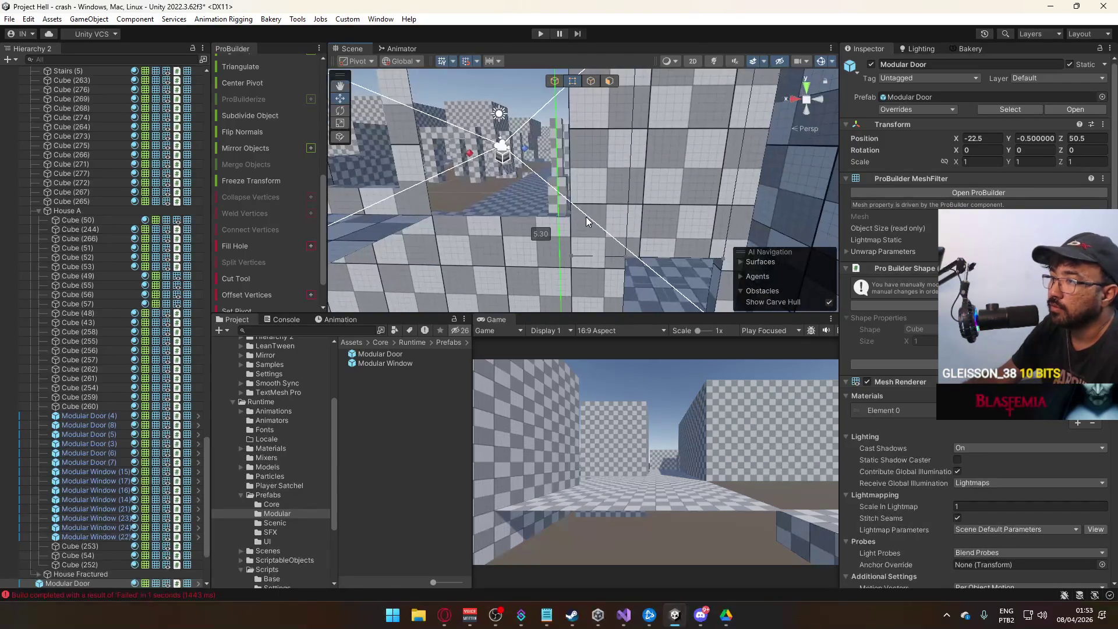
drag(574, 258, 556, 344)
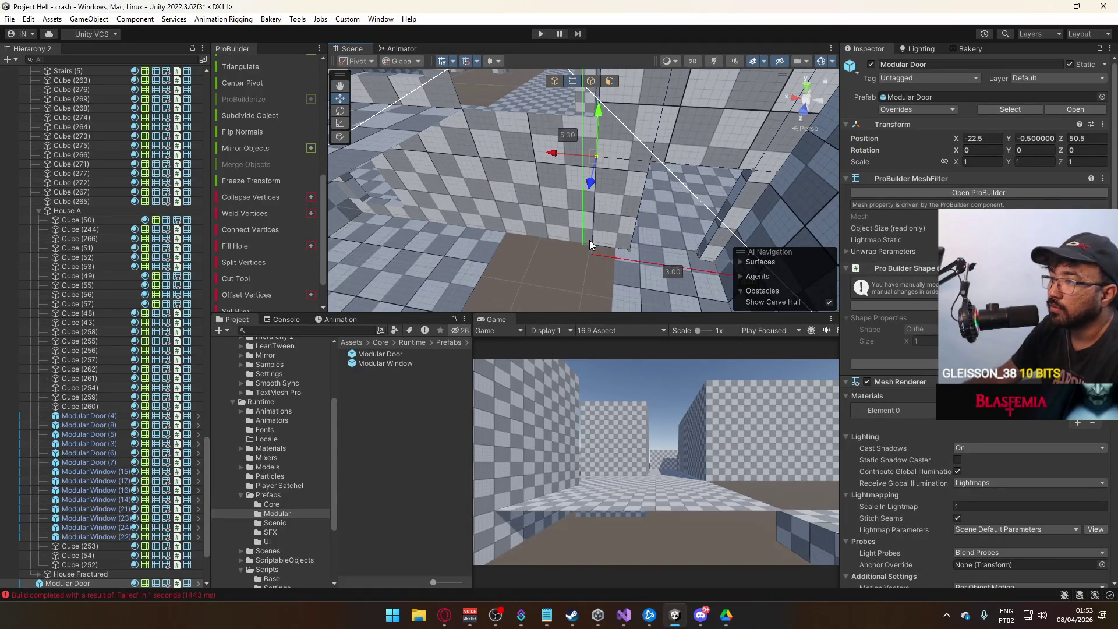
drag(604, 249, 575, 243)
mouse_move(574, 186)
mouse_down()
mouse_move(579, 158)
mouse_move(537, 120)
mouse_up()
click(577, 174)
- Delete one face of wall Cube (277) in Face mode
click(609, 81)
click(597, 135)
key(Delete)
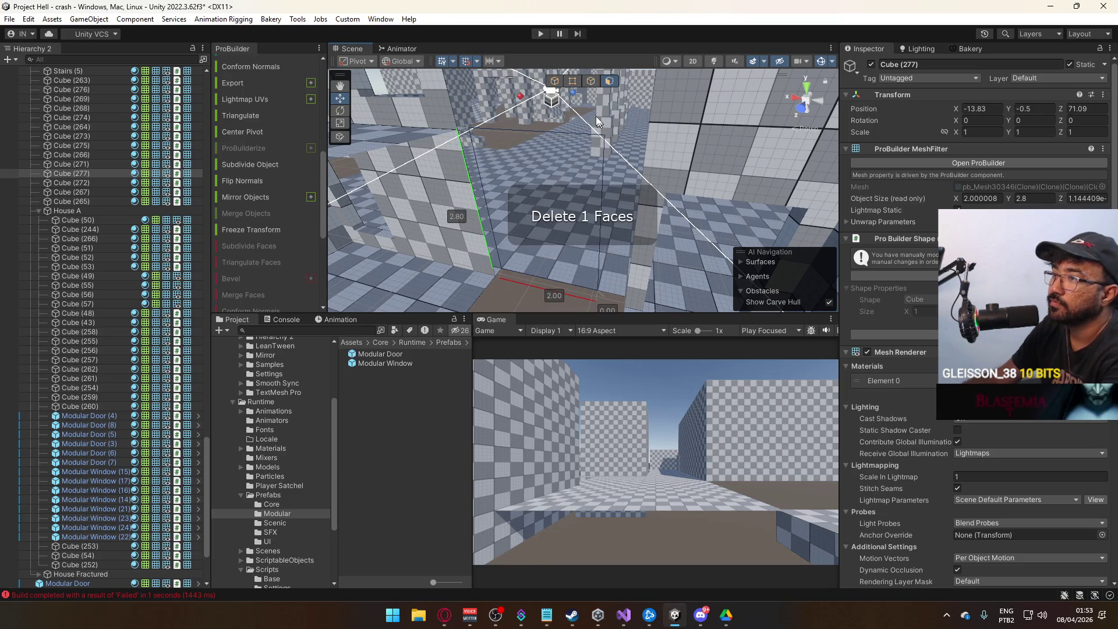
click(565, 268)
- Duplicate the 3 by 8 floor slab Cube (63) and place the copy beside it at X -18.83, Z 76.89
mouse_move(546, 288)
mouse_down()
mouse_move(418, 309)
mouse_move(334, 239)
mouse_move(250, 222)
mouse_move(530, 182)
mouse_move(563, 291)
mouse_move(660, 285)
mouse_move(665, 221)
mouse_move(653, 270)
mouse_move(642, 212)
mouse_move(657, 224)
mouse_move(554, 236)
mouse_up()
click(665, 221)
click(647, 216)
click(554, 235)
mouse_move(590, 198)
mouse_down()
mouse_move(611, 170)
mouse_move(595, 205)
mouse_move(593, 194)
mouse_move(535, 183)
mouse_move(677, 161)
mouse_up()
click(593, 194)
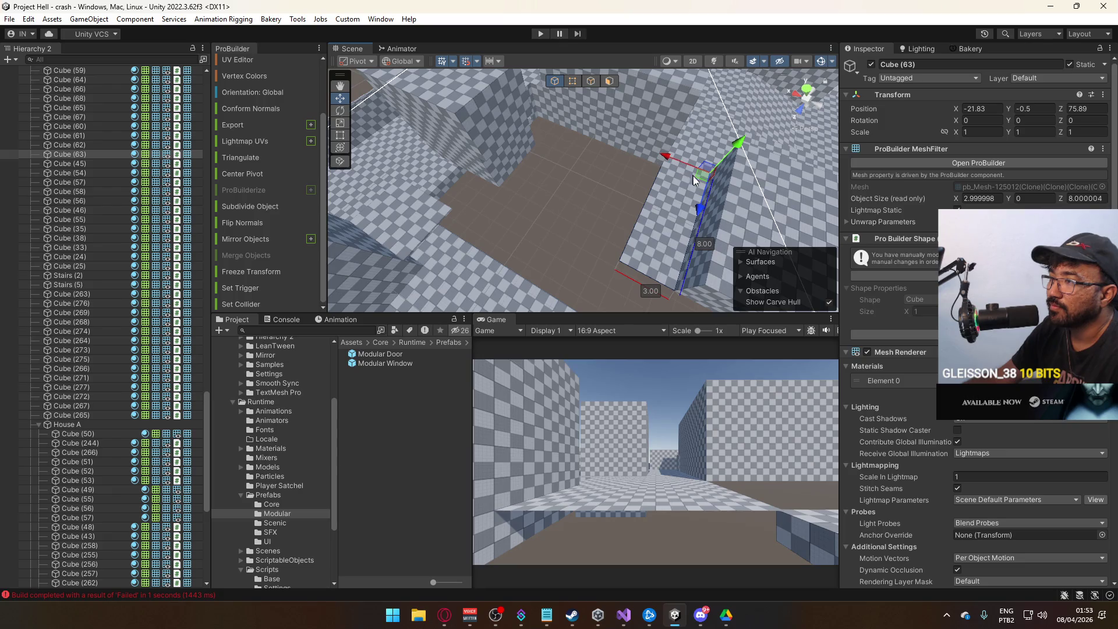
key(ctrl+d)
drag(666, 154, 626, 132)
mouse_move(651, 174)
mouse_down()
mouse_move(638, 195)
mouse_move(495, 187)
mouse_up()
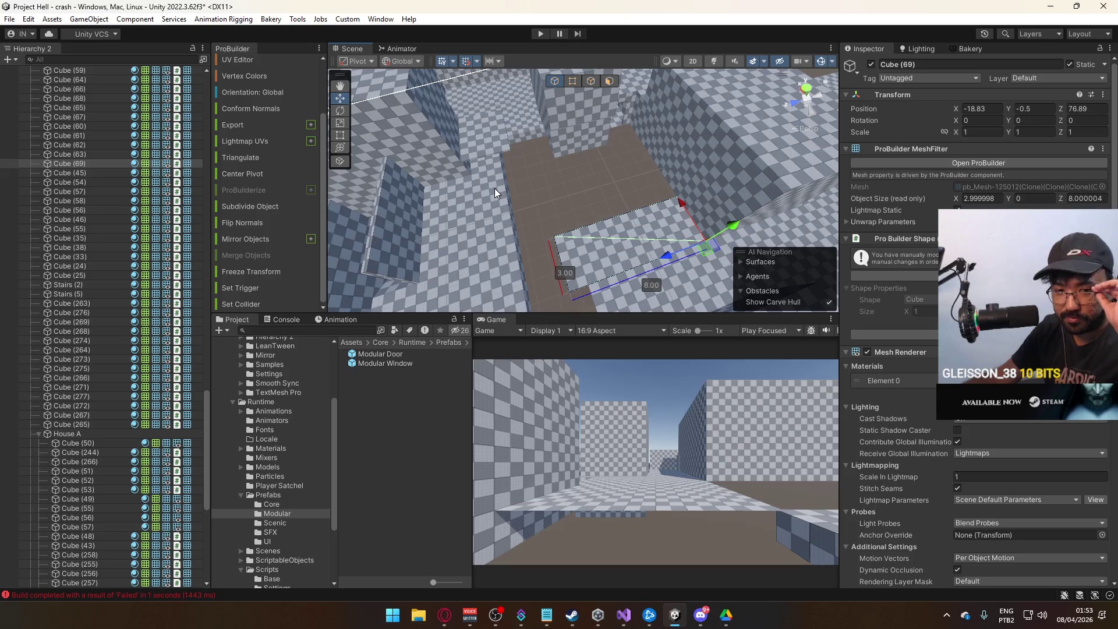
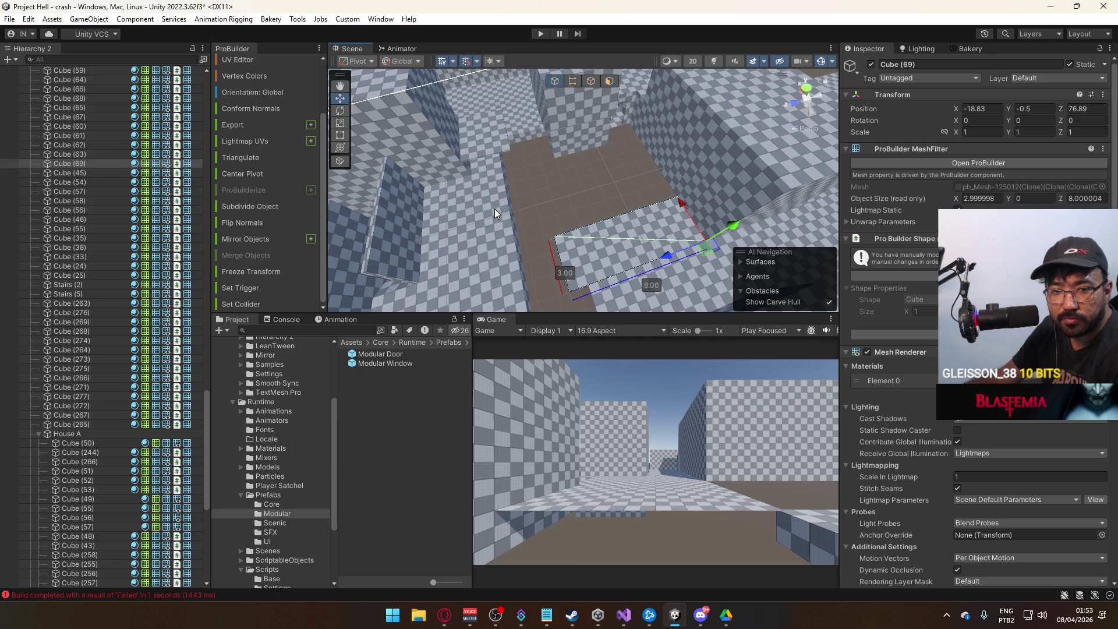
- Shorten the checkered floor slab to about 7 units by moving its far-end vertices along Z
click(572, 82)
drag(524, 145, 647, 300)
drag(513, 253, 531, 251)
- Widen the floor slab to about 8.4 units by dragging its side edge along X
click(592, 84)
click(628, 215)
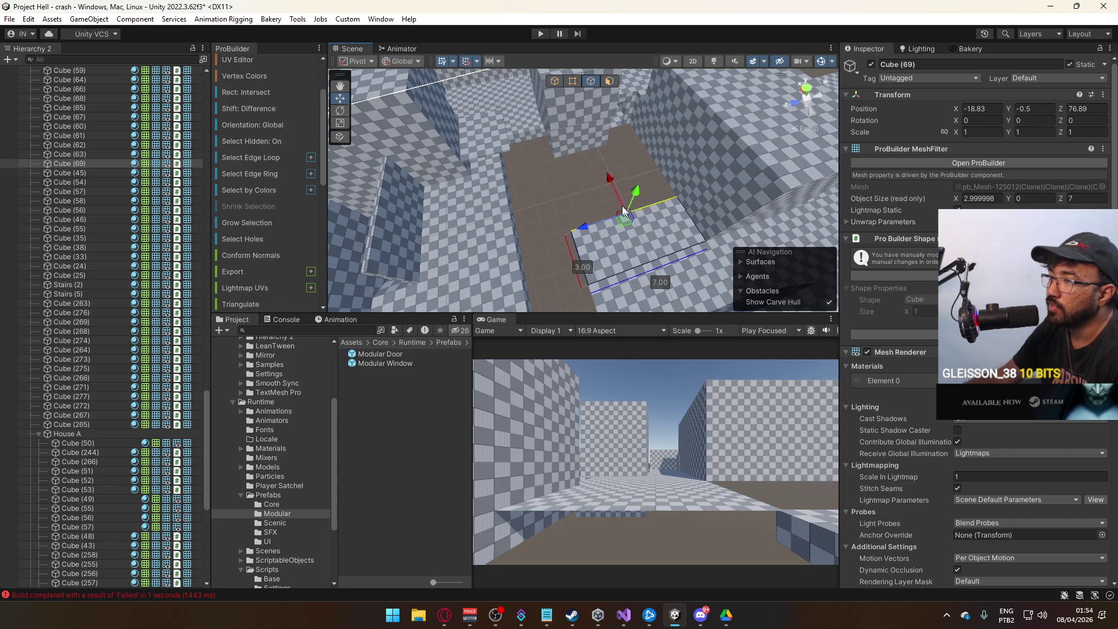
click(626, 237)
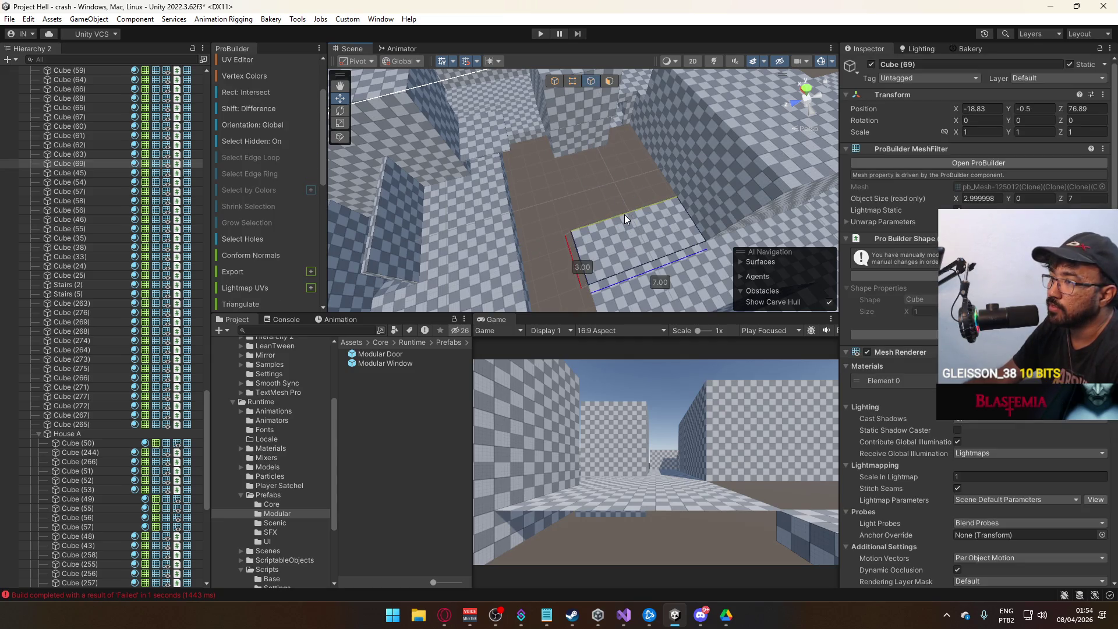
mouse_move(616, 188)
mouse_down()
mouse_move(586, 131)
mouse_move(593, 117)
mouse_up()
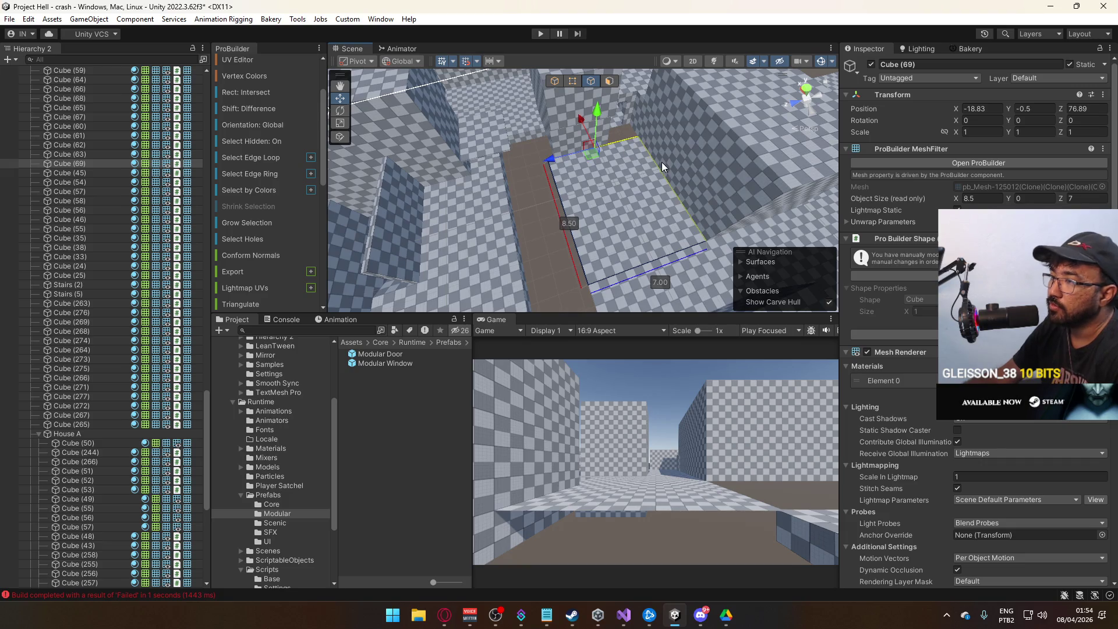
mouse_move(659, 220)
mouse_down()
mouse_move(437, 230)
mouse_move(617, 133)
mouse_move(614, 193)
mouse_move(700, 239)
mouse_move(745, 196)
mouse_move(602, 101)
mouse_up()
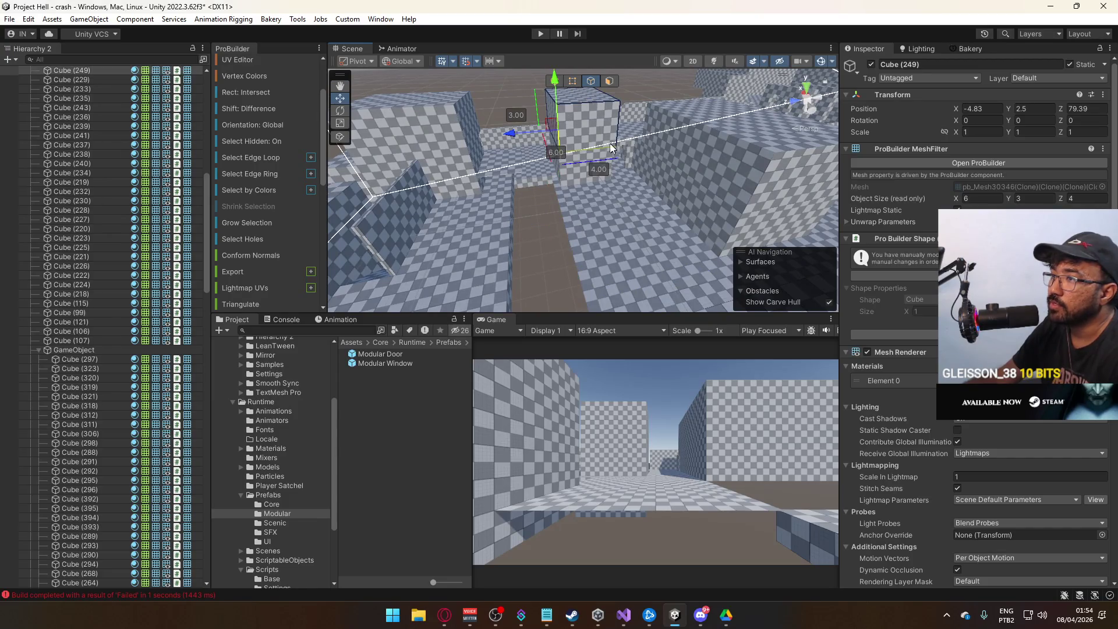
shift+click(615, 179)
mouse_move(615, 178)
mouse_down()
mouse_move(595, 184)
mouse_move(599, 164)
mouse_move(574, 203)
mouse_move(592, 219)
mouse_move(669, 192)
mouse_up()
click(605, 211)
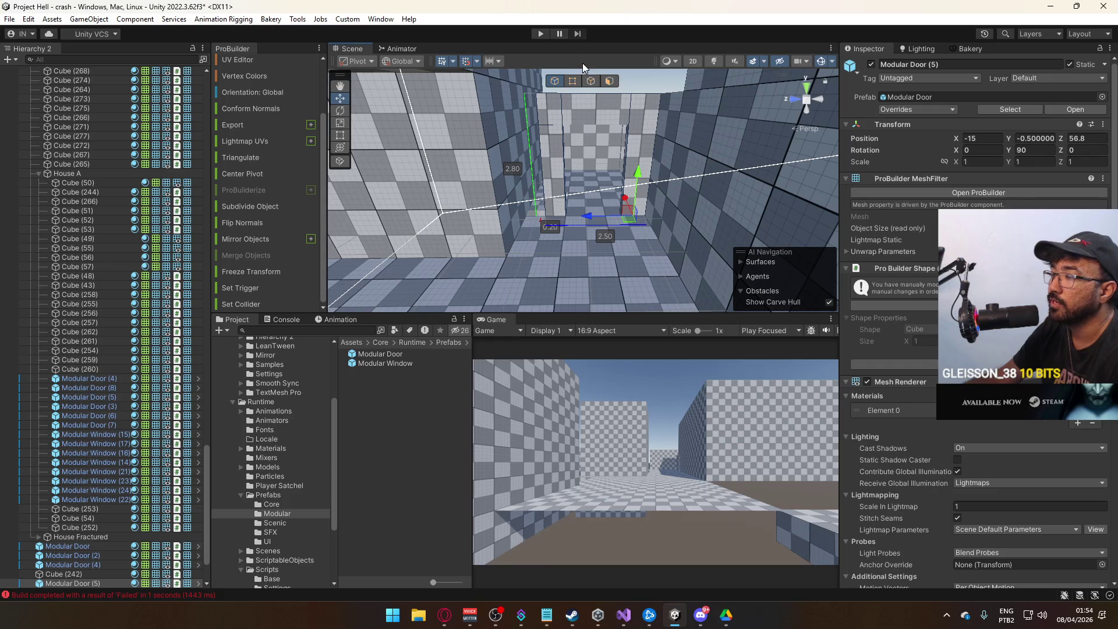
click(572, 81)
mouse_move(573, 81)
mouse_down()
mouse_move(524, 83)
mouse_move(568, 257)
mouse_up()
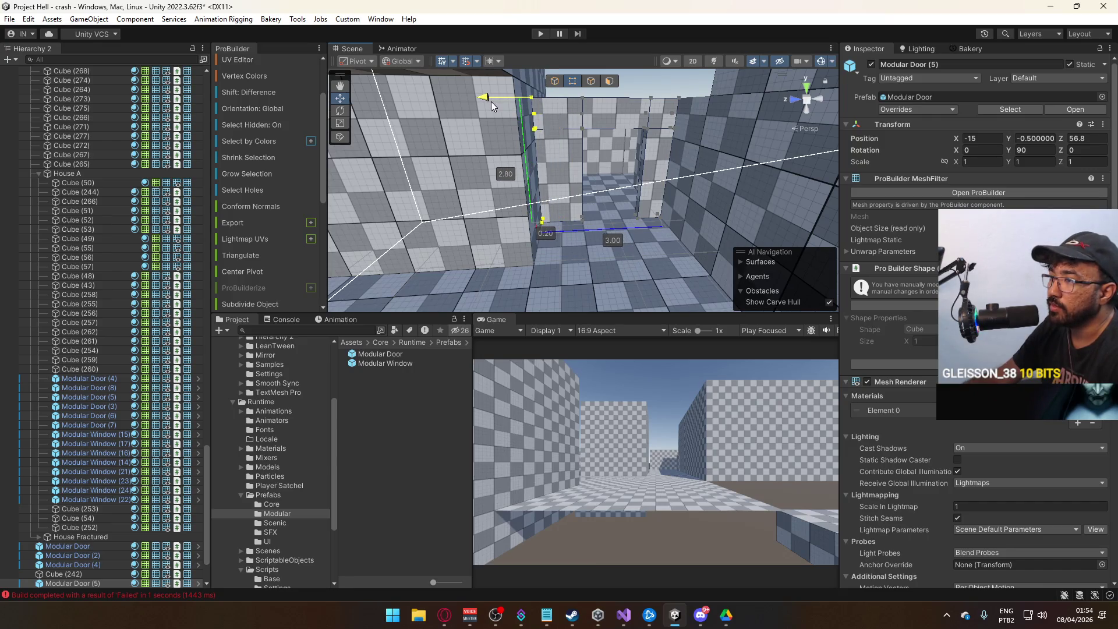
drag(489, 102, 574, 134)
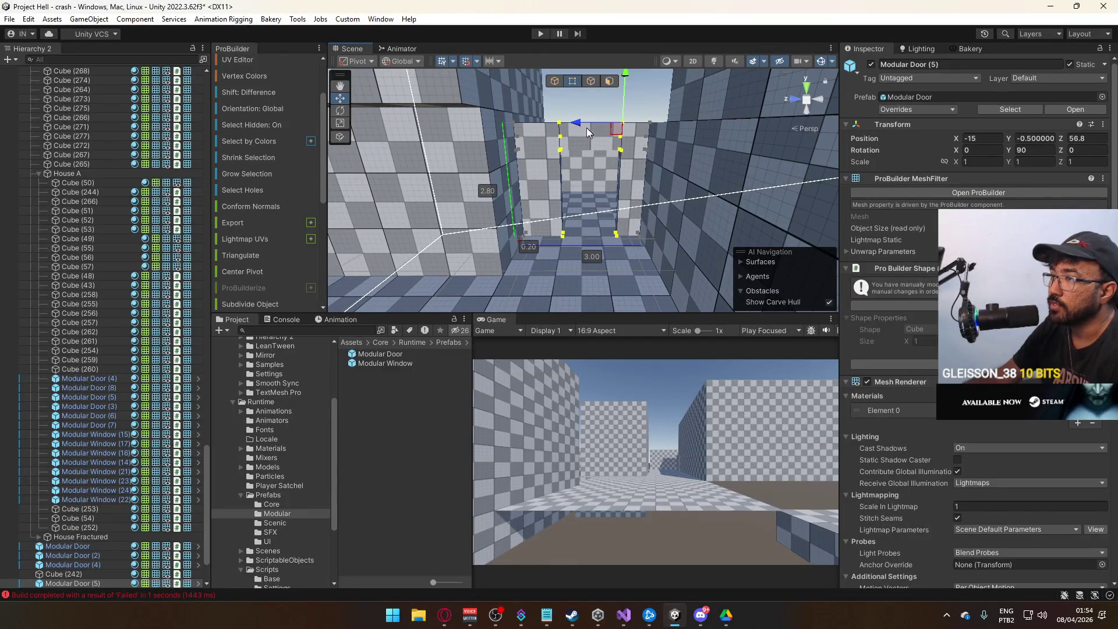
drag(574, 138, 590, 121)
click(554, 80)
click(610, 198)
scroll(610, 198, down, 10)
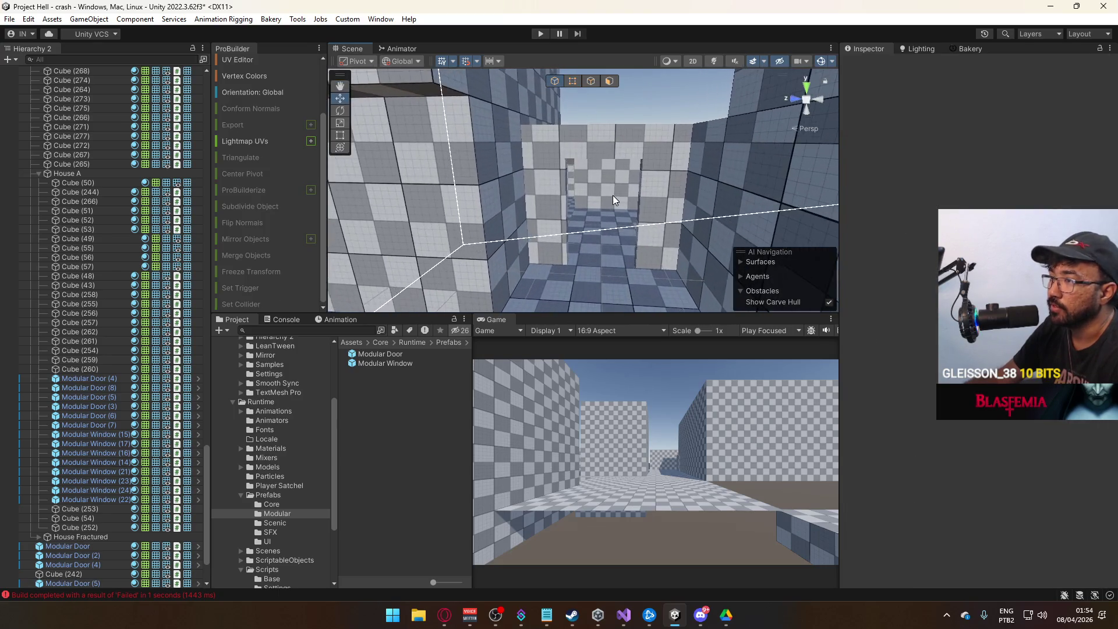
click(607, 227)
mouse_move(607, 227)
mouse_down()
mouse_move(648, 313)
mouse_move(590, 273)
mouse_up()
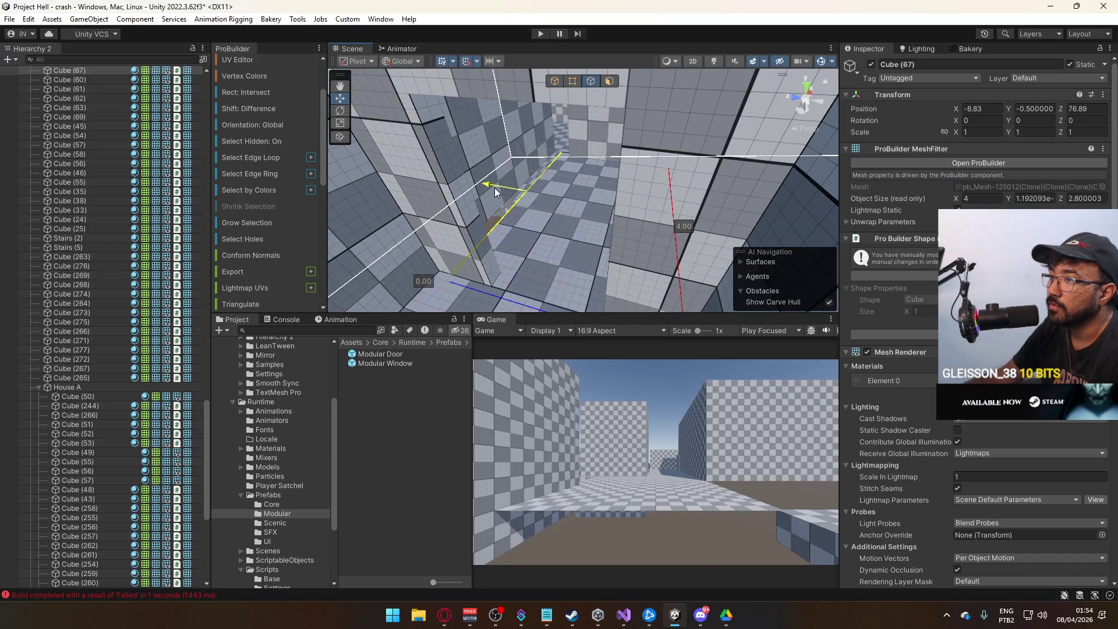
- Extend the thin ceiling slab Cube (57) to 3 units long
click(487, 187)
mouse_move(487, 188)
mouse_down()
mouse_move(596, 175)
mouse_move(579, 163)
mouse_move(564, 184)
mouse_move(544, 185)
mouse_move(586, 187)
mouse_move(622, 159)
mouse_move(539, 215)
mouse_up()
click(622, 159)
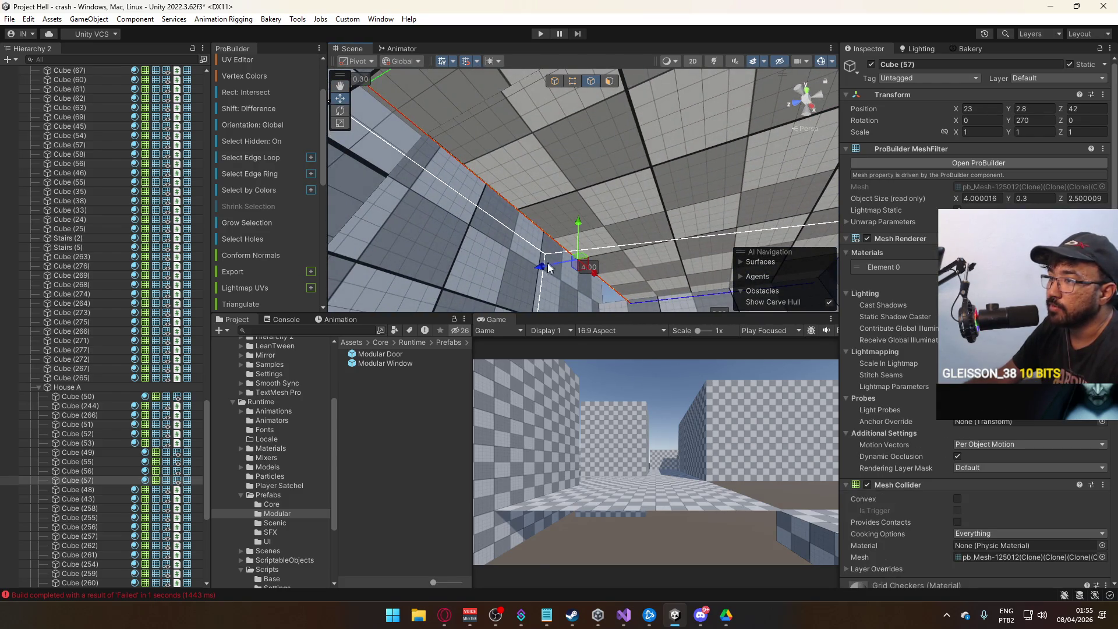
drag(504, 273, 569, 82)
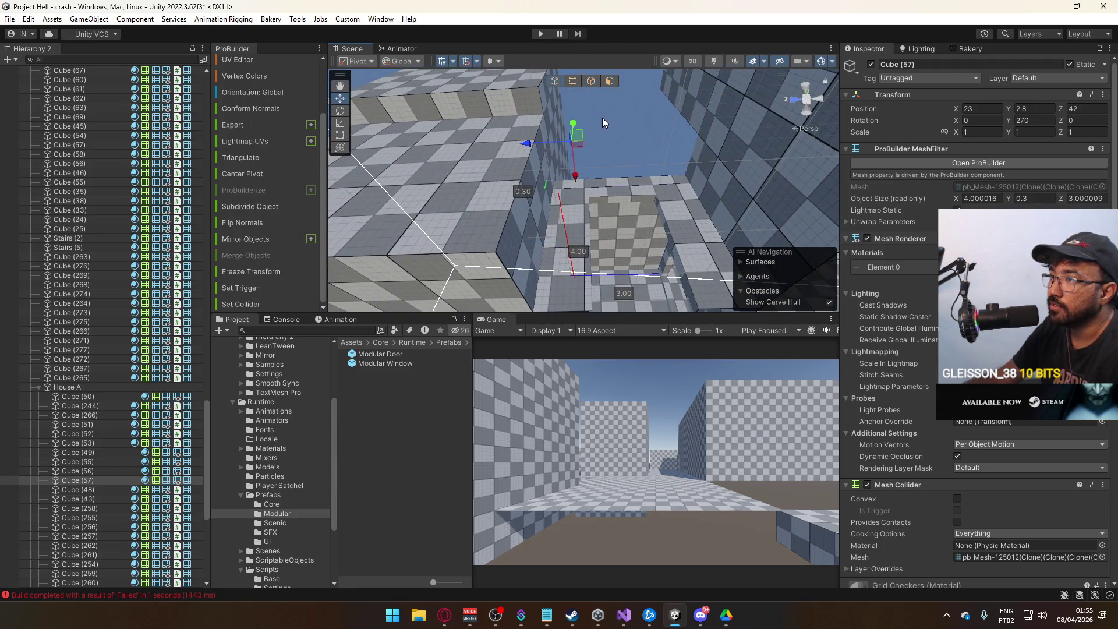
- Look over the ceiling from below and select the corridor wall Cube (265)
drag(602, 118, 520, 253)
click(608, 130)
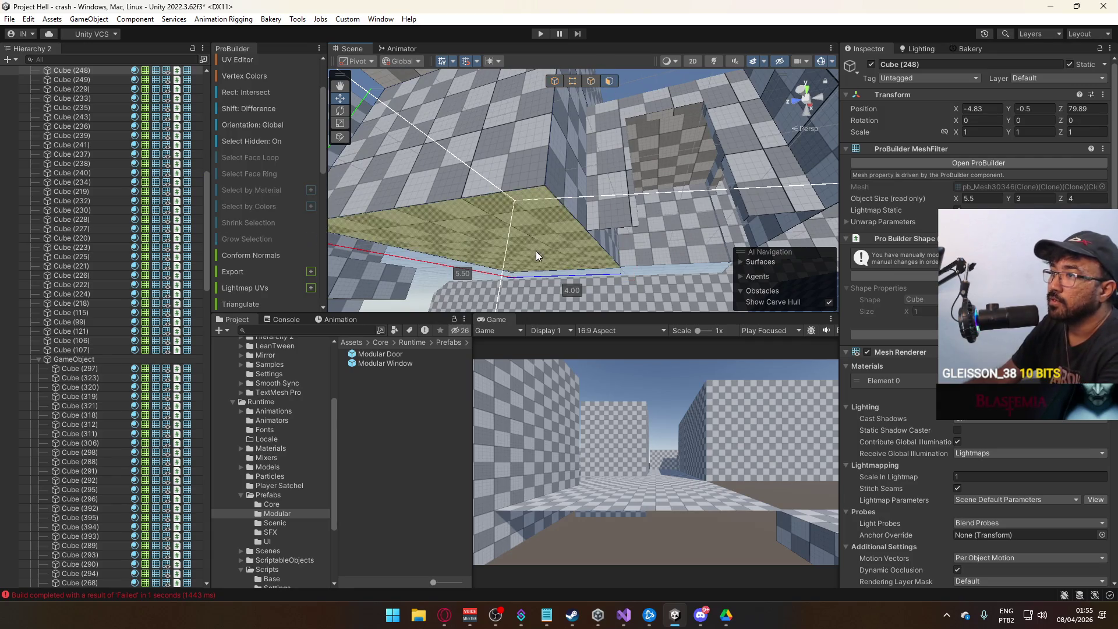
click(554, 81)
mouse_move(553, 79)
mouse_down()
mouse_move(649, 127)
mouse_move(646, 167)
mouse_move(589, 167)
mouse_move(674, 200)
mouse_move(589, 332)
mouse_move(611, 287)
mouse_move(728, 345)
mouse_move(740, 339)
mouse_move(649, 326)
mouse_move(692, 346)
mouse_move(744, 319)
mouse_move(599, 355)
mouse_move(618, 186)
mouse_move(629, 175)
mouse_move(563, 184)
mouse_move(436, 132)
mouse_move(617, 43)
mouse_up()
click(634, 167)
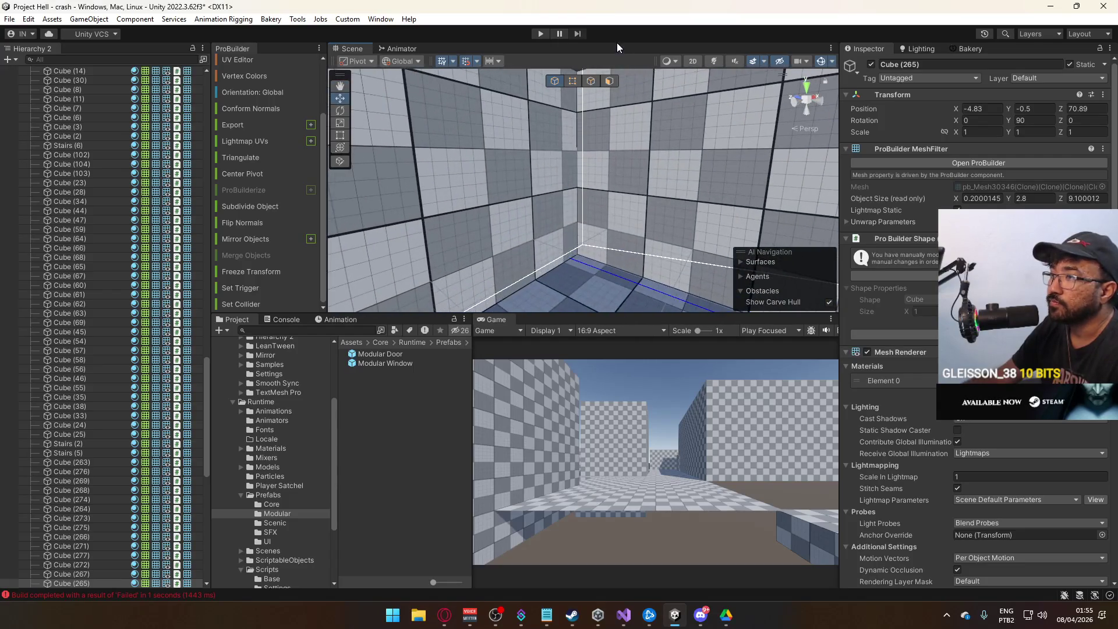
- Select the corridor wall Cube (265), passing over Cube (248) and Cube (311)
drag(566, 173, 610, 176)
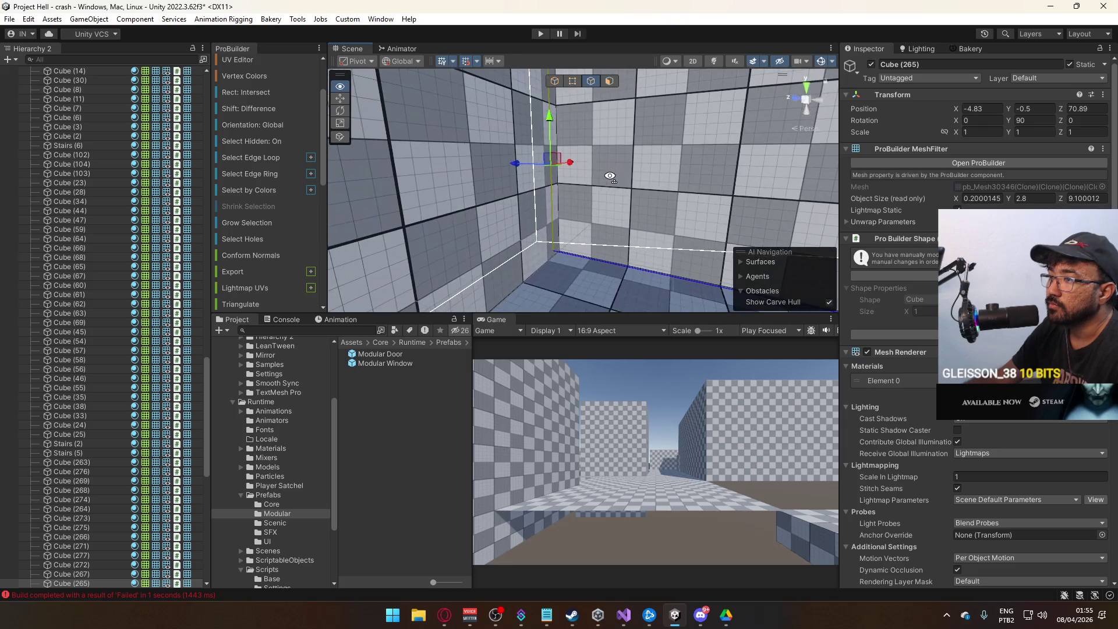
drag(576, 228, 511, 207)
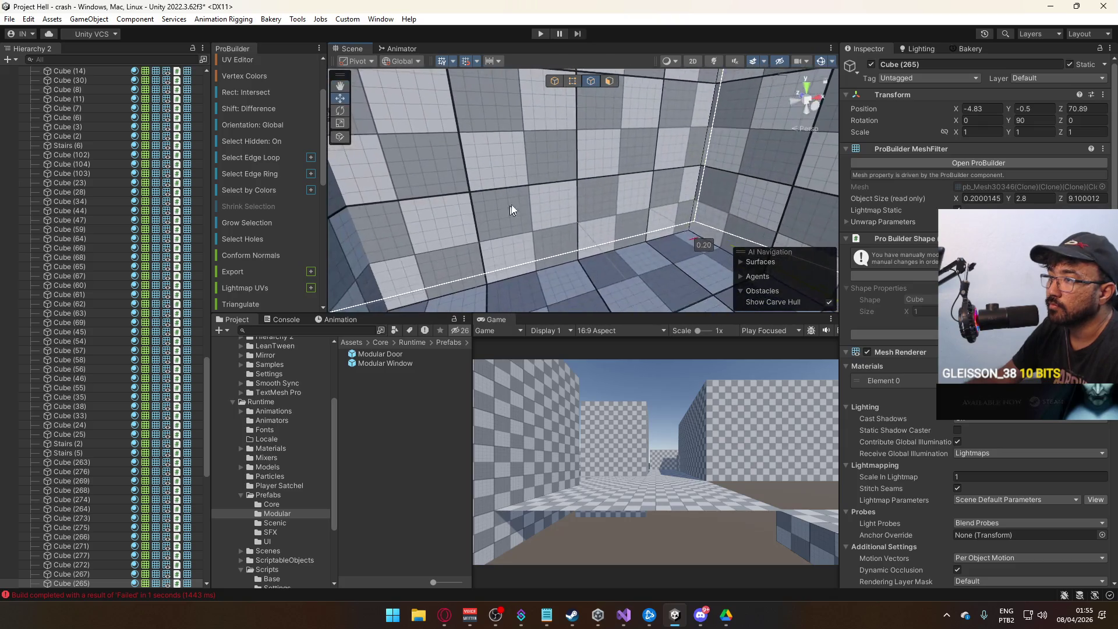
click(563, 107)
click(671, 185)
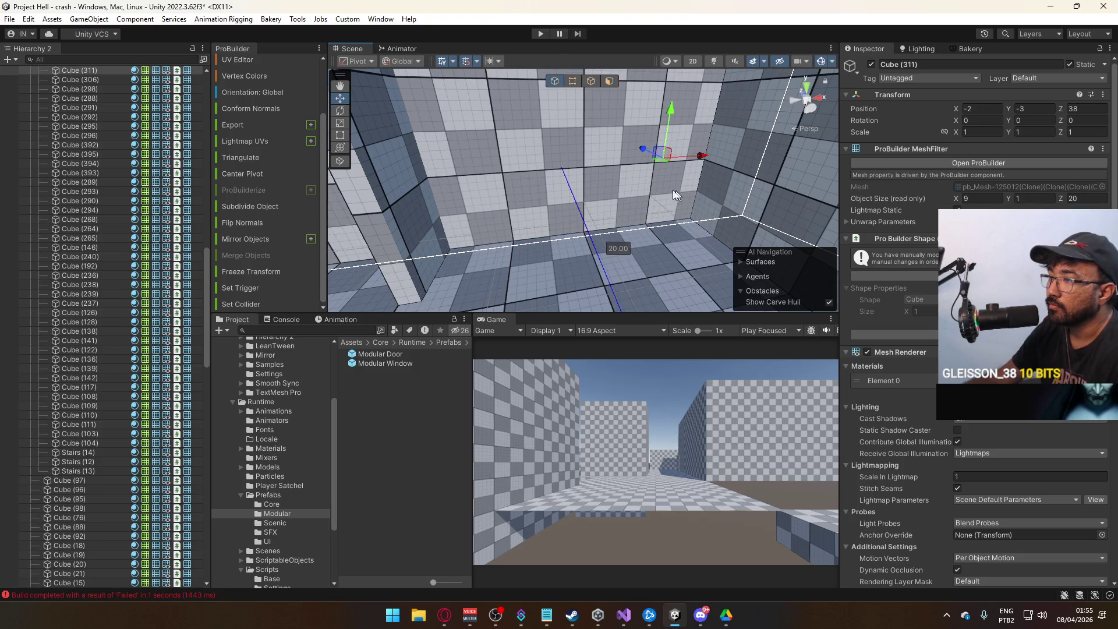
click(747, 200)
mouse_move(672, 161)
mouse_down()
mouse_move(547, 172)
mouse_move(613, 65)
mouse_up()
- Shorten Cube (265) from about 9.1 to 8.9 units by moving its end edge
key(g)
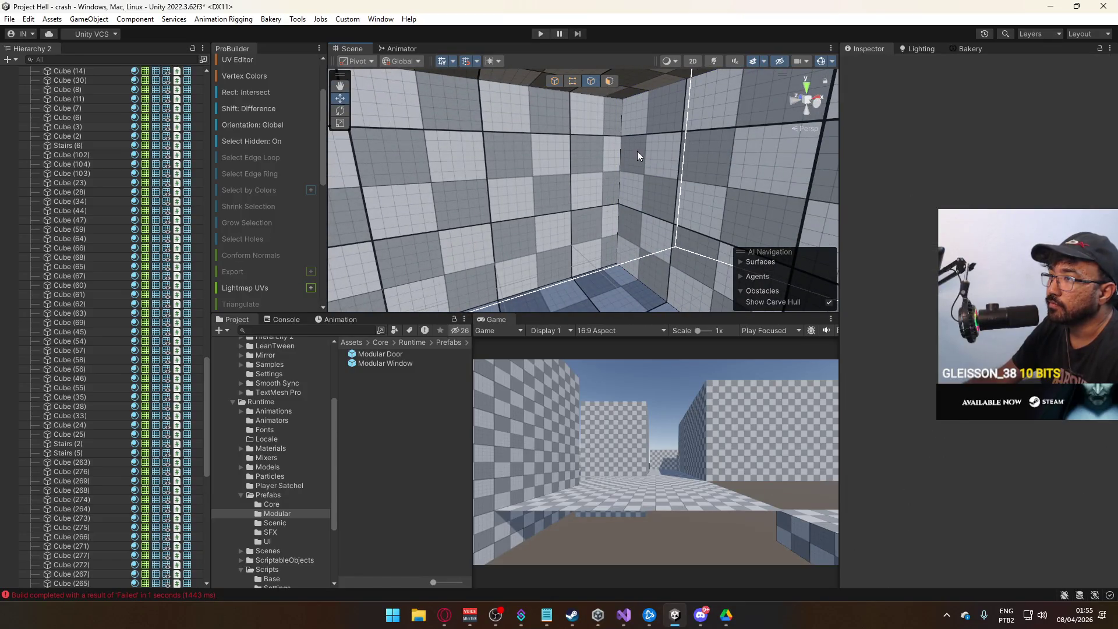
click(636, 153)
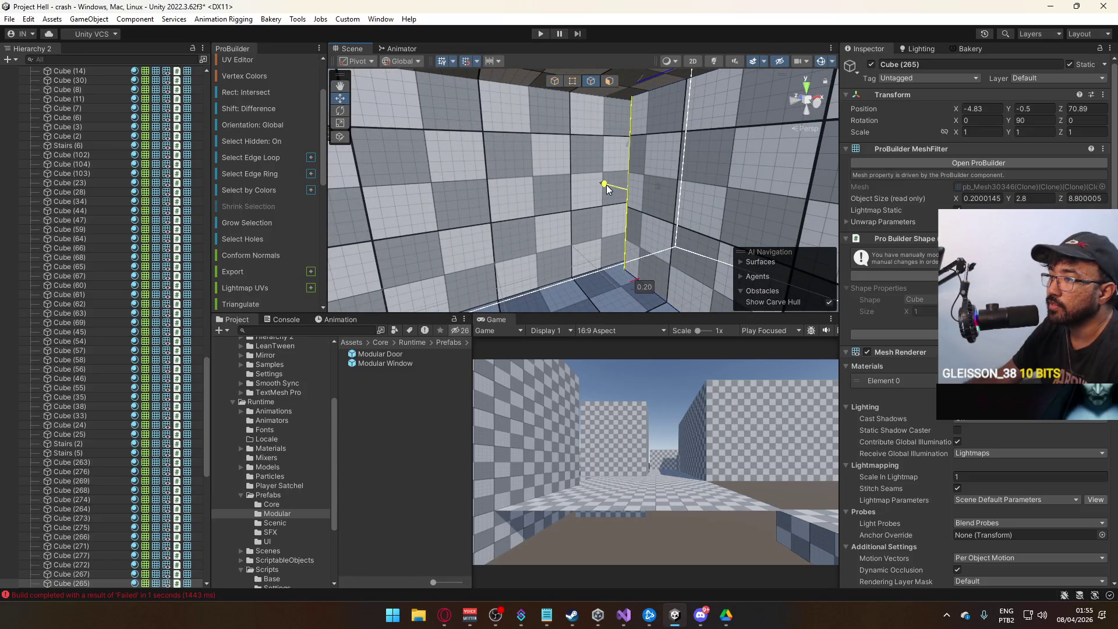
mouse_move(607, 184)
mouse_down()
mouse_move(557, 245)
mouse_move(593, 246)
mouse_up()
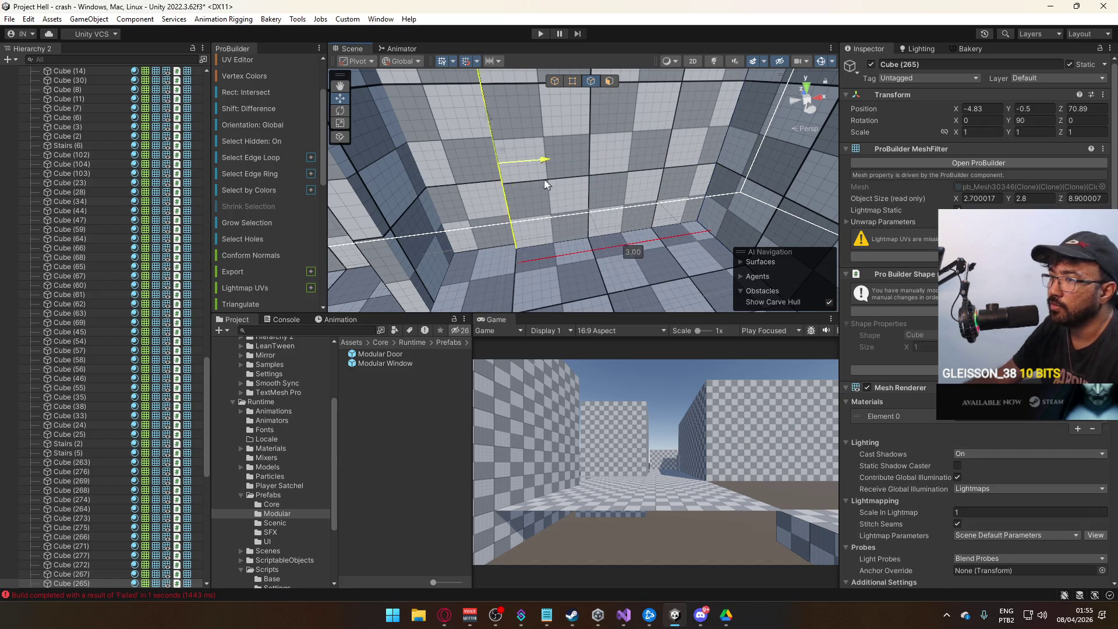
mouse_move(466, 193)
mouse_down()
mouse_move(759, 185)
mouse_move(547, 169)
mouse_move(589, 186)
mouse_move(671, 166)
mouse_move(464, 108)
mouse_move(551, 165)
mouse_up()
click(560, 83)
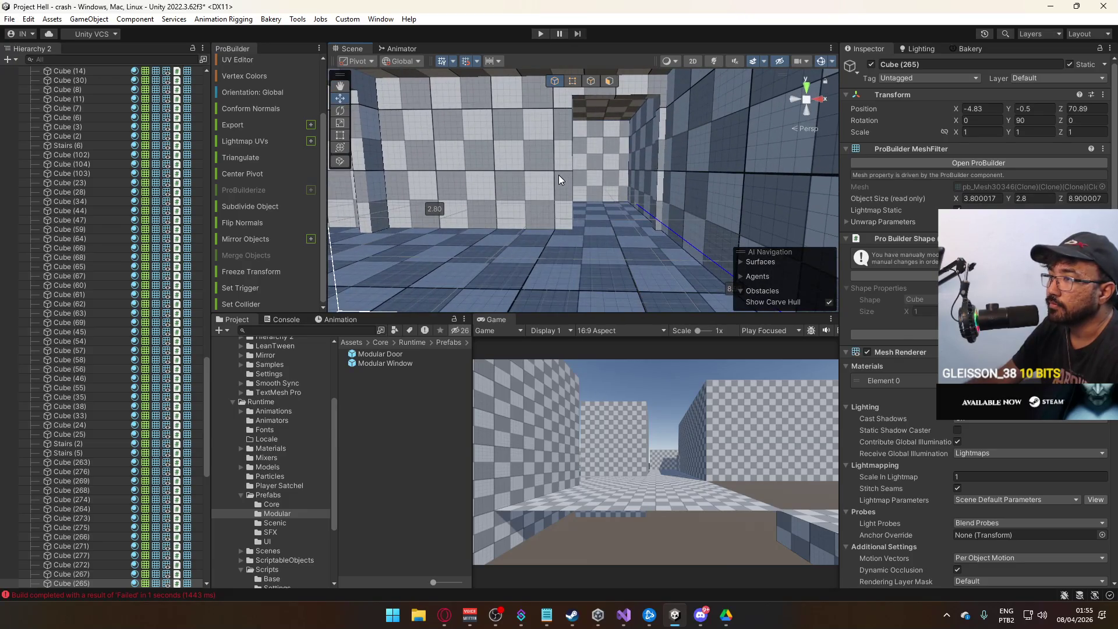
click(559, 178)
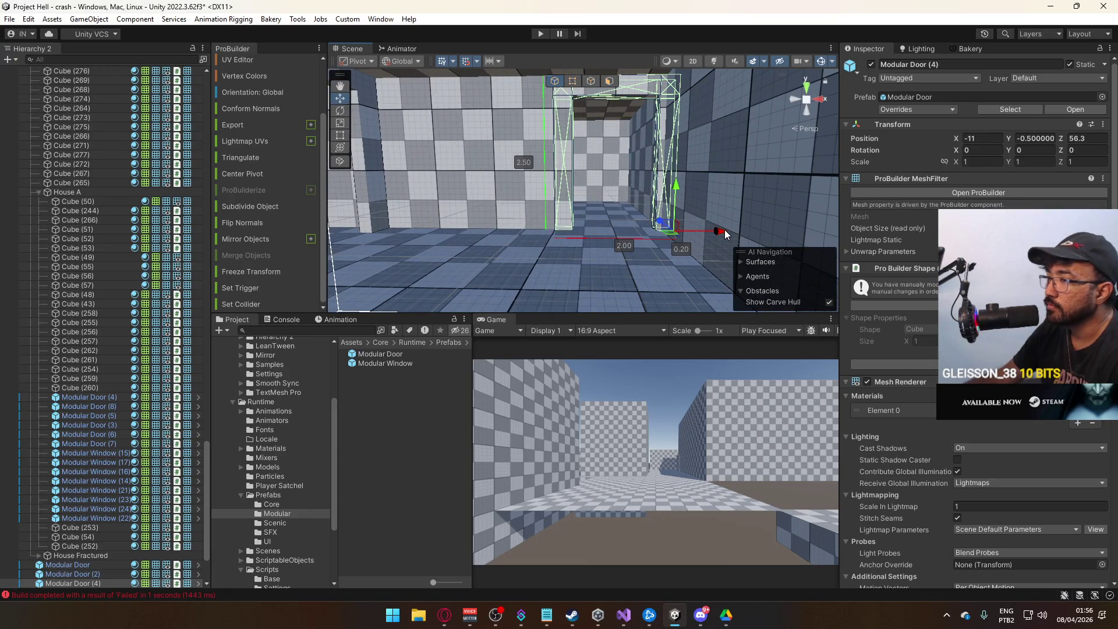
click(574, 81)
mouse_move(557, 106)
mouse_down()
mouse_move(699, 229)
mouse_move(701, 288)
mouse_up()
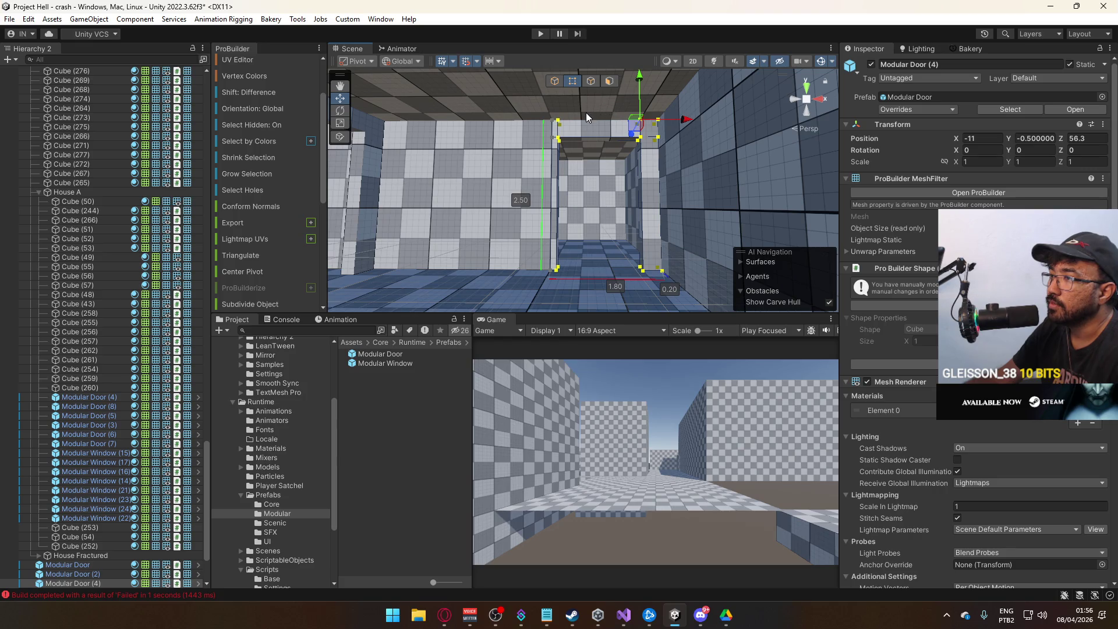
mouse_move(560, 102)
mouse_down()
mouse_move(524, 123)
mouse_move(513, 145)
mouse_move(575, 178)
mouse_up()
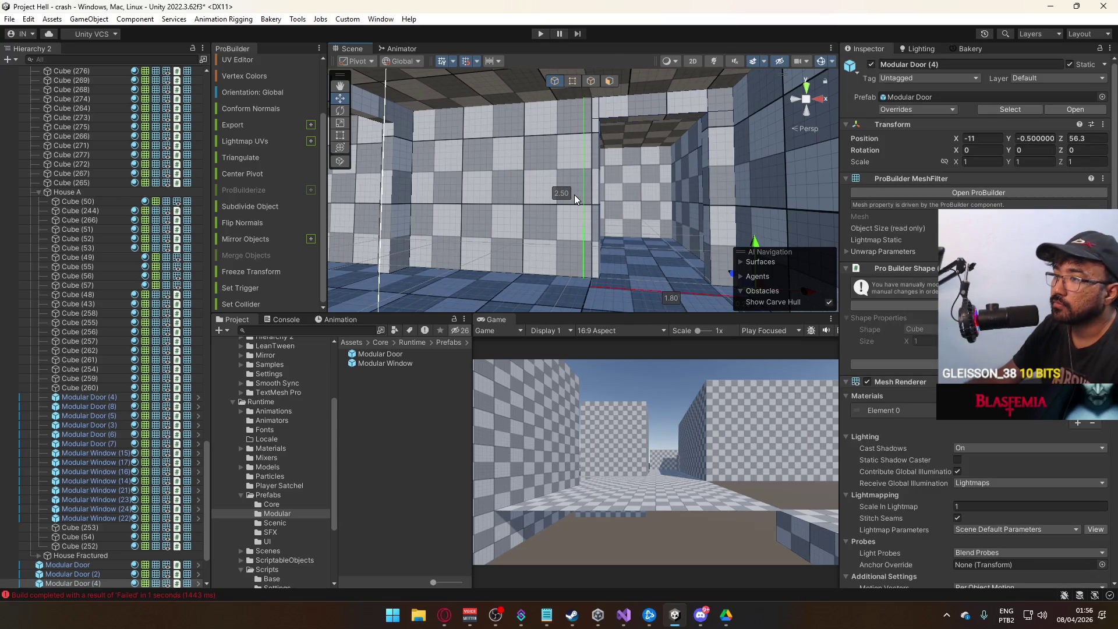
mouse_move(575, 195)
mouse_down()
mouse_move(657, 163)
mouse_move(438, 199)
mouse_move(495, 172)
mouse_up()
click(481, 193)
click(610, 81)
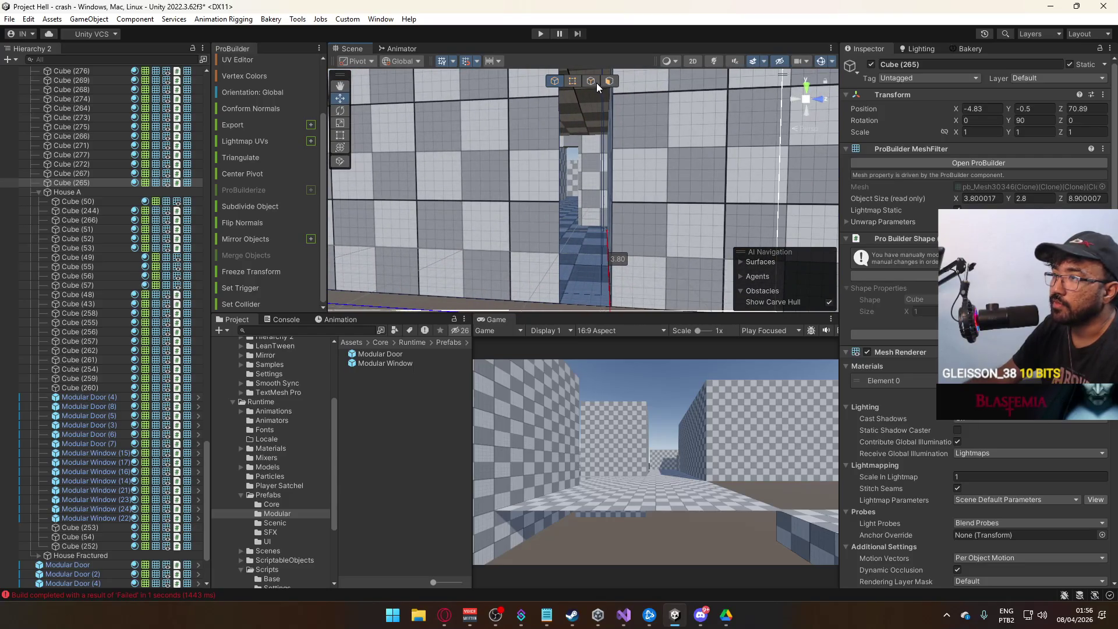
- Survey the walls, clicking through Cube (64), Cube (68) and Cube (271) to select wall Cube (263)
click(537, 140)
key(f)
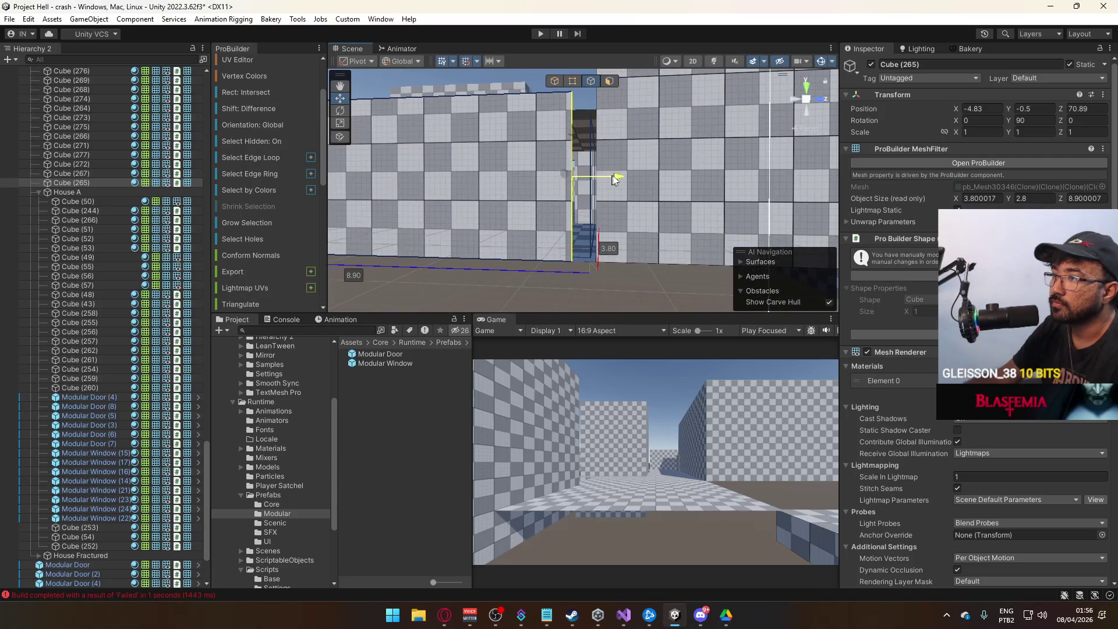
mouse_move(639, 177)
mouse_down()
mouse_move(606, 107)
mouse_move(556, 128)
mouse_move(519, 266)
mouse_move(746, 267)
mouse_up()
mouse_move(620, 232)
mouse_down()
mouse_move(706, 213)
mouse_move(603, 193)
mouse_move(840, 179)
mouse_move(373, 175)
mouse_move(351, 159)
mouse_move(588, 233)
mouse_move(639, 202)
mouse_move(475, 205)
mouse_move(810, 146)
mouse_move(670, 163)
mouse_move(473, 261)
mouse_move(510, 243)
mouse_move(516, 212)
mouse_move(445, 155)
mouse_move(749, 190)
mouse_up()
click(588, 233)
click(640, 202)
click(664, 192)
mouse_move(664, 192)
mouse_down()
mouse_move(662, 282)
mouse_move(786, 217)
mouse_move(600, 208)
mouse_move(680, 193)
mouse_move(574, 217)
mouse_up()
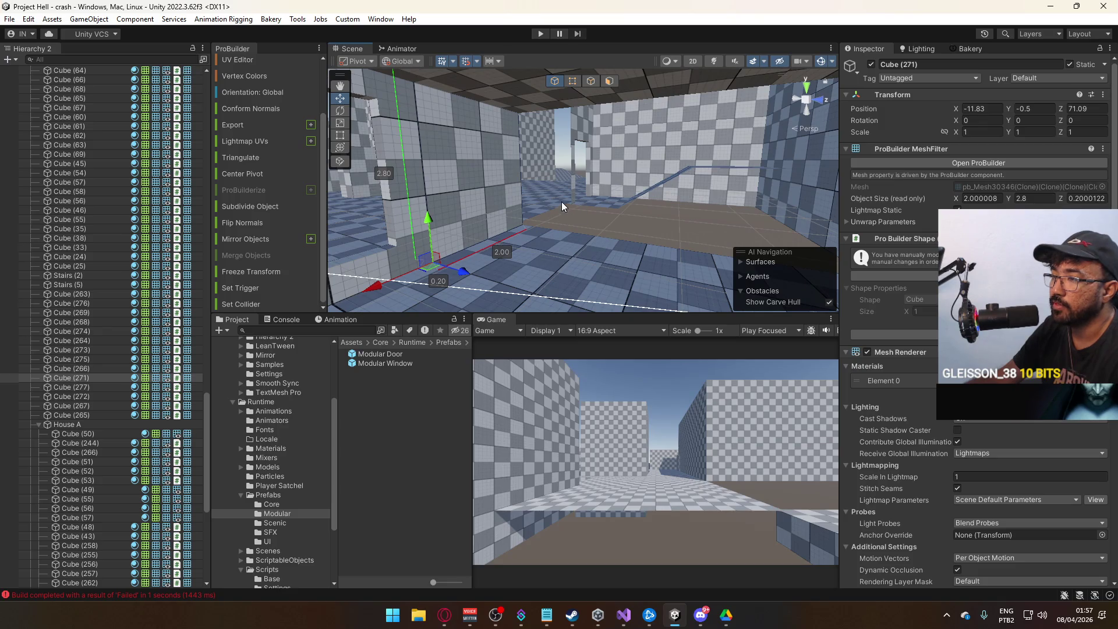
drag(564, 204, 704, 216)
click(705, 217)
mouse_move(595, 214)
mouse_down()
mouse_move(627, 192)
mouse_move(679, 186)
mouse_move(656, 226)
mouse_move(577, 95)
mouse_up()
- Extrude the wall face of Cube (263) outward to 6 units
mouse_move(634, 159)
mouse_down()
mouse_move(592, 166)
mouse_move(697, 149)
mouse_move(559, 175)
mouse_move(610, 178)
mouse_up()
key(ctrl+e)
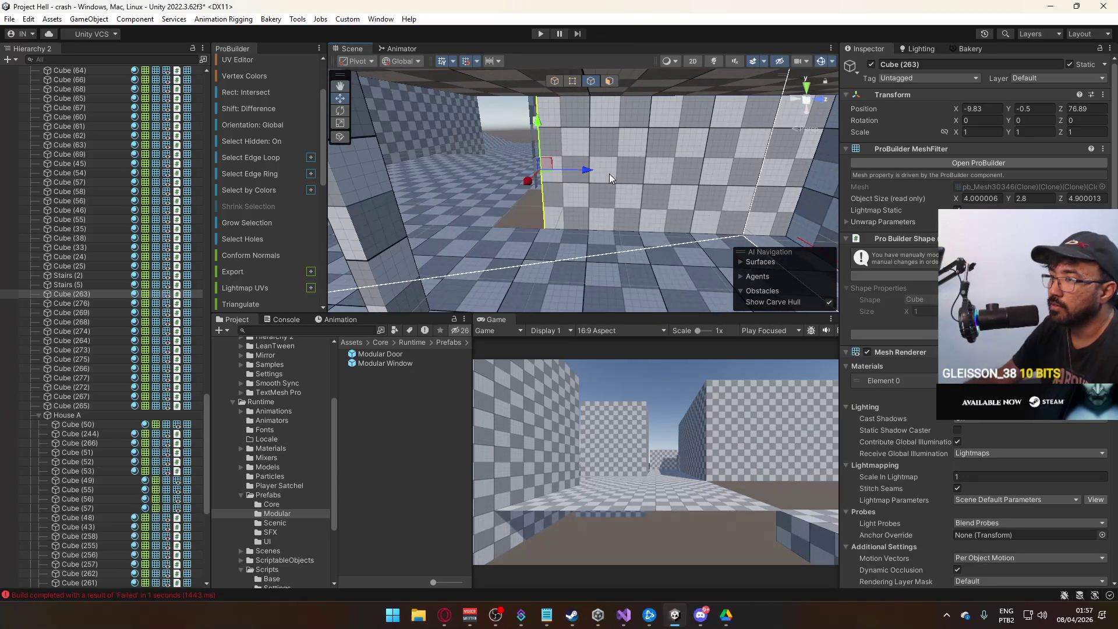
drag(536, 175, 531, 177)
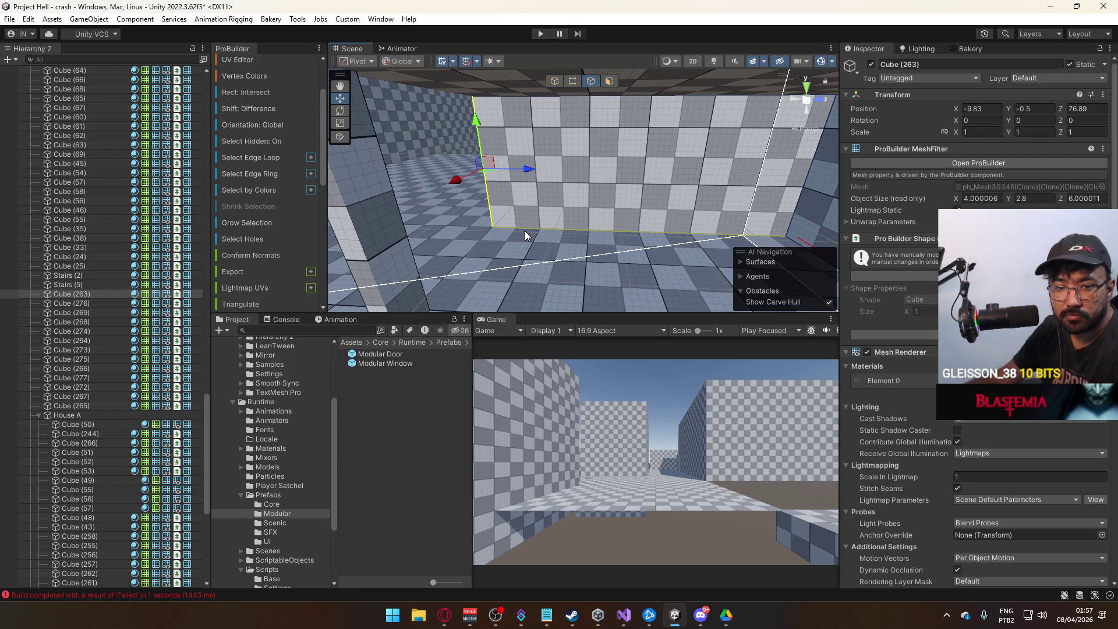
- Detach the wall face into its own 2.5 by 5.8 wall piece
click(607, 82)
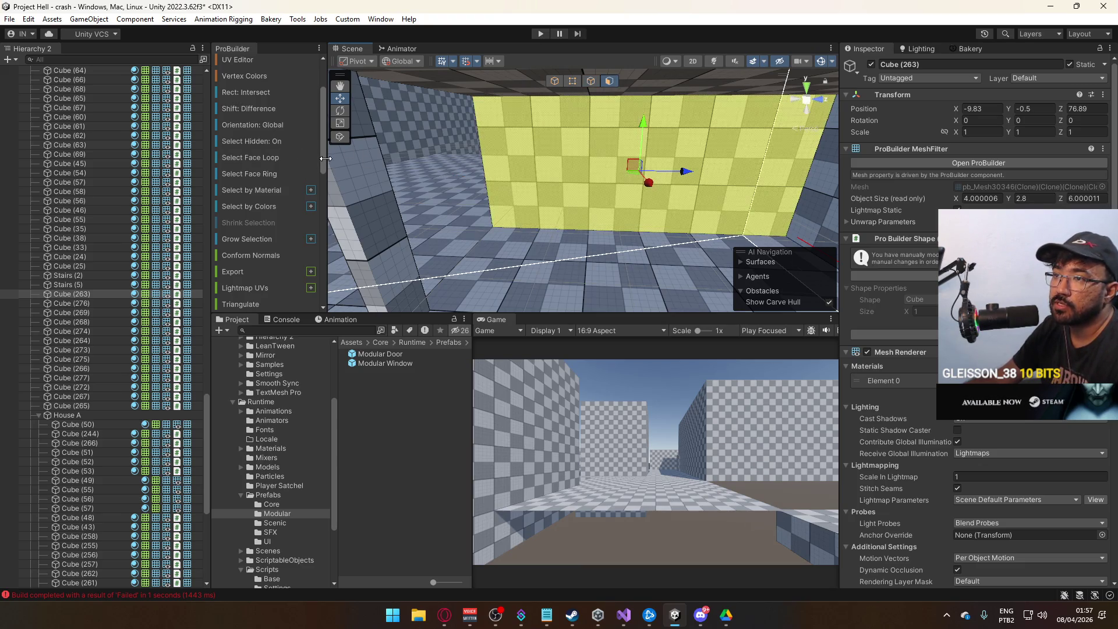
drag(330, 159, 303, 159)
scroll(271, 190, down, 5)
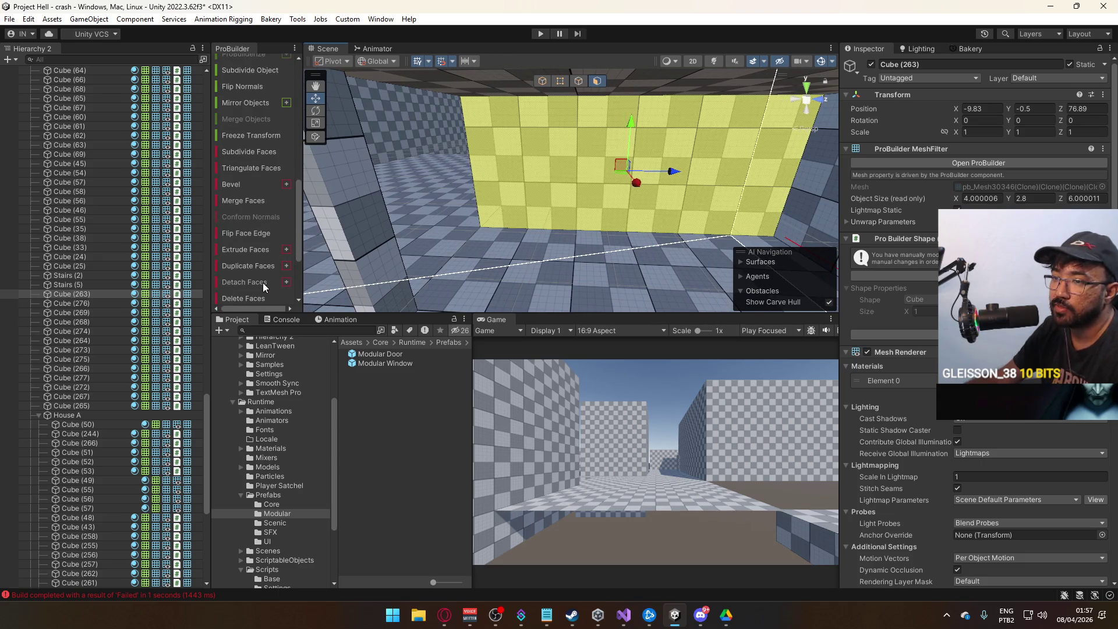
click(263, 282)
- Re-set the pivots of wall pieces Cube (277) and Cube (270)
mouse_move(547, 109)
mouse_down()
mouse_move(787, 157)
mouse_move(698, 86)
mouse_move(565, 85)
mouse_up()
click(414, 284)
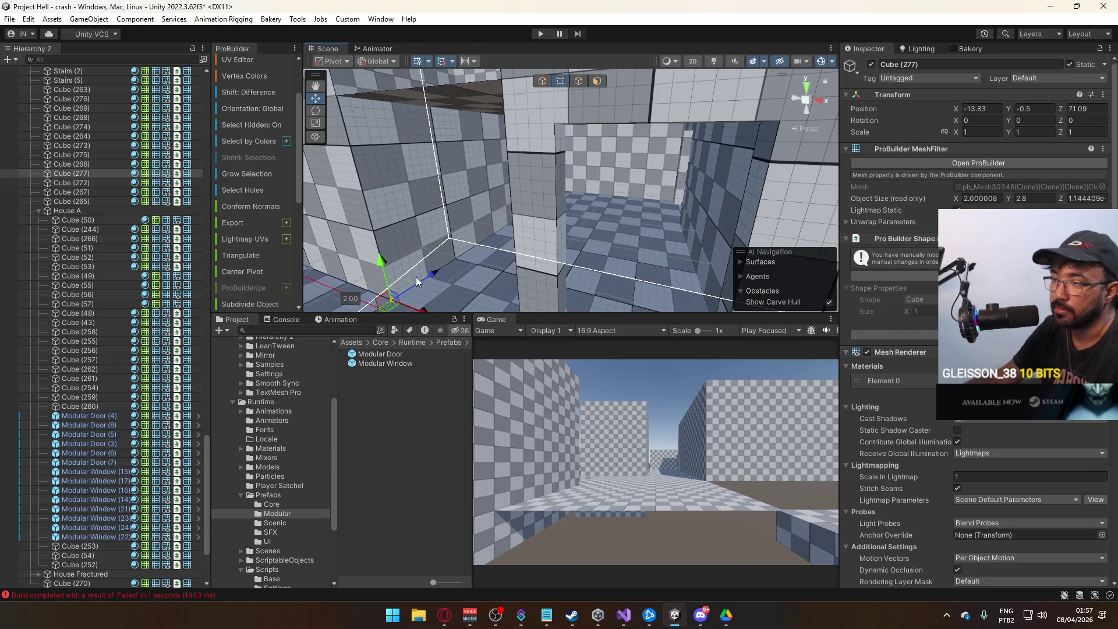
key(f)
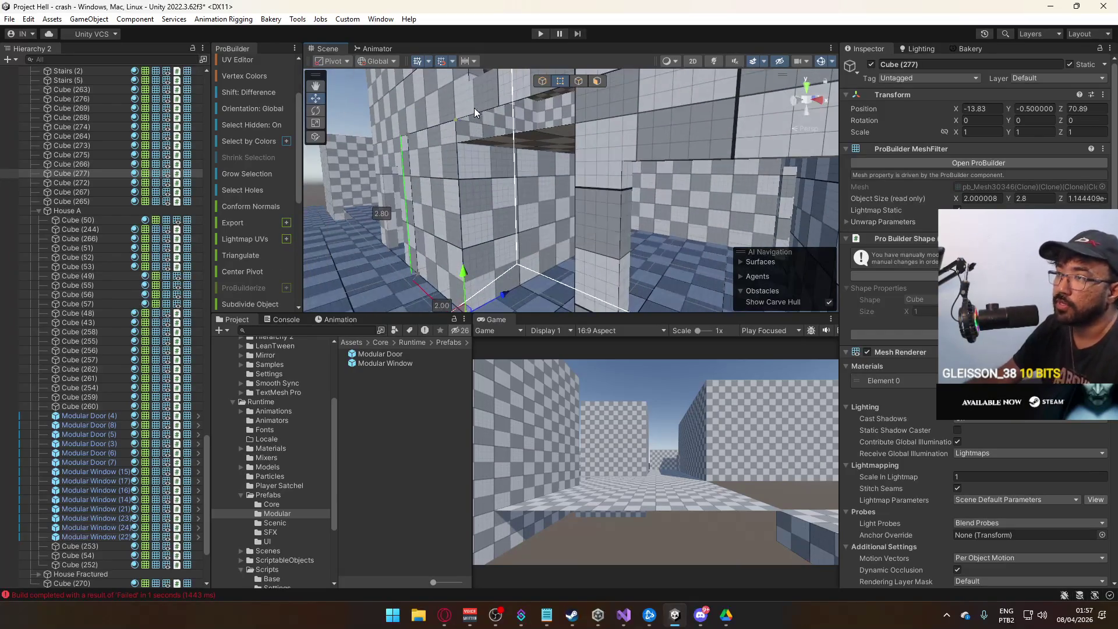
drag(544, 104, 662, 142)
click(537, 179)
mouse_move(537, 179)
mouse_down()
mouse_move(621, 233)
mouse_move(533, 211)
mouse_move(533, 168)
mouse_move(443, 131)
mouse_up()
click(564, 83)
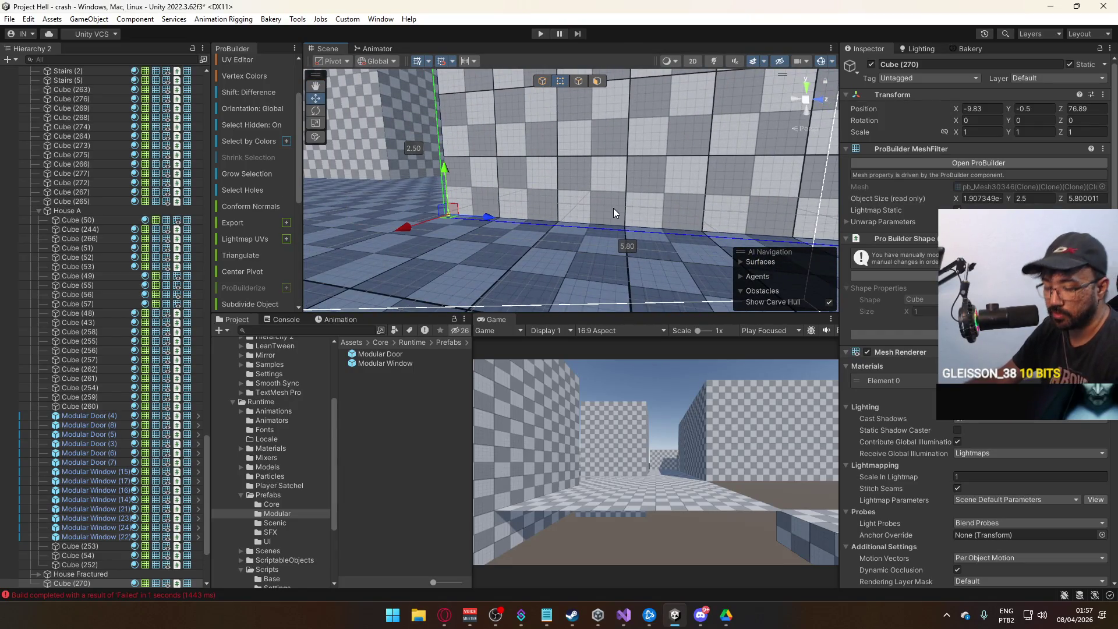
key(ctrl+j)
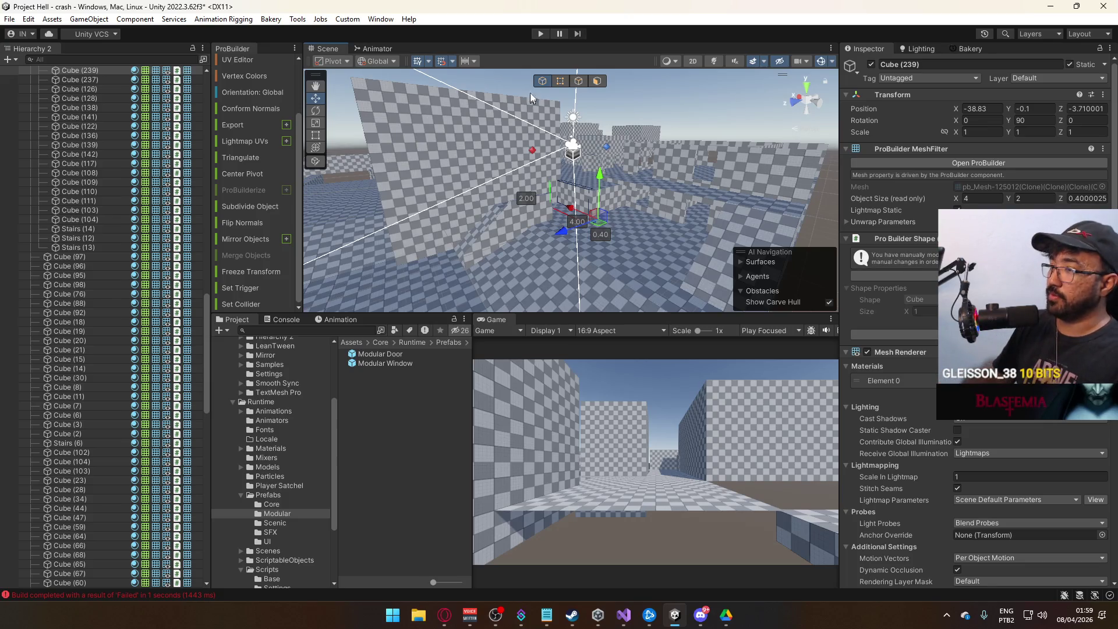
- Duplicate the thin wall slab and slide the copy along X
mouse_move(536, 123)
mouse_down()
mouse_move(595, 234)
mouse_move(656, 288)
mouse_move(754, 234)
mouse_up()
key(ctrl+d)
drag(816, 180, 745, 242)
key(f)
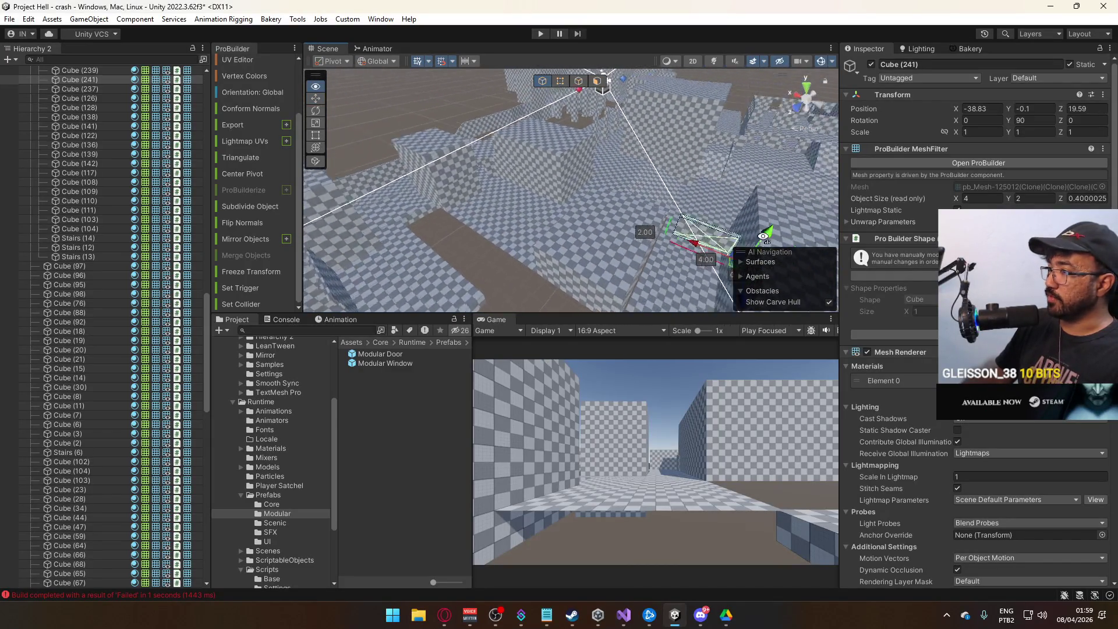
mouse_move(658, 207)
mouse_down()
mouse_move(559, 210)
mouse_move(600, 221)
mouse_move(513, 266)
mouse_move(738, 187)
mouse_move(546, 102)
mouse_up()
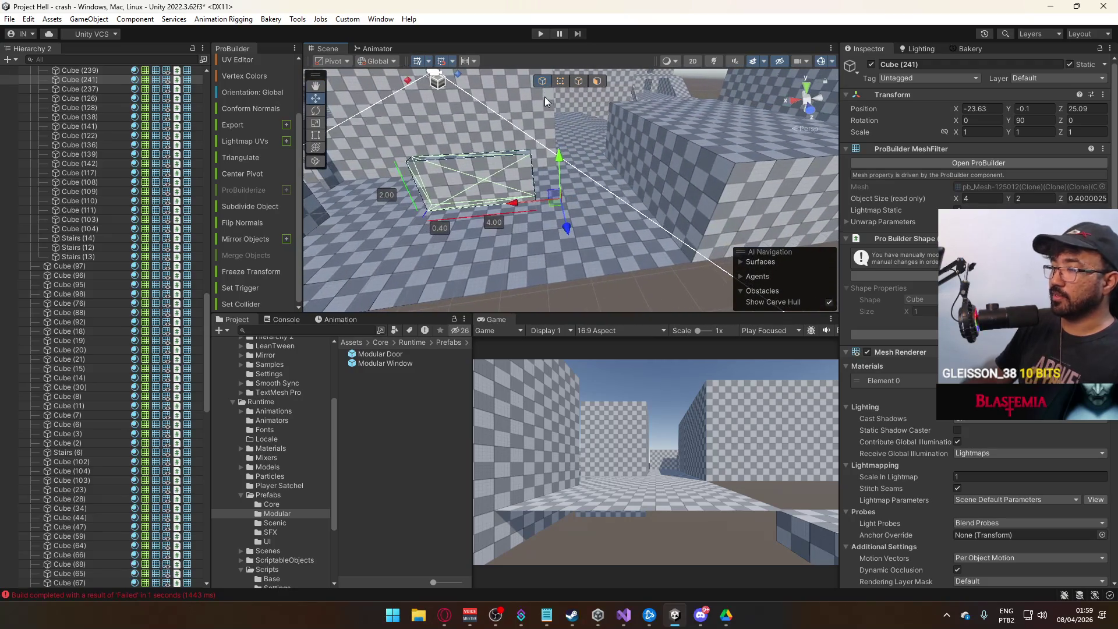
- Widen the copied slab from 4 to 5 units and shift it further along X
mouse_move(643, 149)
mouse_down()
mouse_move(579, 114)
mouse_move(590, 162)
mouse_up()
click(542, 218)
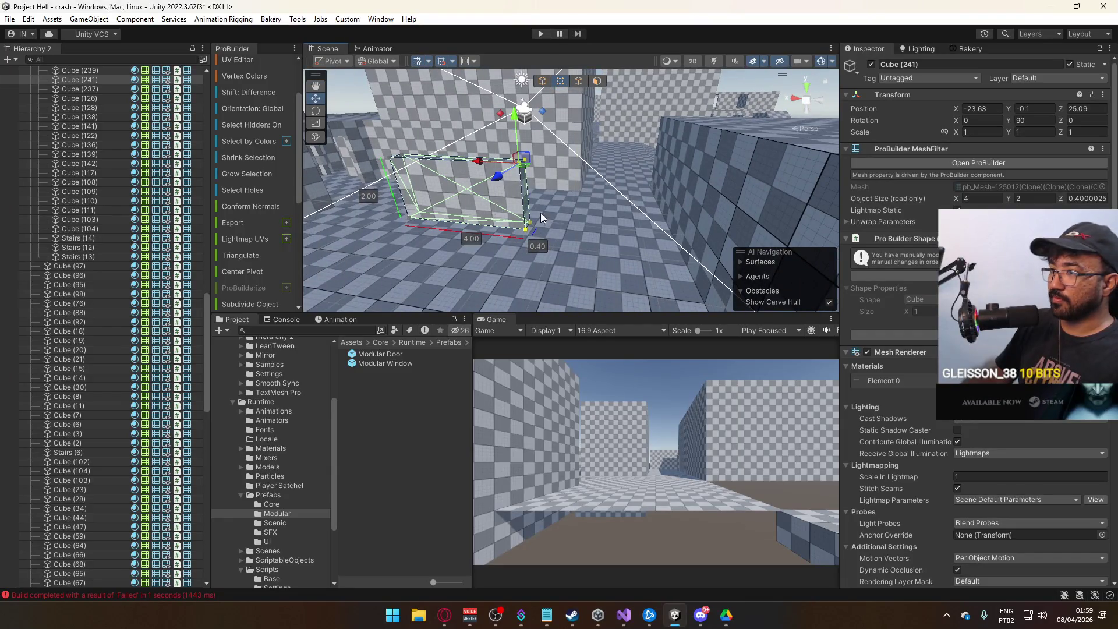
mouse_move(491, 167)
mouse_down()
mouse_move(530, 165)
mouse_move(520, 165)
mouse_up()
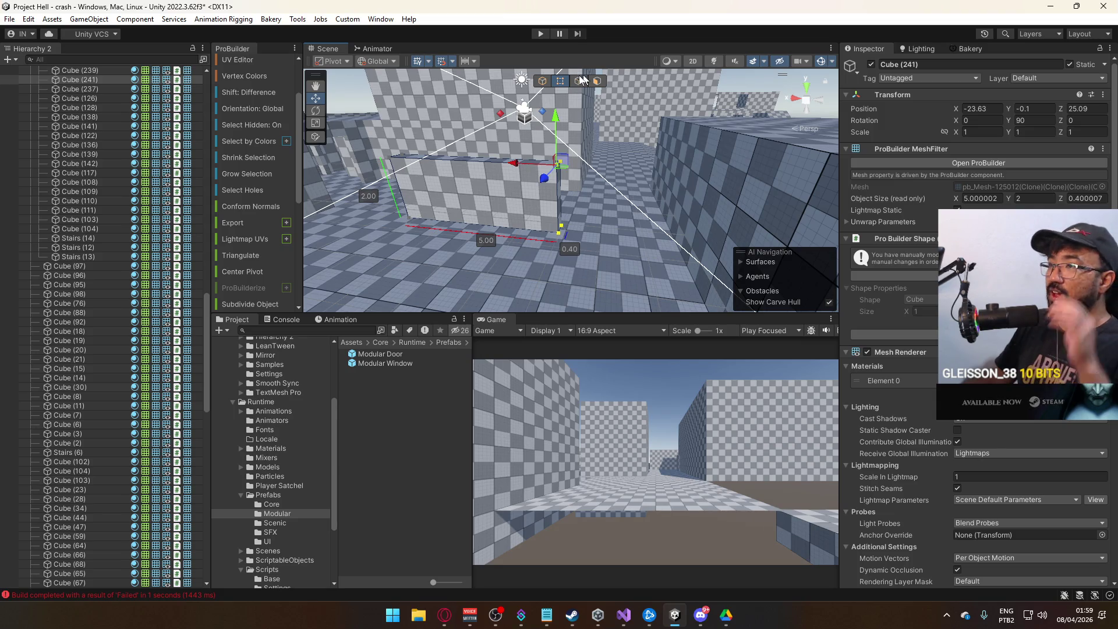
click(543, 80)
mouse_move(518, 233)
mouse_down()
mouse_move(641, 234)
mouse_move(567, 229)
mouse_move(616, 261)
mouse_move(633, 300)
mouse_move(622, 207)
mouse_up()
key(f)
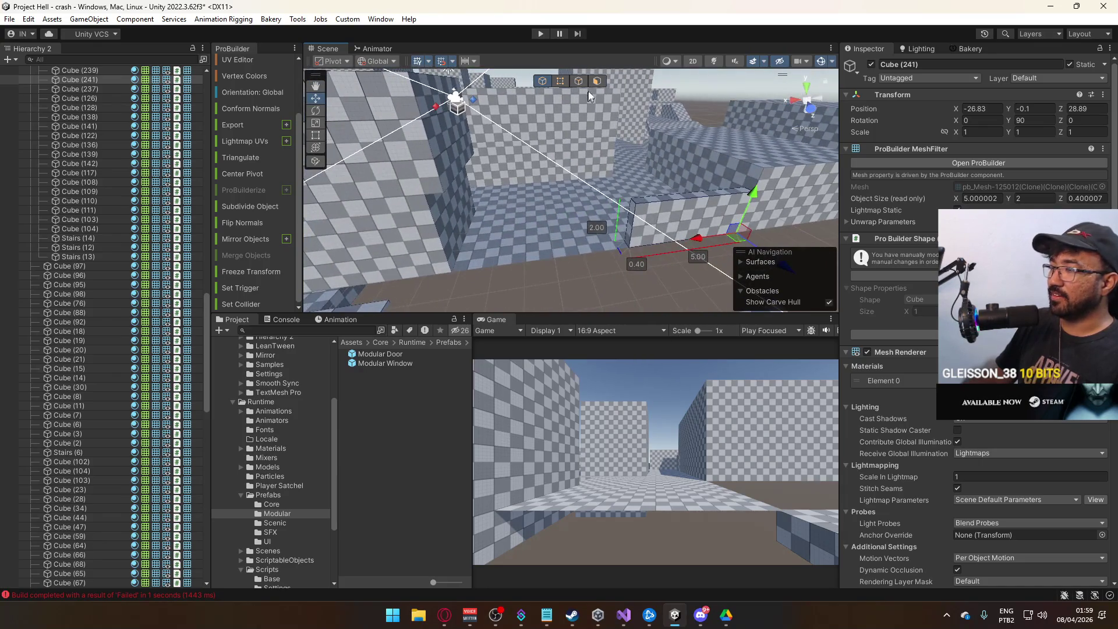
- Stretch the copied slab to 8.5 units long by dragging its end face
click(557, 84)
click(629, 226)
drag(587, 207, 388, 221)
mouse_move(702, 182)
mouse_down()
mouse_move(654, 187)
mouse_move(690, 199)
mouse_move(677, 205)
mouse_move(516, 212)
mouse_move(546, 214)
mouse_up()
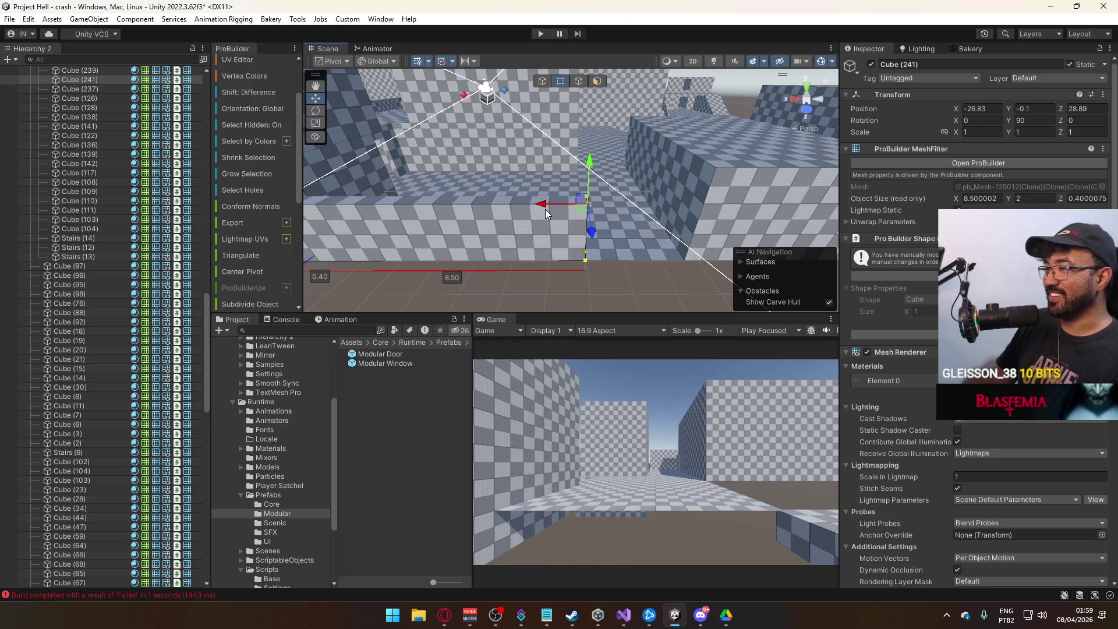
click(543, 81)
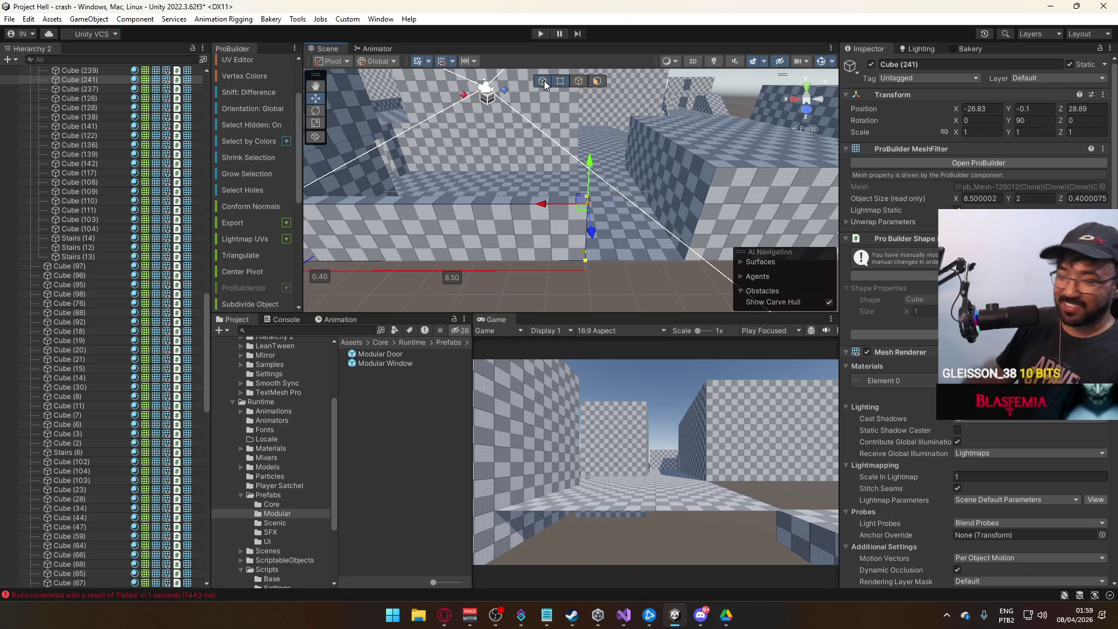
- Move the long slab's pivot to the selected vertices
click(560, 86)
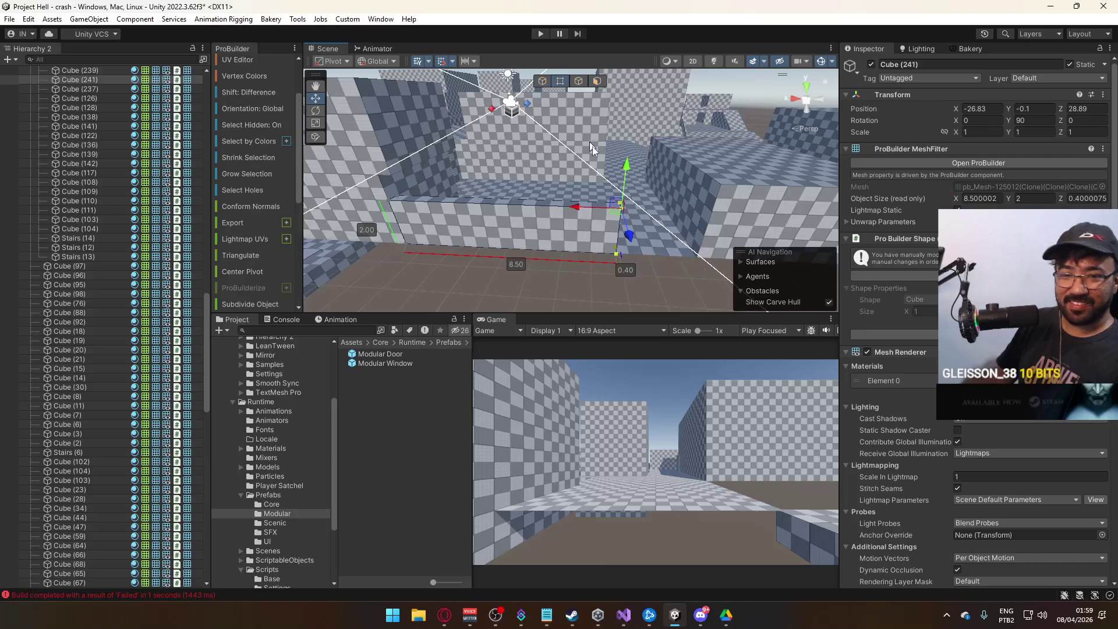
key(f)
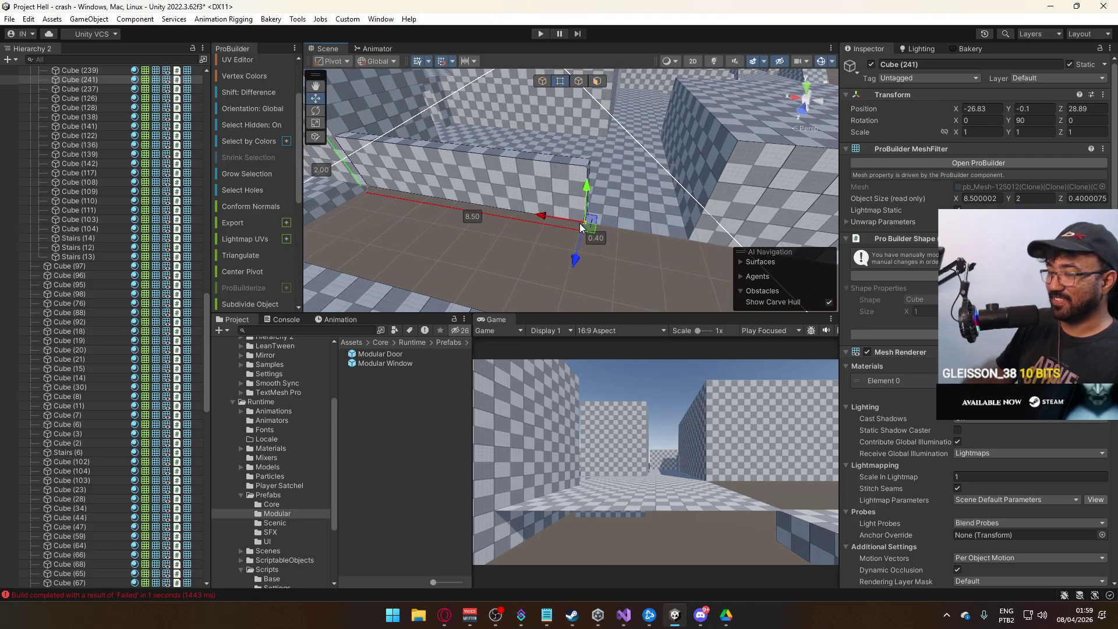
key(ctrl+j)
click(546, 83)
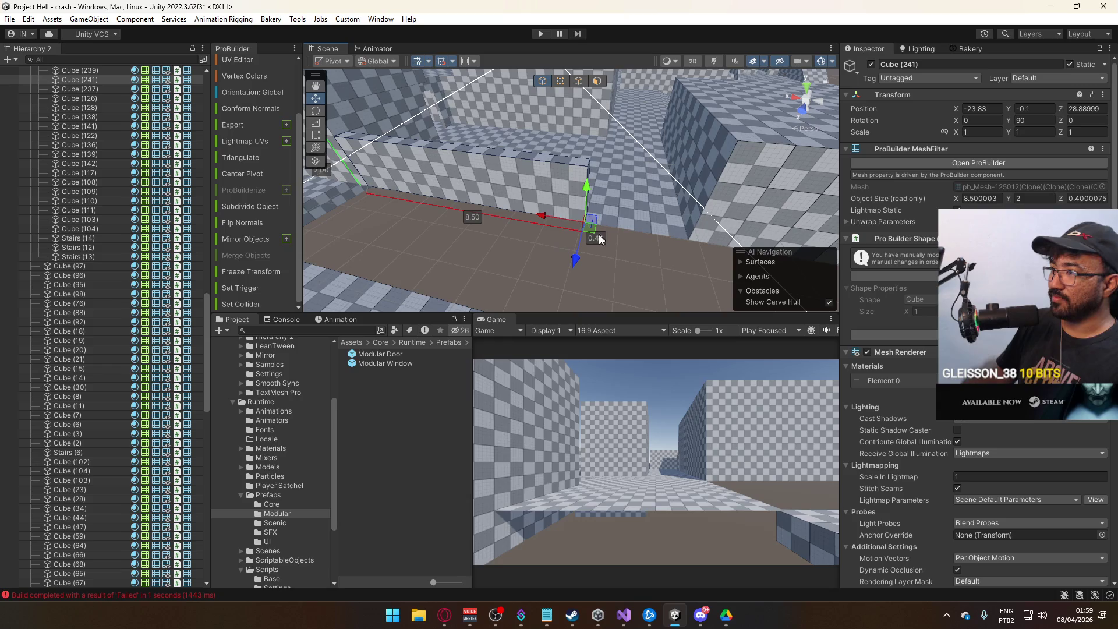
- Duplicate the long slab, slide the copy along X and shrink it to 0.5 wide
key(ctrl+d)
drag(550, 215, 648, 216)
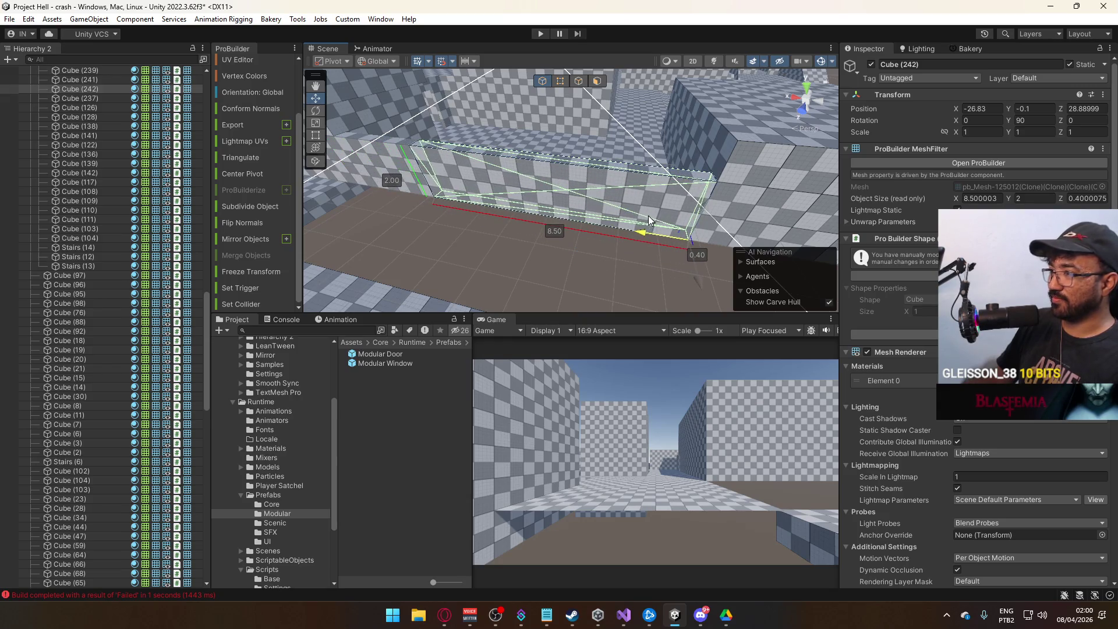
click(560, 81)
mouse_move(392, 151)
mouse_down()
mouse_move(647, 185)
mouse_move(638, 202)
mouse_move(575, 197)
mouse_move(600, 184)
mouse_move(579, 191)
mouse_up()
- Extrude the duplicate's end face and set the piece to 3.0 wide
click(597, 81)
click(680, 204)
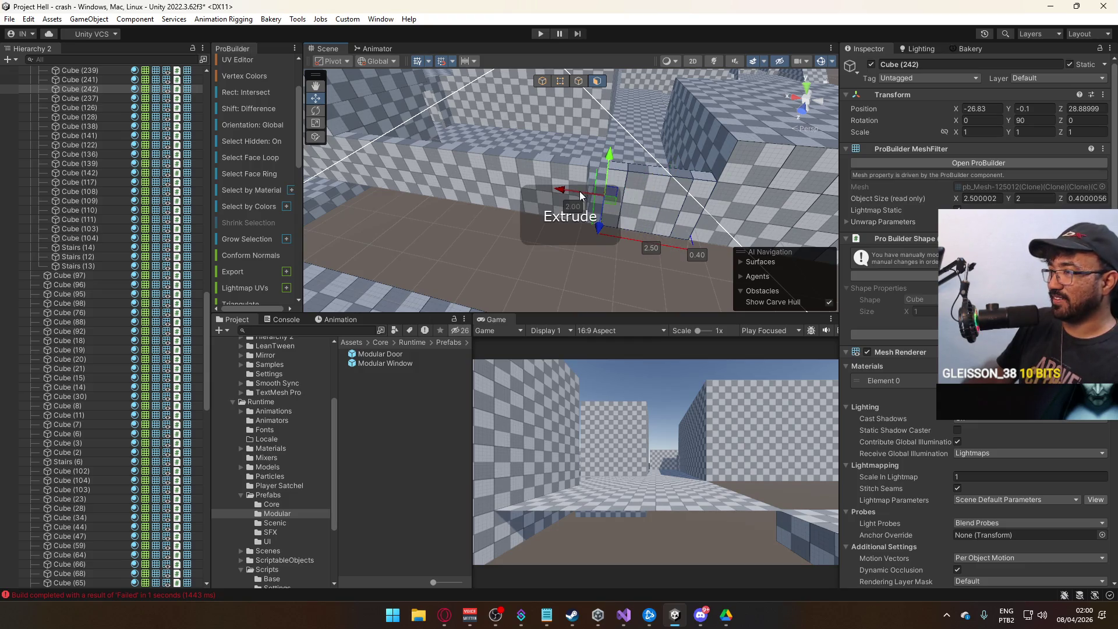
click(566, 82)
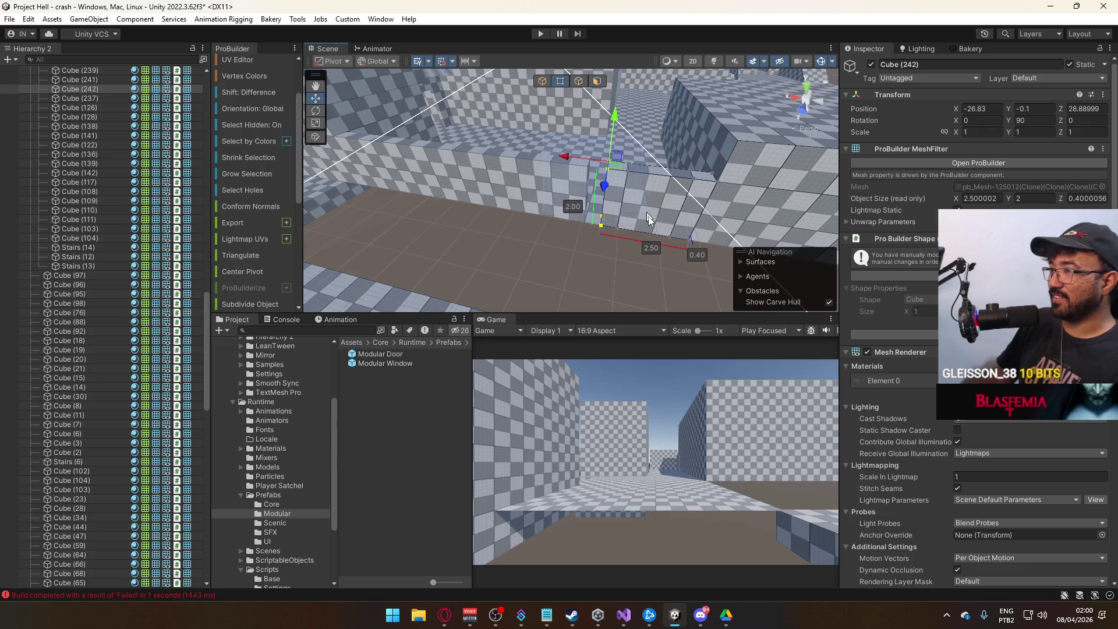
mouse_move(585, 166)
mouse_down()
mouse_move(573, 161)
mouse_move(695, 129)
mouse_move(641, 152)
mouse_up()
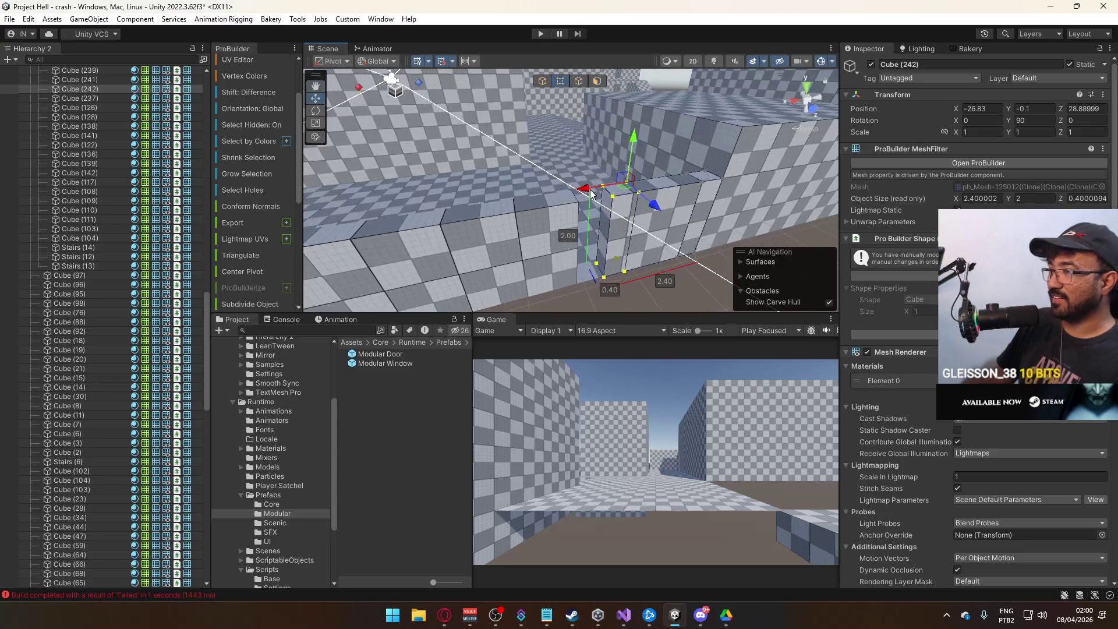
drag(583, 189, 578, 188)
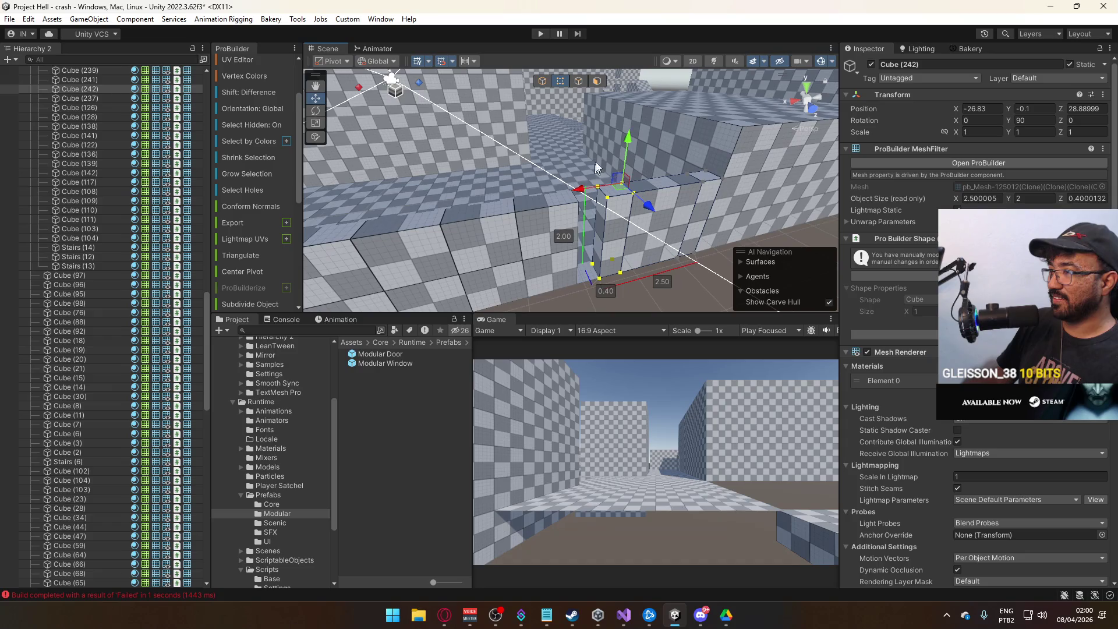
click(596, 82)
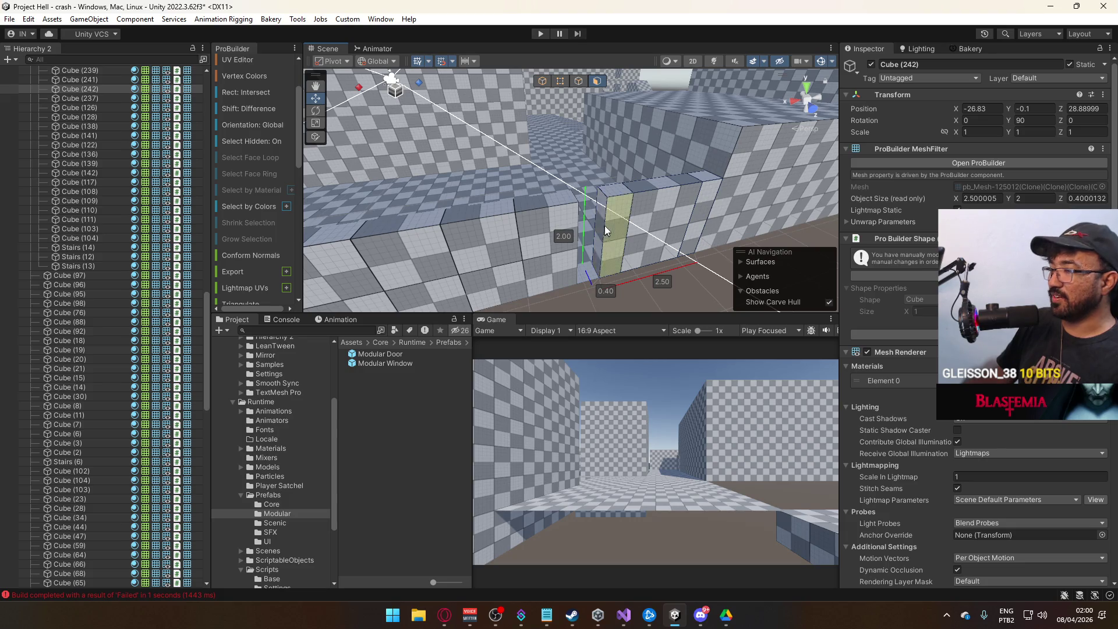
click(560, 82)
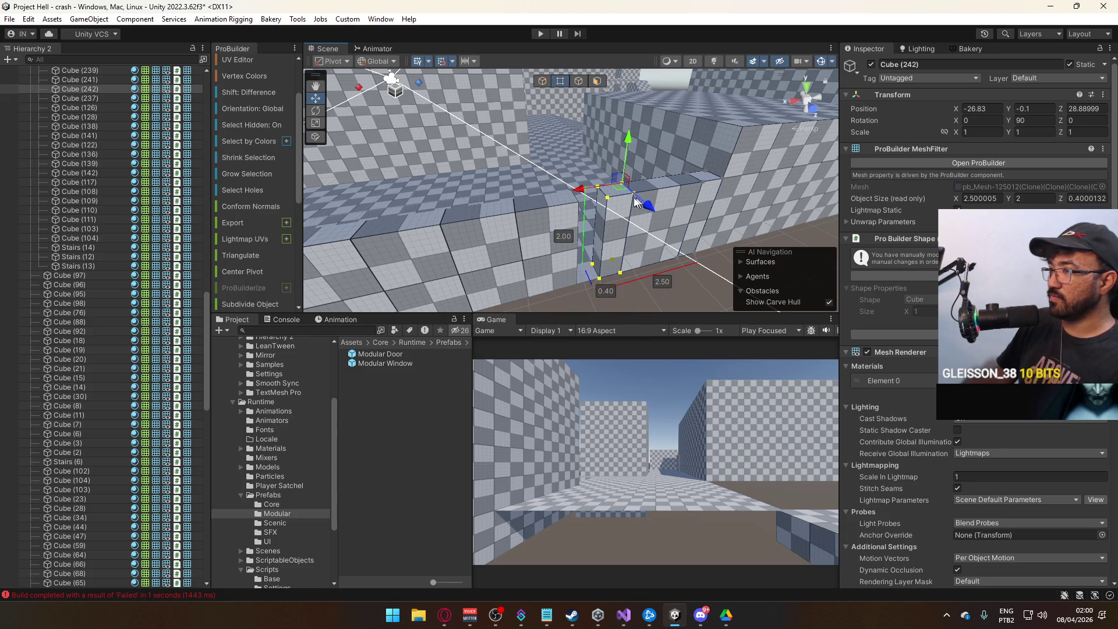
mouse_move(579, 190)
mouse_down()
mouse_move(550, 197)
mouse_move(596, 214)
mouse_up()
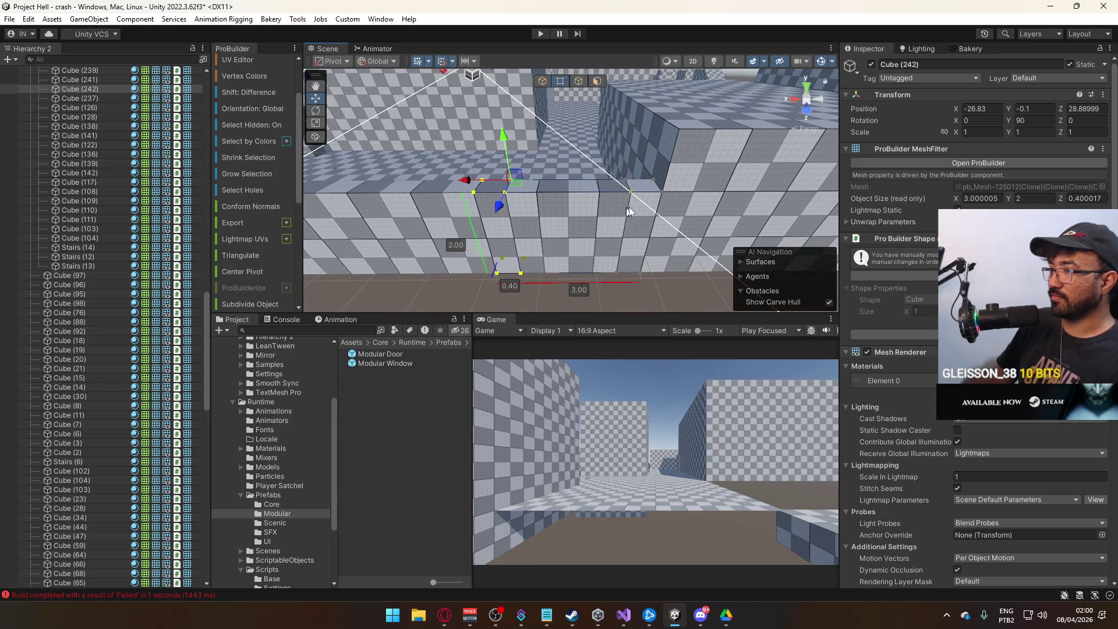
- Lower the piece's top face to cut a notch, then undo it
click(597, 81)
click(571, 185)
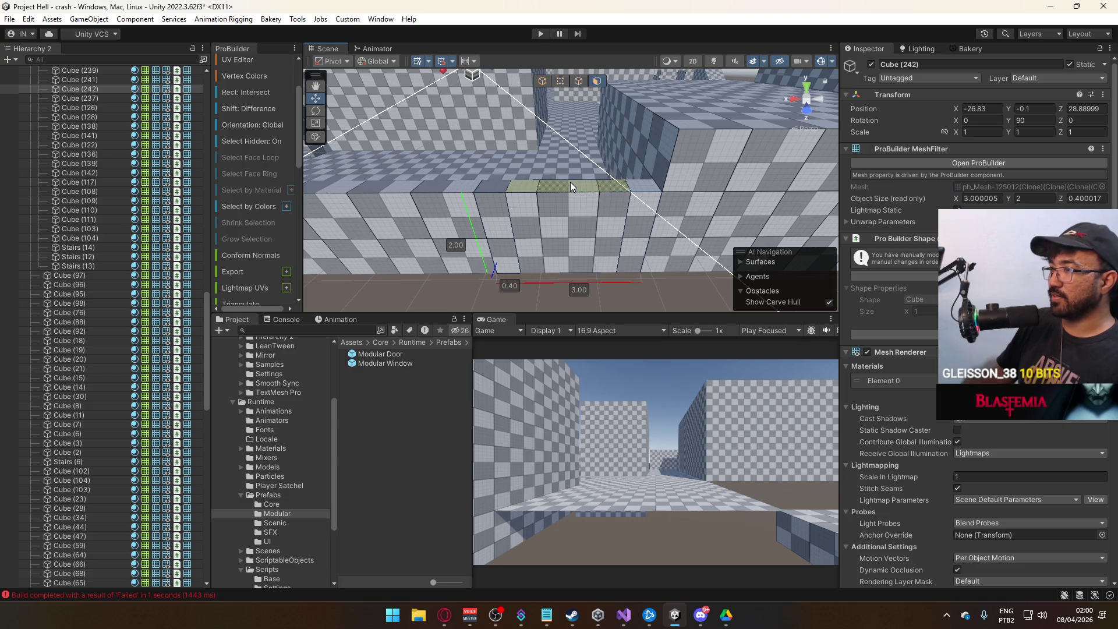
click(572, 184)
drag(568, 145, 566, 210)
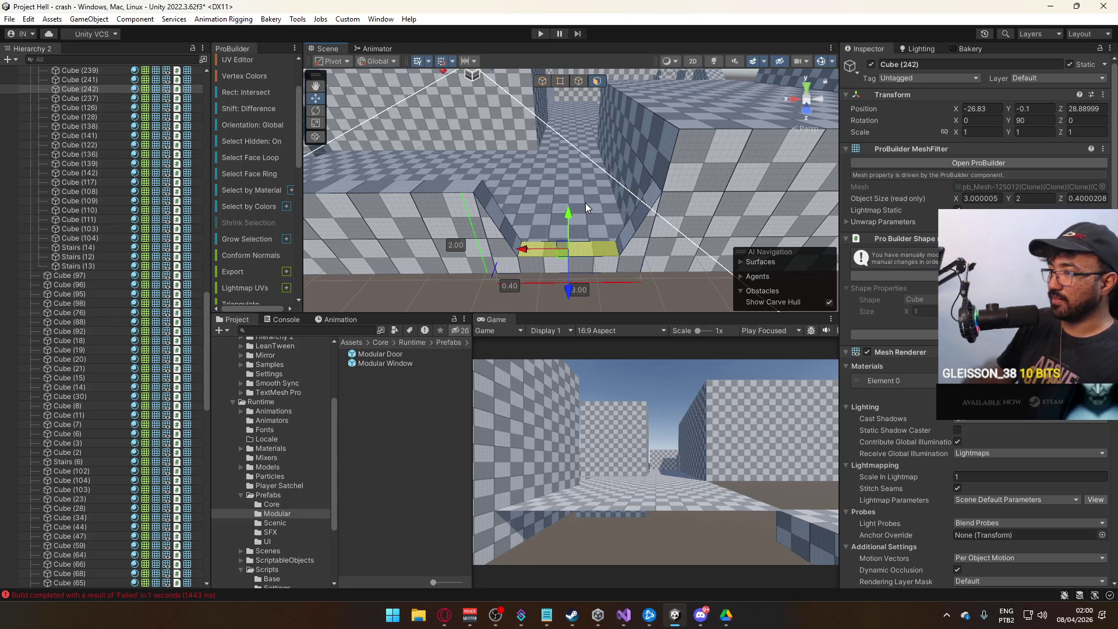
key(z)
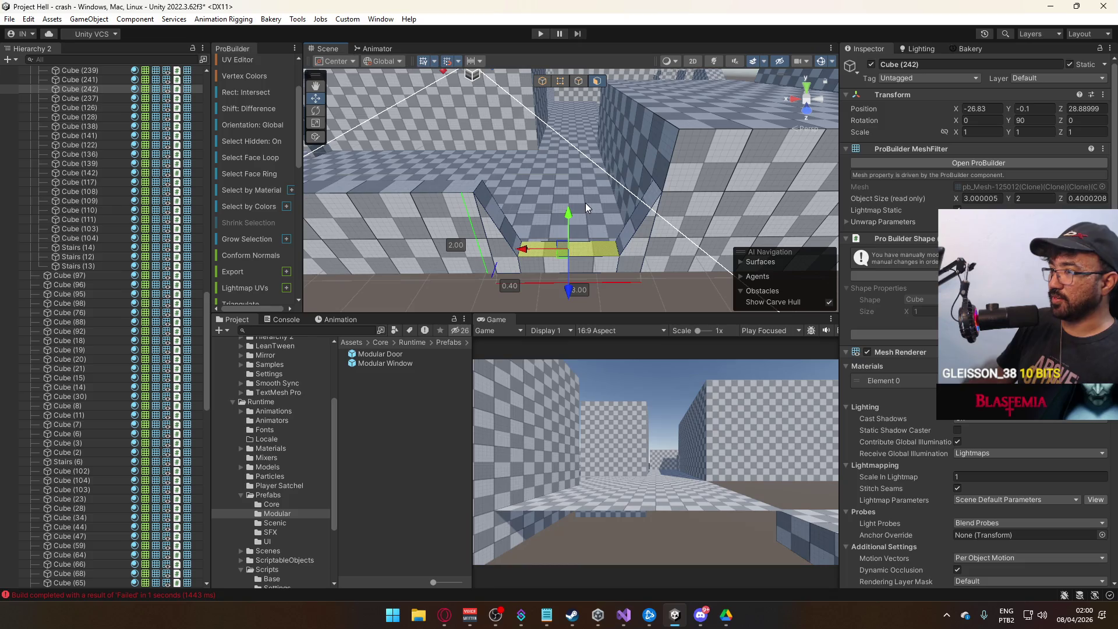
key(ctrl+z)
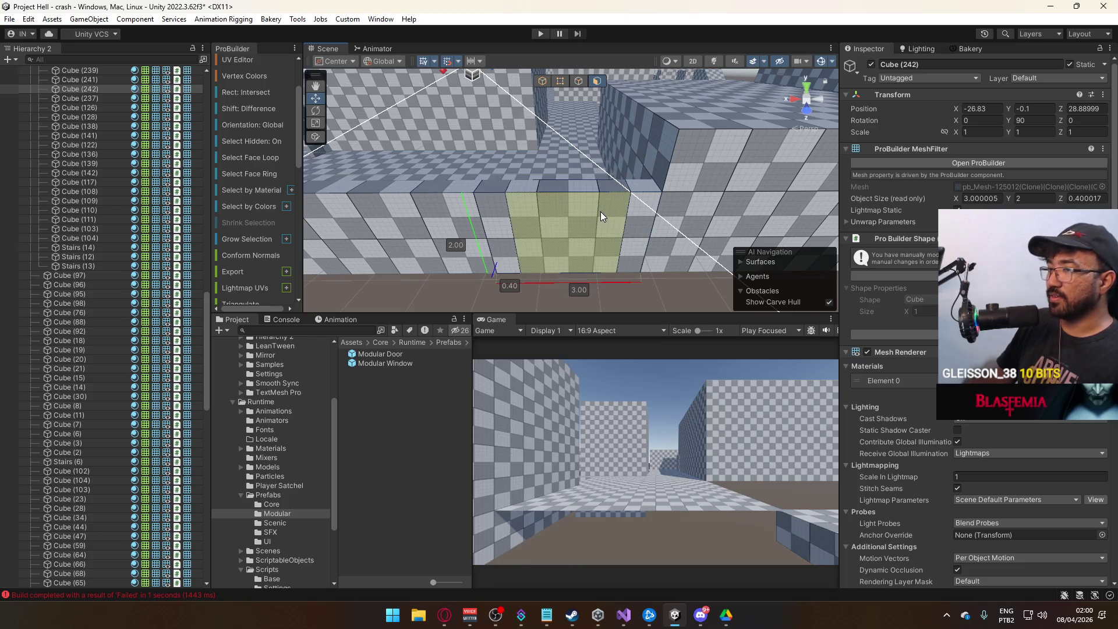
key(z)
key(ctrl+z)
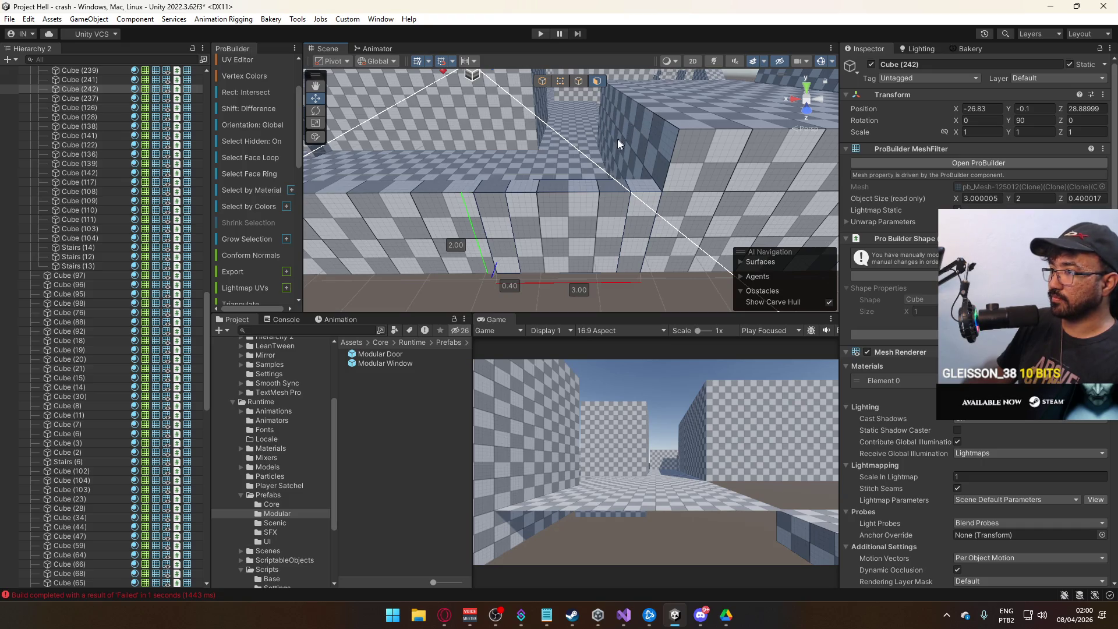
- Lower the middle top edges to 0.5 height and raise the end faces back to 2.0
click(560, 80)
double_click(640, 185)
drag(675, 155, 666, 224)
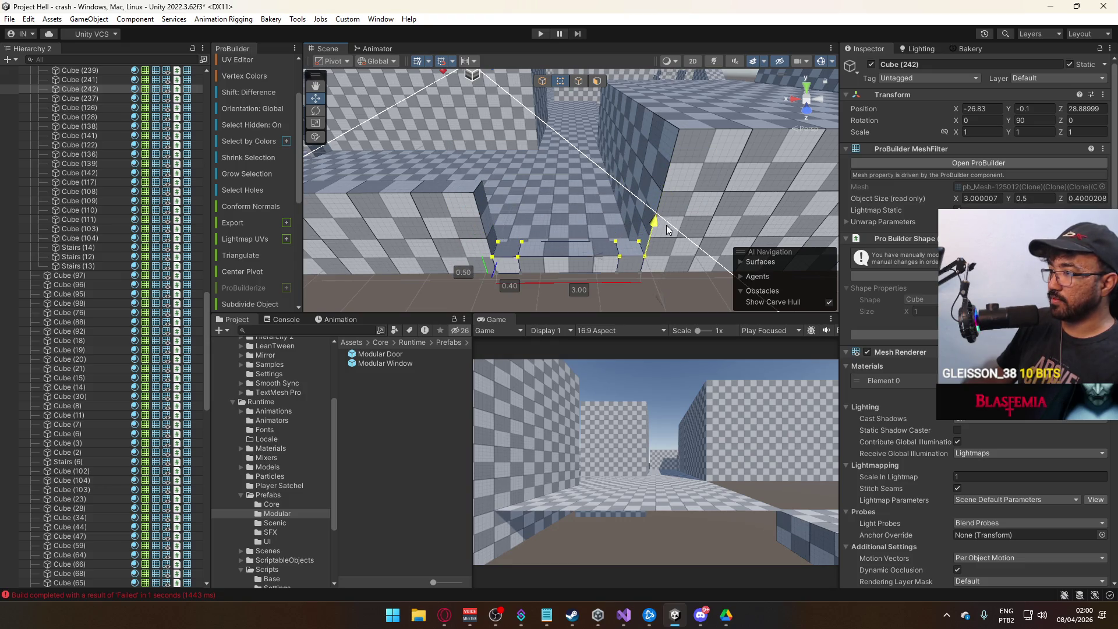
click(597, 81)
click(509, 240)
shift+click(638, 250)
mouse_move(655, 236)
mouse_down()
mouse_move(645, 174)
mouse_move(614, 180)
mouse_move(612, 127)
mouse_up()
click(645, 186)
key(ctrl+z)
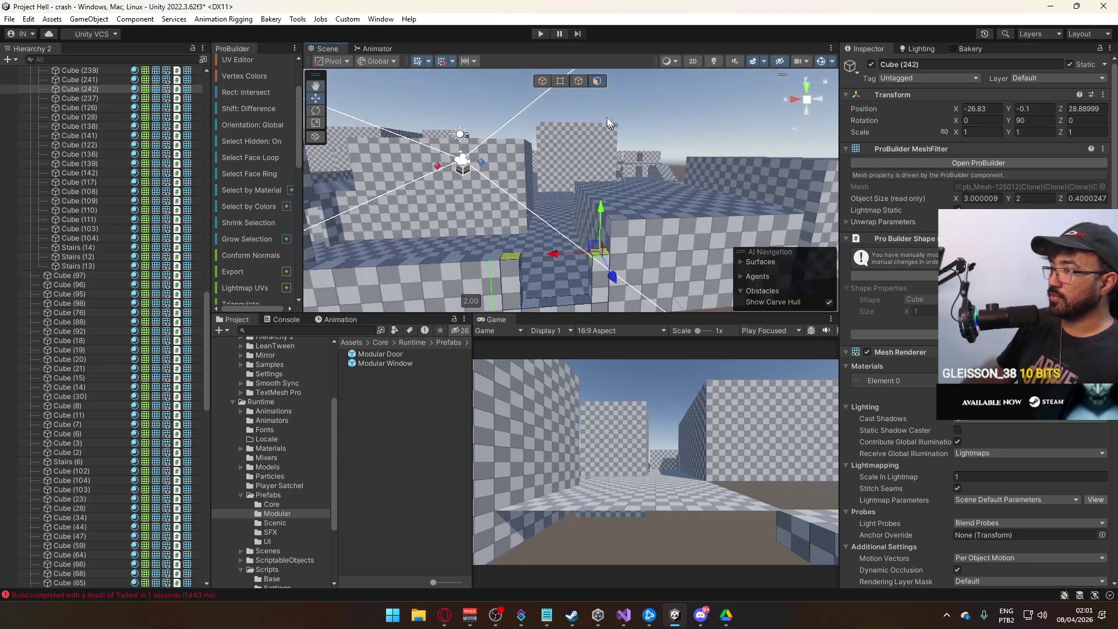
click(548, 85)
mouse_move(547, 85)
alt+mouse_down()
mouse_move(657, 159)
mouse_move(595, 218)
mouse_move(309, 222)
mouse_move(302, 229)
mouse_move(360, 293)
alt+mouse_up()
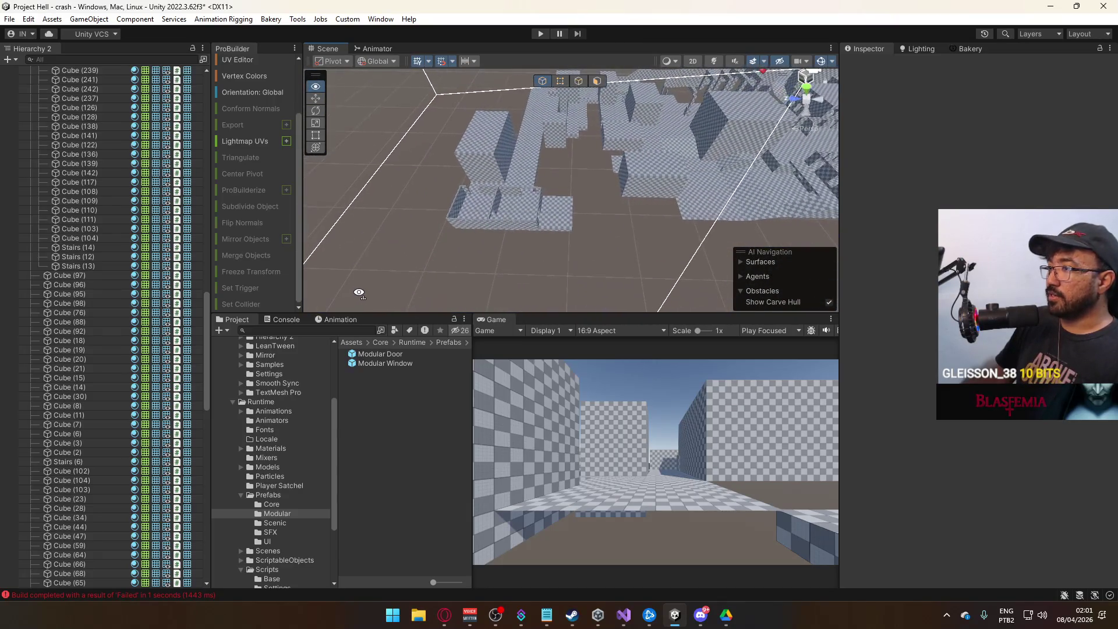
- Box-select the stray block cluster and delete it
drag(593, 303, 369, 212)
key(f)
mouse_move(472, 166)
mouse_down()
mouse_move(685, 302)
mouse_move(656, 289)
mouse_move(677, 281)
mouse_move(588, 230)
mouse_up()
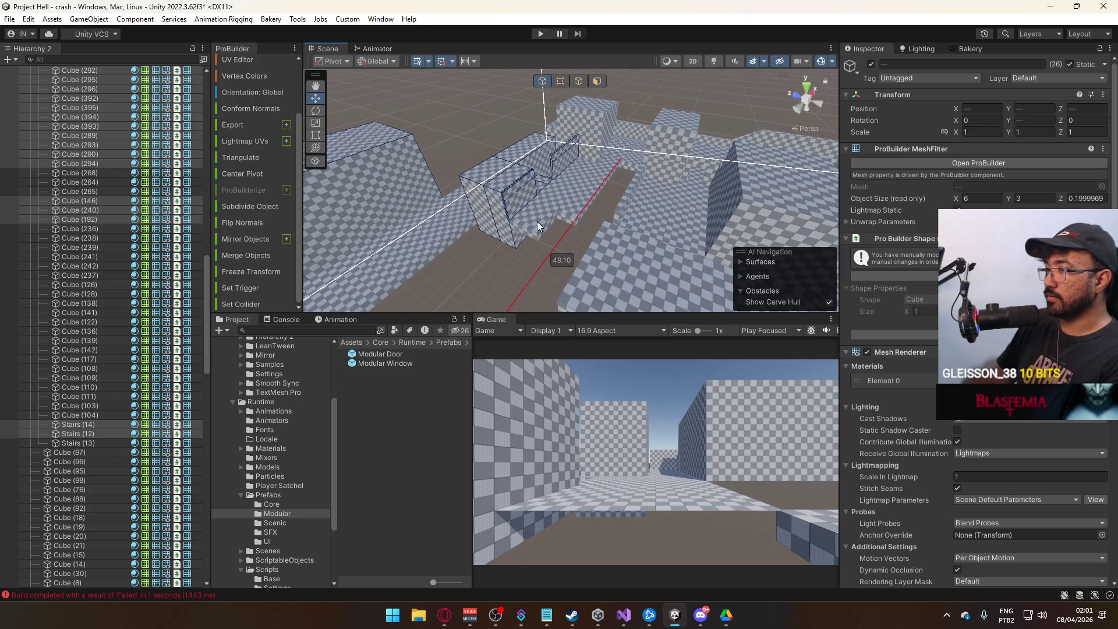
key(Delete)
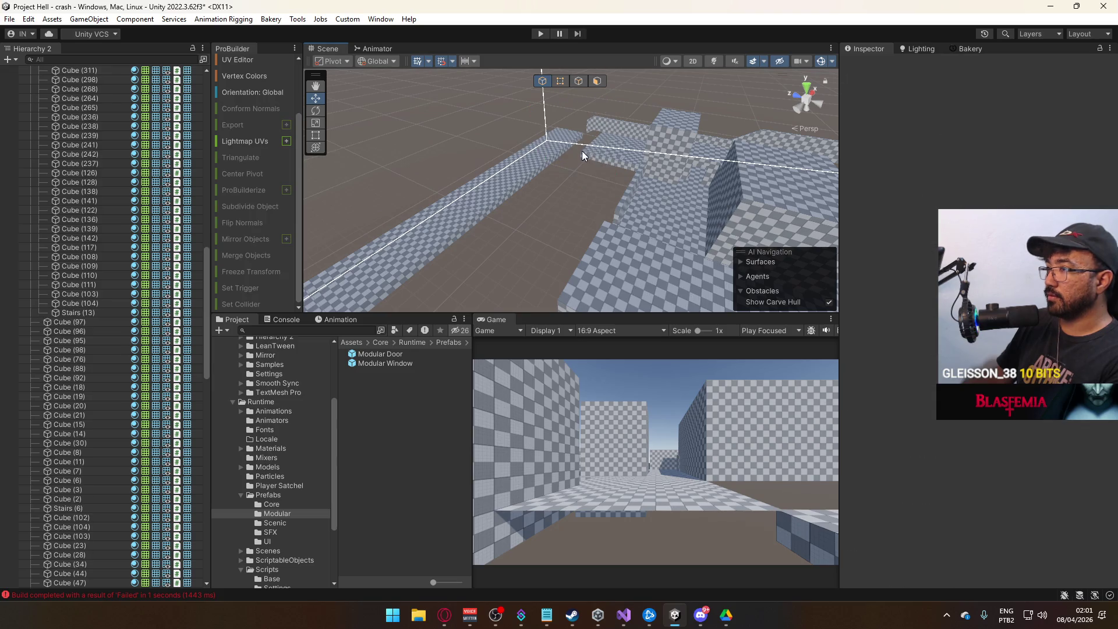
- Delete the thin slab Cube (340)
alt+drag(536, 166, 662, 153)
click(645, 174)
key(Delete)
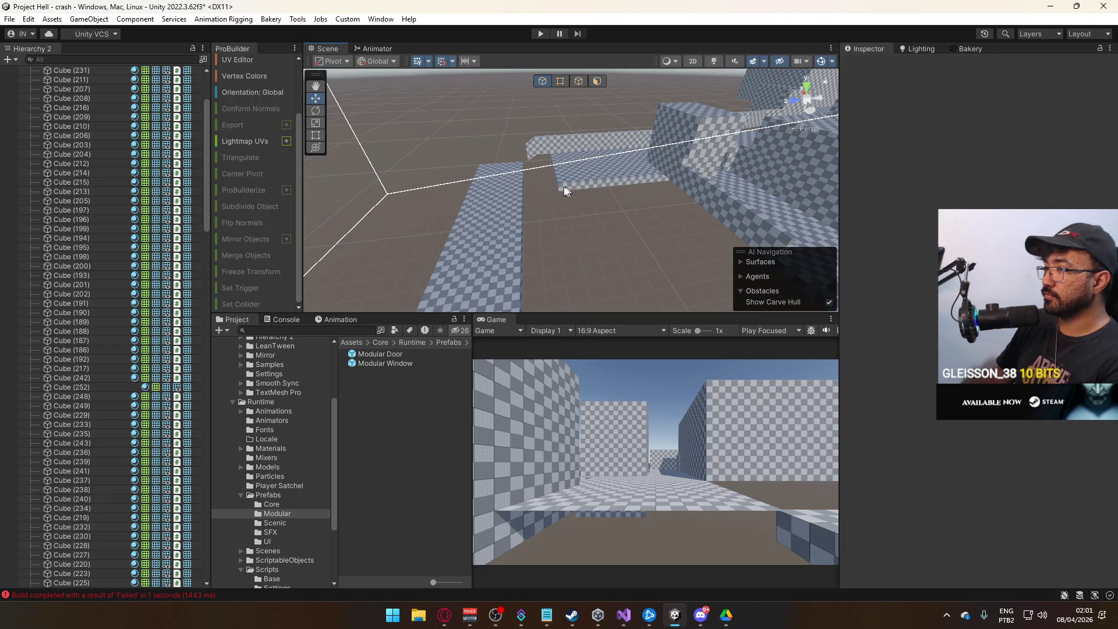
- Orbit over the level and select the long floor slab Cube (298)
mouse_move(538, 198)
alt+mouse_down()
mouse_move(374, 283)
mouse_move(362, 200)
mouse_move(412, 179)
mouse_move(680, 145)
mouse_move(879, 155)
mouse_move(26, 142)
mouse_move(175, 140)
alt+mouse_up()
click(485, 211)
click(582, 262)
mouse_move(583, 262)
alt+mouse_down()
mouse_move(648, 201)
mouse_move(498, 203)
mouse_move(657, 170)
mouse_move(386, 214)
mouse_move(588, 240)
mouse_move(657, 197)
alt+mouse_up()
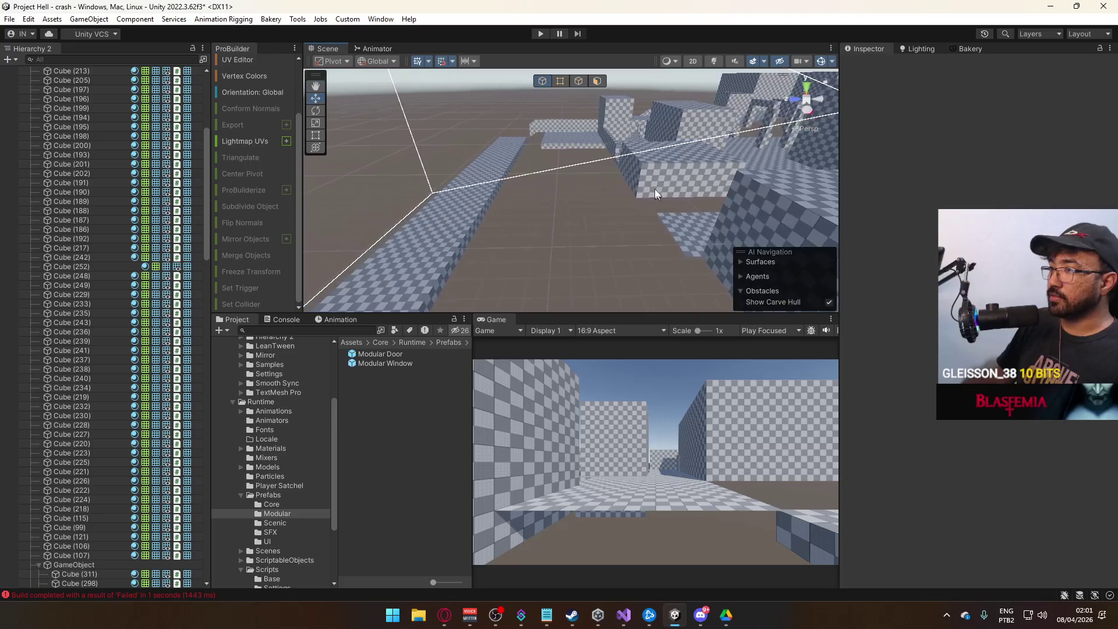
alt+drag(720, 215, 722, 180)
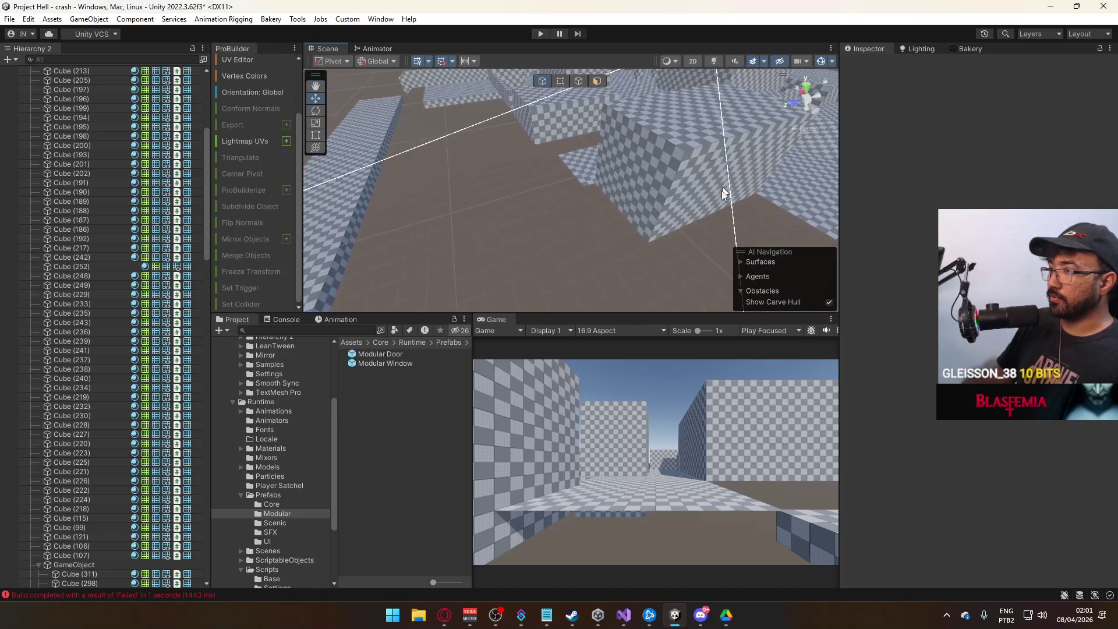
mouse_move(536, 147)
alt+mouse_down()
mouse_move(491, 242)
mouse_move(496, 201)
alt+mouse_up()
click(429, 126)
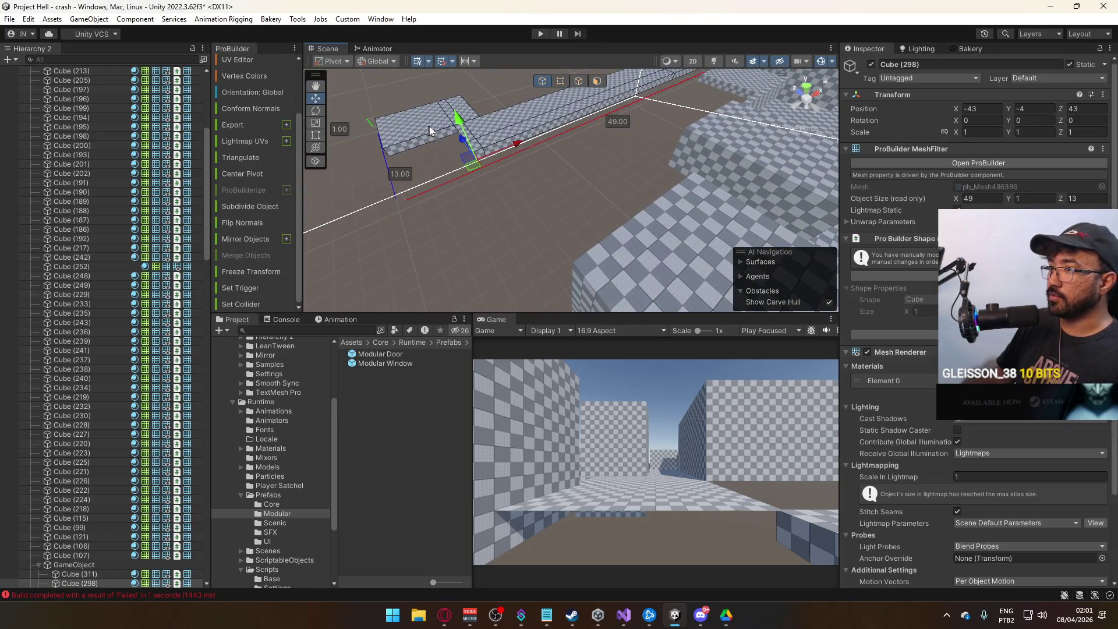
- Delete the long slab Cube (298), then survey the level and select block Cube (272)
alt+drag(500, 122, 594, 77)
key(Delete)
mouse_move(597, 161)
alt+mouse_down()
mouse_move(628, 251)
mouse_move(582, 243)
mouse_move(588, 217)
alt+mouse_up()
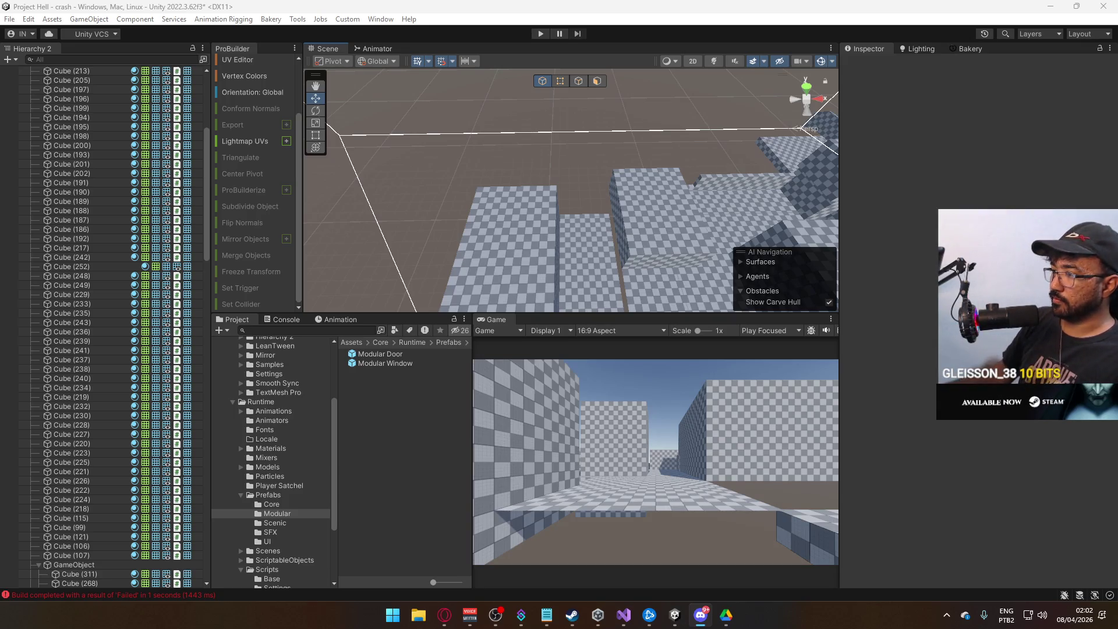
mouse_move(624, 211)
mouse_down()
mouse_move(601, 228)
mouse_move(988, 202)
mouse_move(924, 188)
mouse_move(560, 169)
mouse_up()
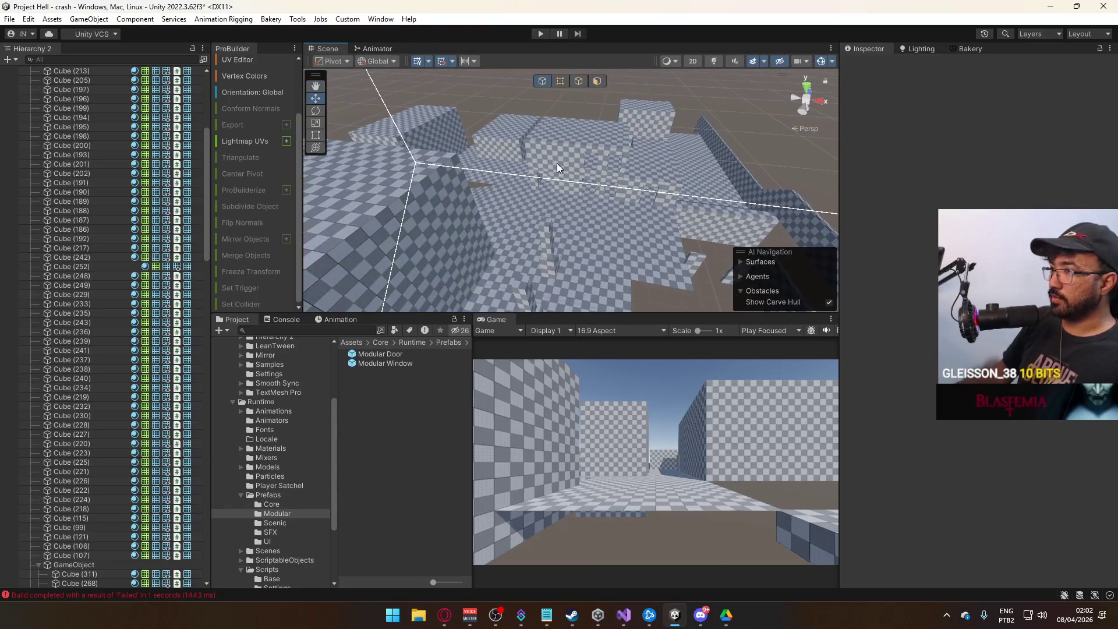
click(559, 169)
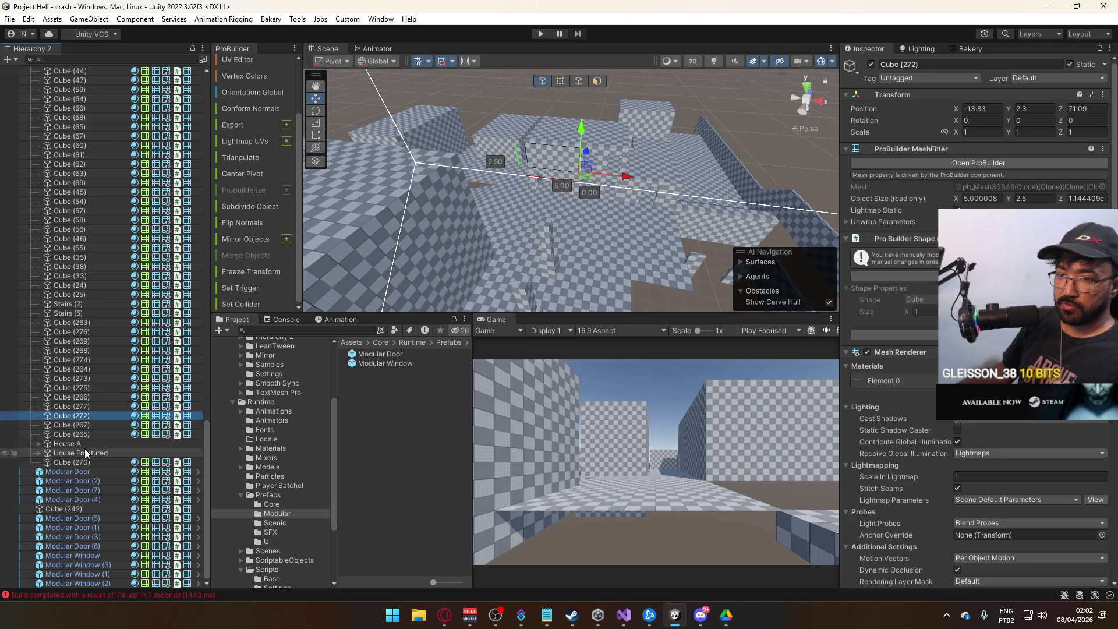
- Try selecting House A, House Fractured and the Modular Door range, then pick wall Cube (265)
click(89, 446)
shift+click(86, 453)
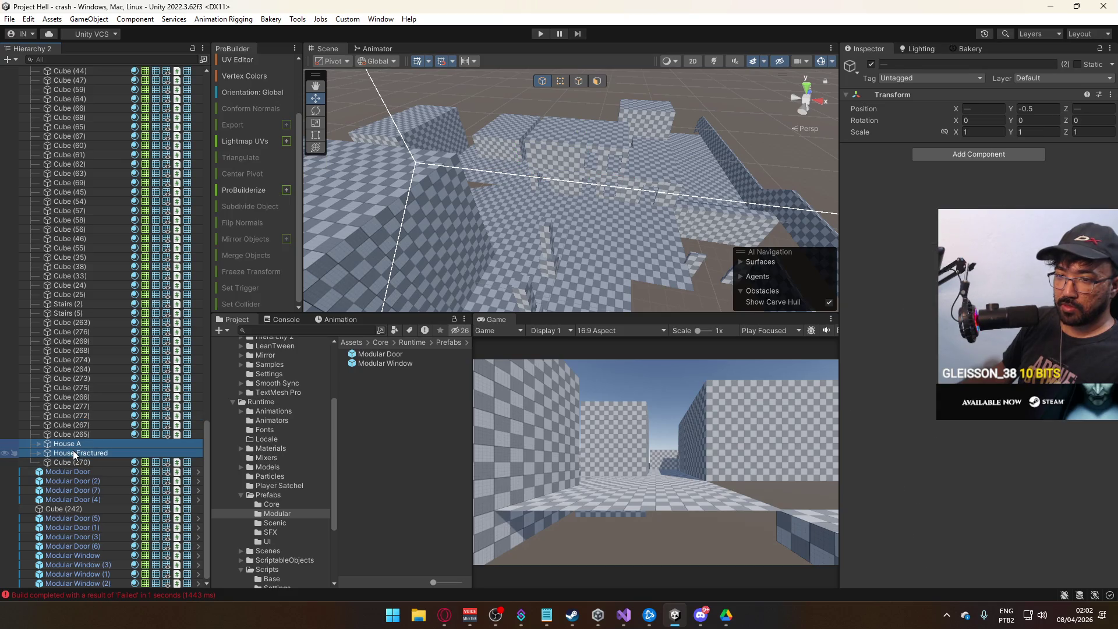
click(90, 472)
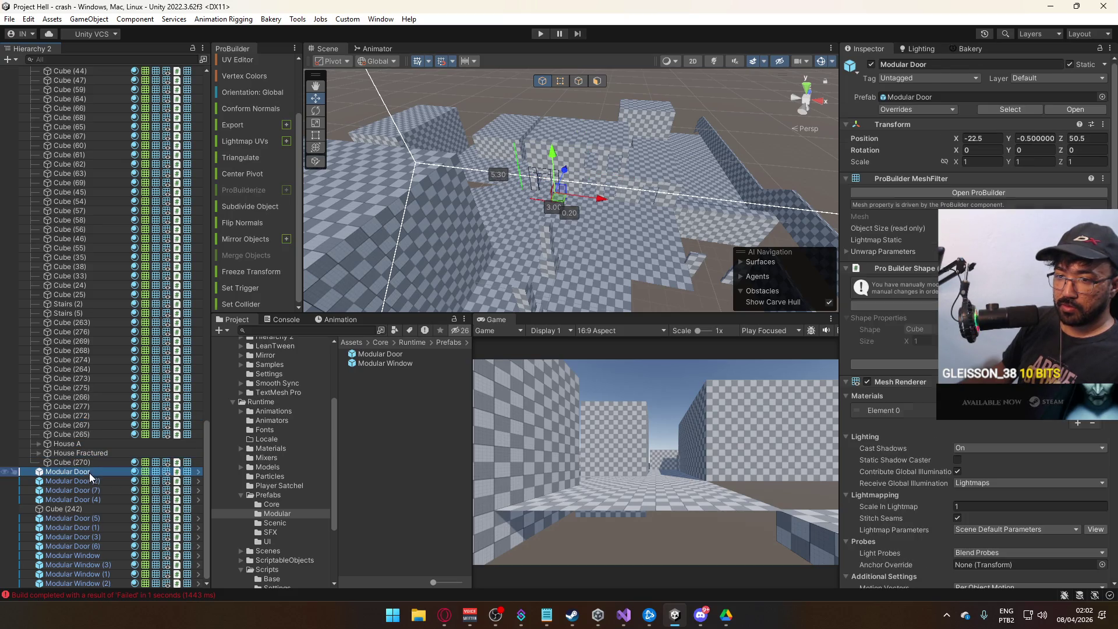
shift+click(93, 581)
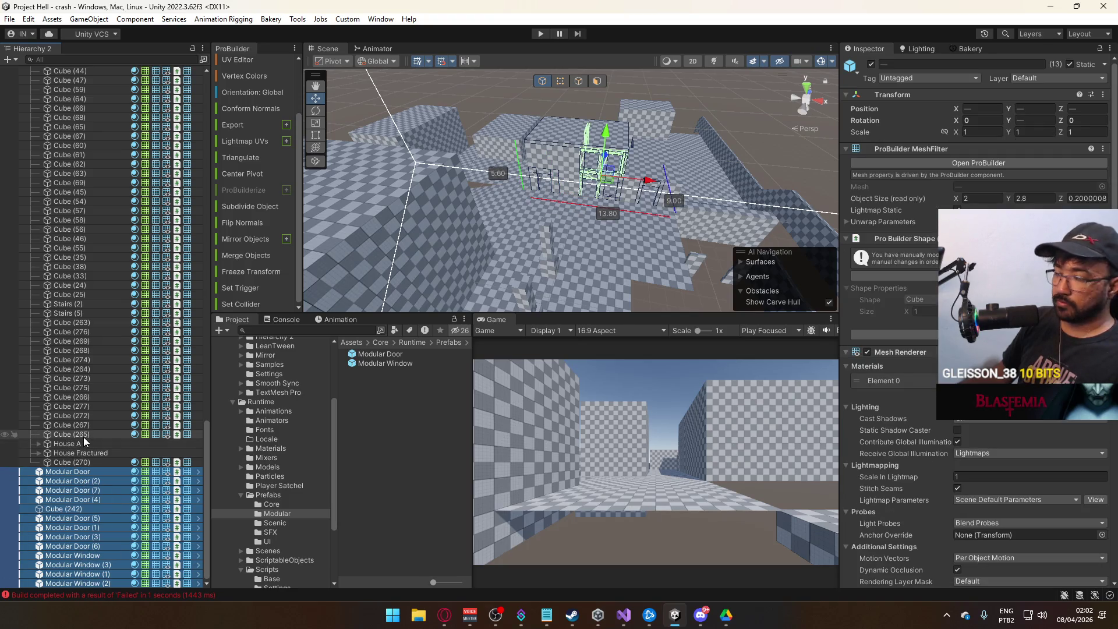
click(83, 438)
mouse_move(516, 225)
mouse_down()
mouse_move(513, 169)
mouse_move(618, 184)
mouse_up()
click(596, 181)
- Select the Hierarchy range from Cube (265) up to Cube (63)
click(124, 431)
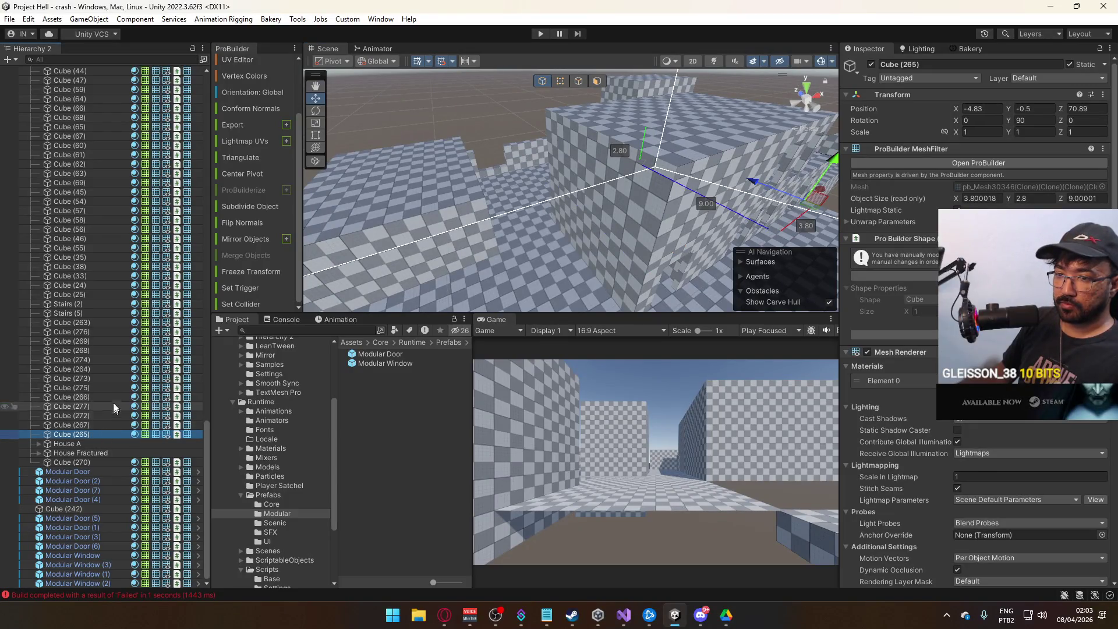
scroll(126, 264, up, 3)
shift+click(120, 243)
drag(515, 170, 786, 150)
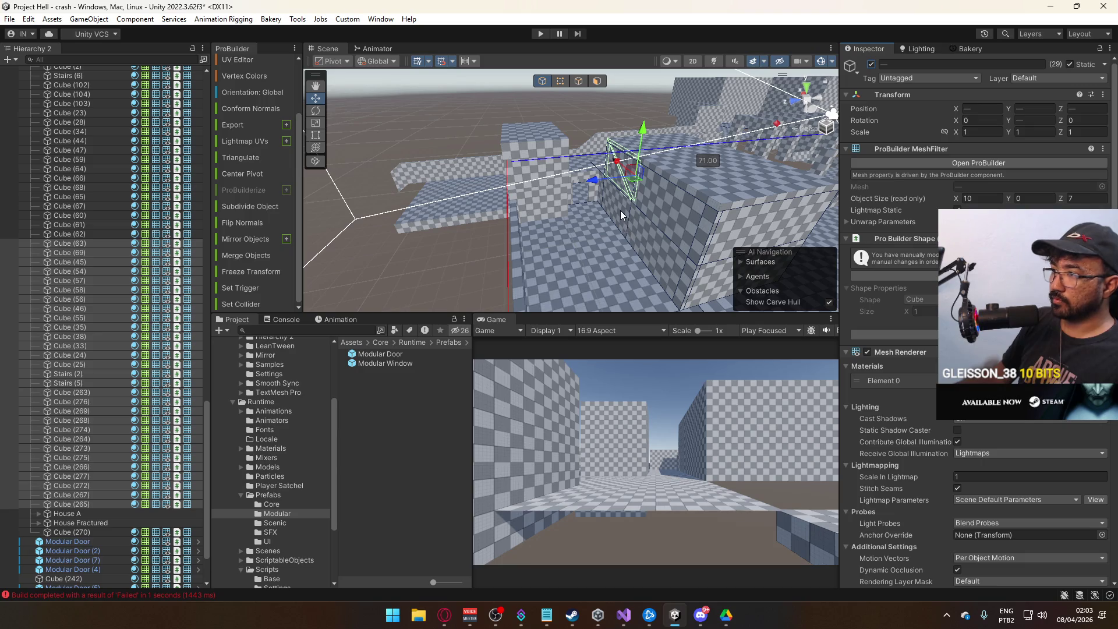
- Start selecting the house's wall pieces in the scene, framing them as the selection grows
click(68, 504)
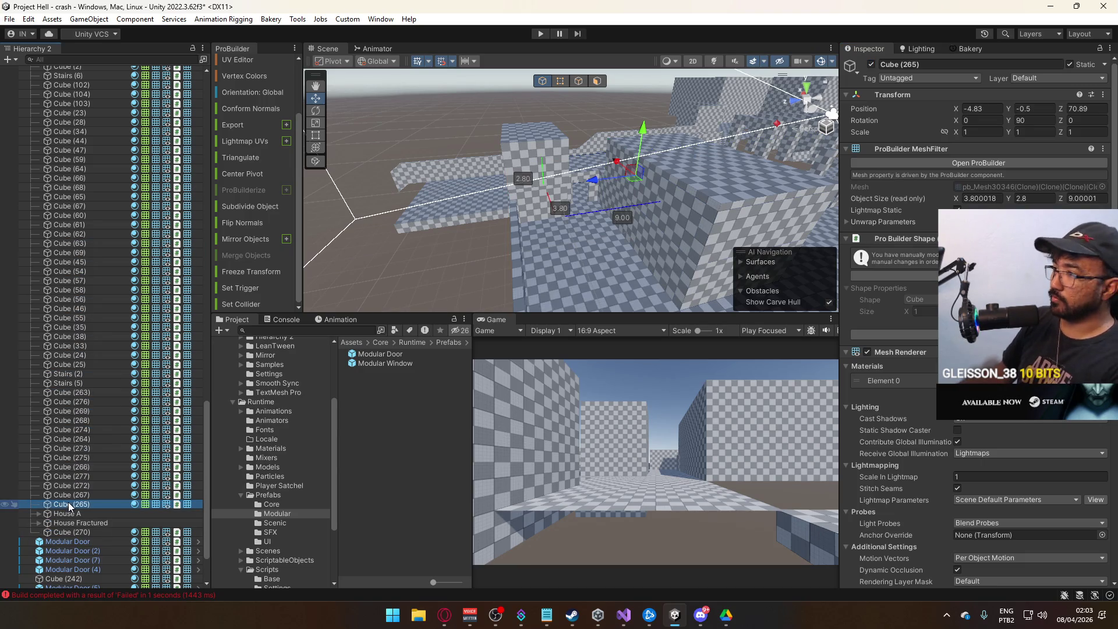
key(super+space)
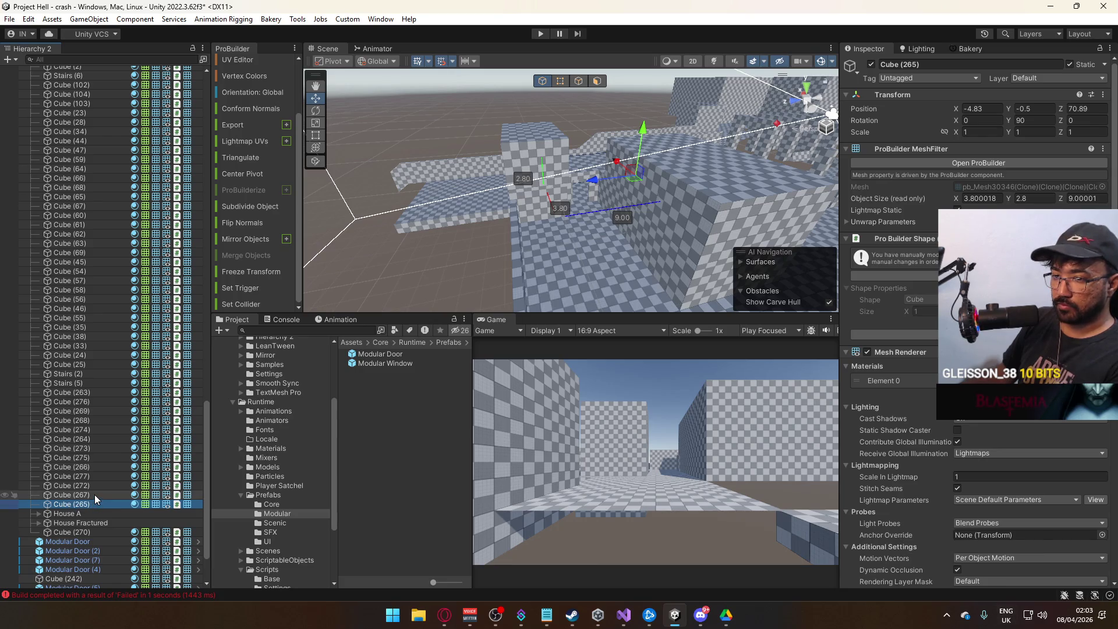
ctrl+click(94, 494)
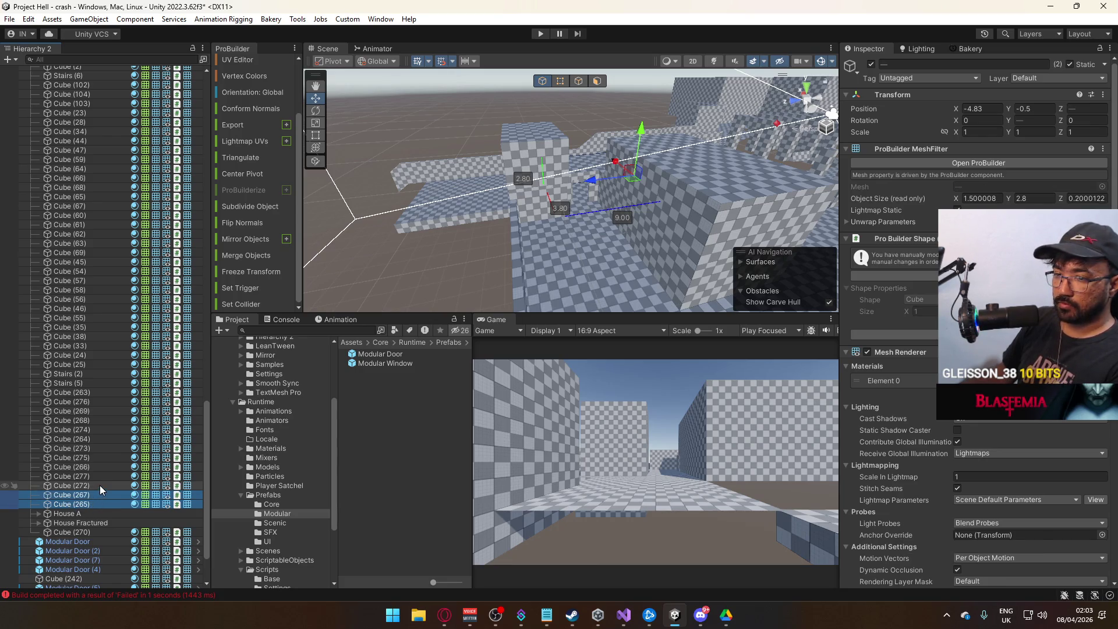
click(586, 217)
key(f)
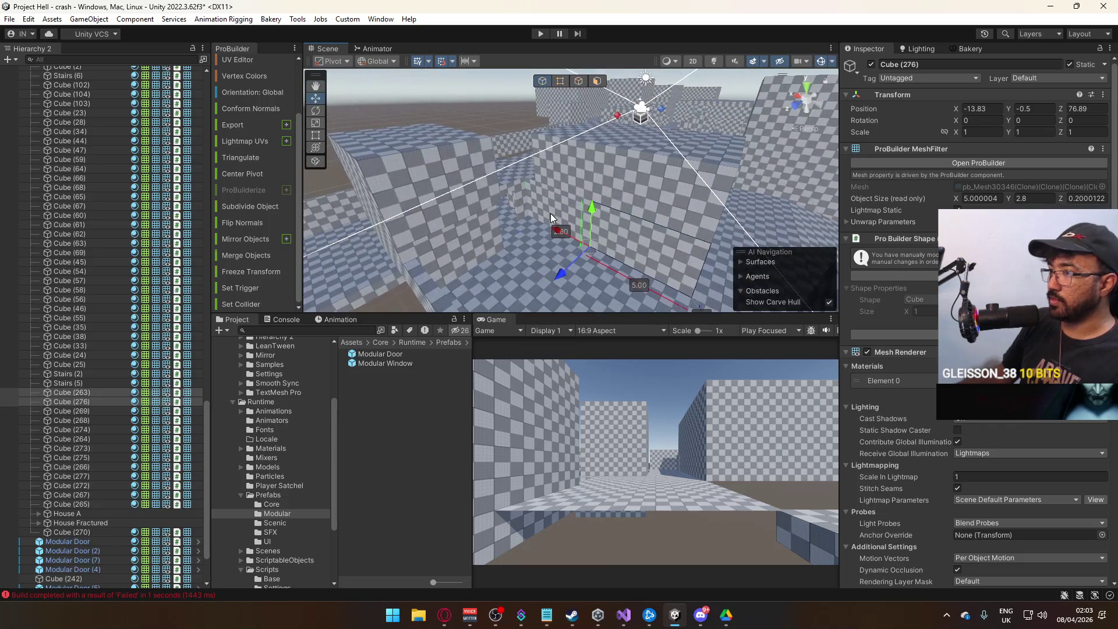
shift+click(550, 213)
shift+click(607, 168)
shift+click(608, 175)
key(f)
shift+click(620, 176)
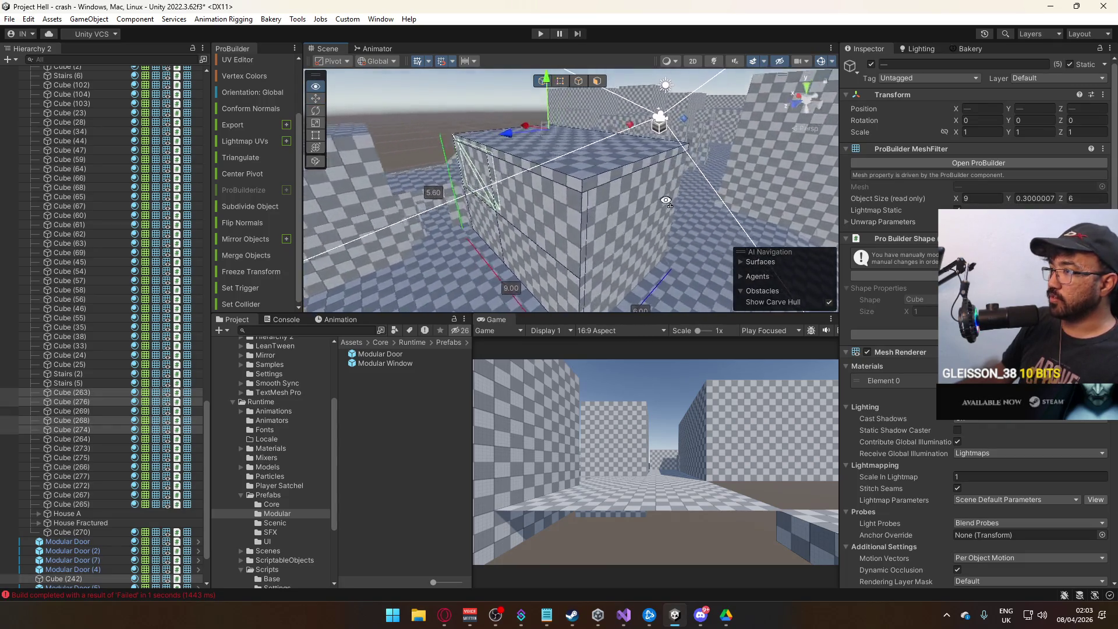
shift+click(594, 233)
shift+click(585, 247)
key(f)
shift+click(546, 274)
key(f)
- Add the door frame, lower walls and Cubes (64), (270) and (65) to the selection
shift+click(563, 233)
shift+click(637, 190)
shift+click(637, 185)
key(f)
shift+click(566, 194)
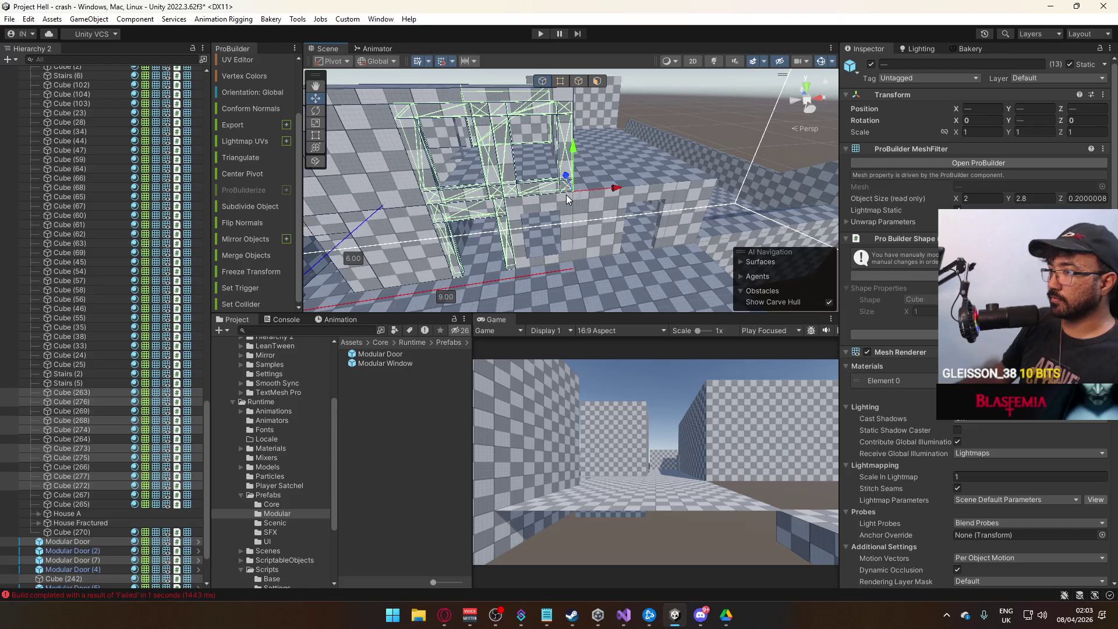
shift+click(600, 211)
shift+click(557, 206)
shift+click(493, 238)
mouse_move(493, 238)
mouse_down()
mouse_move(476, 237)
mouse_move(533, 235)
mouse_up()
shift+click(483, 236)
shift+click(632, 233)
shift+click(606, 234)
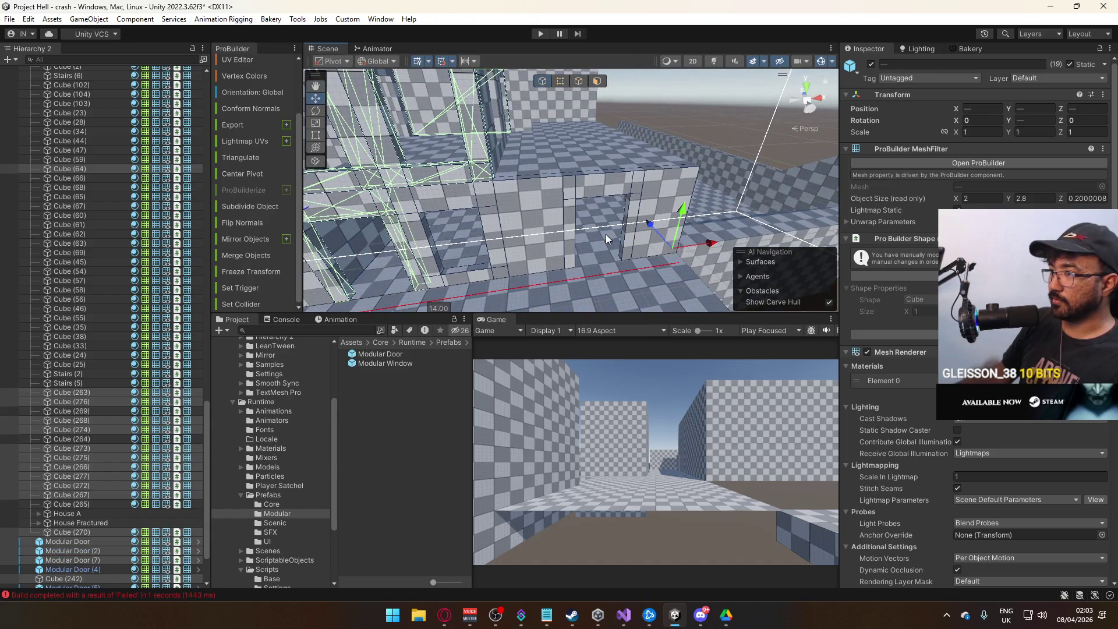
shift+click(607, 234)
mouse_move(607, 234)
mouse_down()
mouse_move(492, 181)
mouse_move(484, 195)
mouse_up()
shift+click(605, 185)
shift+click(611, 173)
shift+click(674, 196)
- Add the remaining corridor and interior pieces, including Cube (68), leaving out Cube (269)
drag(673, 197, 779, 104)
shift+click(579, 186)
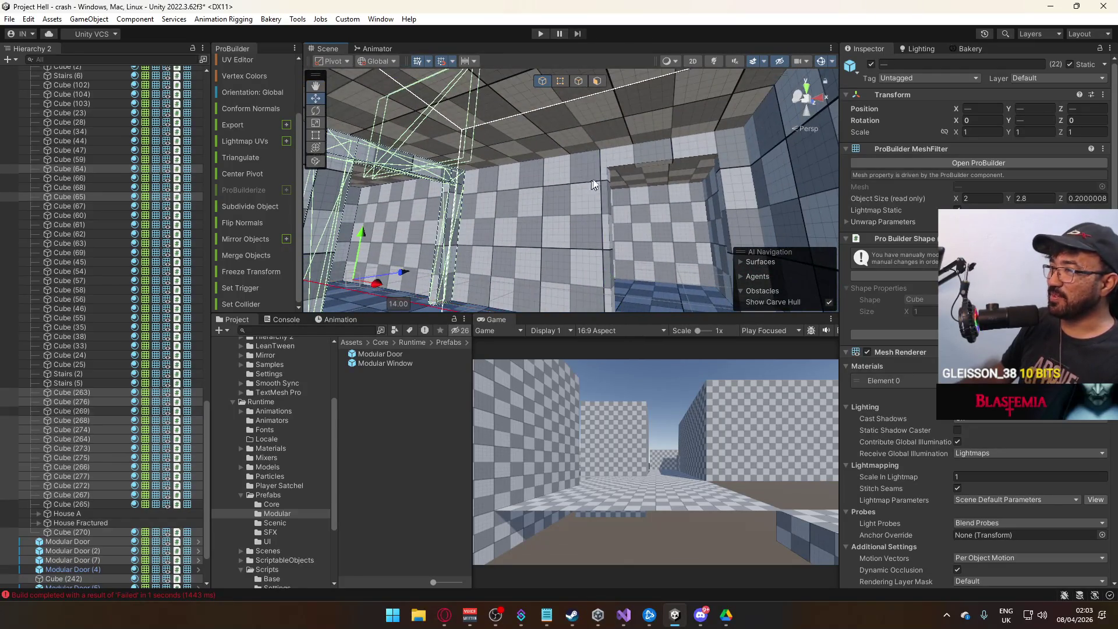
shift+click(579, 183)
shift+click(644, 159)
shift+click(648, 214)
mouse_move(648, 215)
mouse_down()
mouse_move(494, 246)
mouse_move(494, 208)
mouse_up()
shift+click(495, 246)
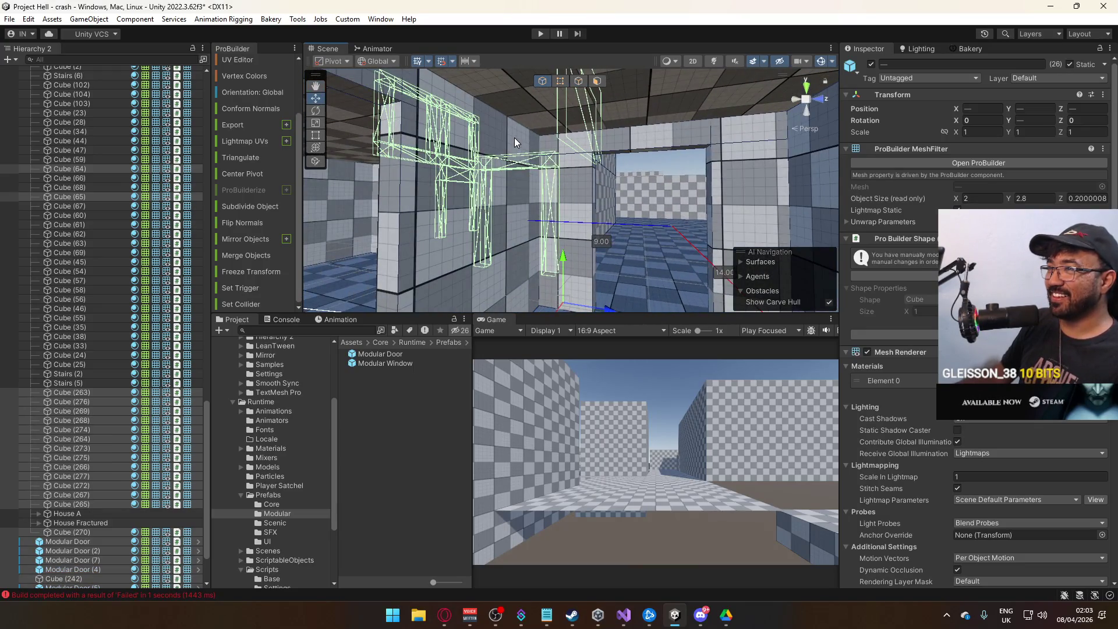
mouse_move(515, 137)
mouse_down()
mouse_move(522, 169)
mouse_move(676, 268)
mouse_move(680, 258)
mouse_move(299, 312)
mouse_move(353, 295)
mouse_move(289, 306)
mouse_move(204, 300)
mouse_move(222, 249)
mouse_move(581, 235)
mouse_up()
shift+click(527, 150)
shift+click(612, 233)
mouse_move(631, 184)
mouse_down()
mouse_move(301, 170)
mouse_move(645, 225)
mouse_move(515, 231)
mouse_move(739, 137)
mouse_up()
ctrl+click(639, 222)
ctrl+click(516, 232)
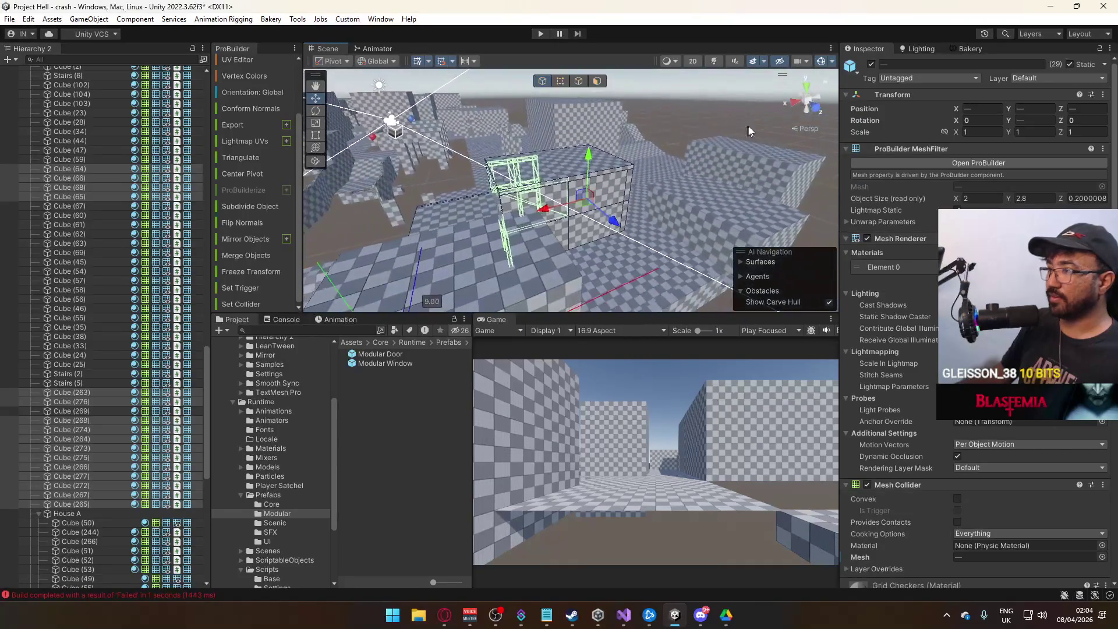
- Toggle the 29 selected pieces off and on, then drag their rows into one contiguous Hierarchy block
click(870, 66)
click(871, 65)
drag(570, 192, 586, 180)
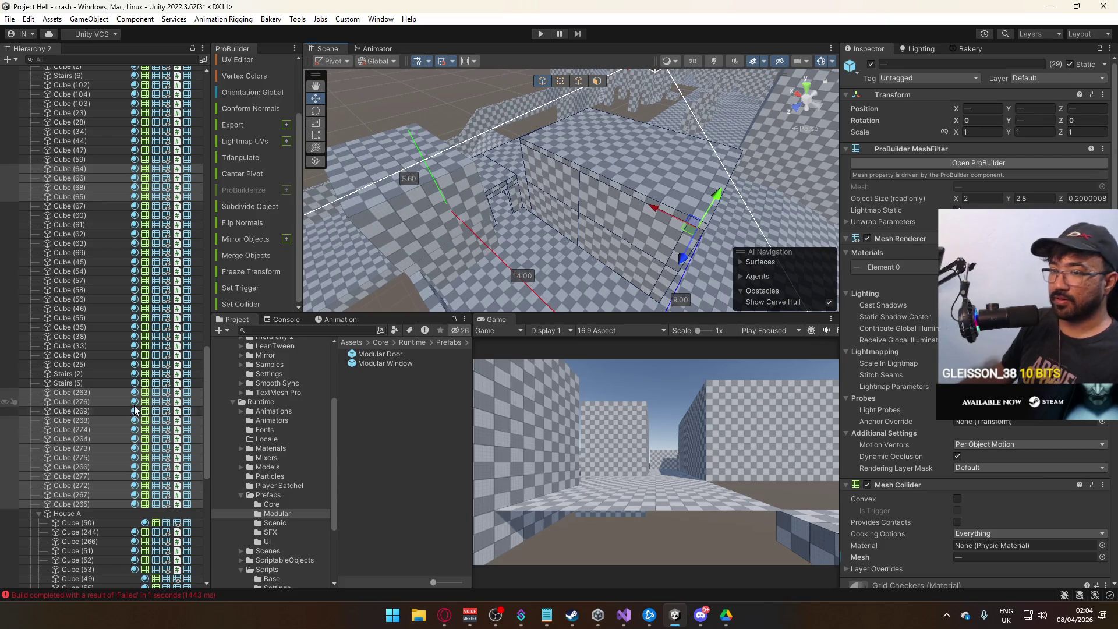
drag(80, 504, 98, 413)
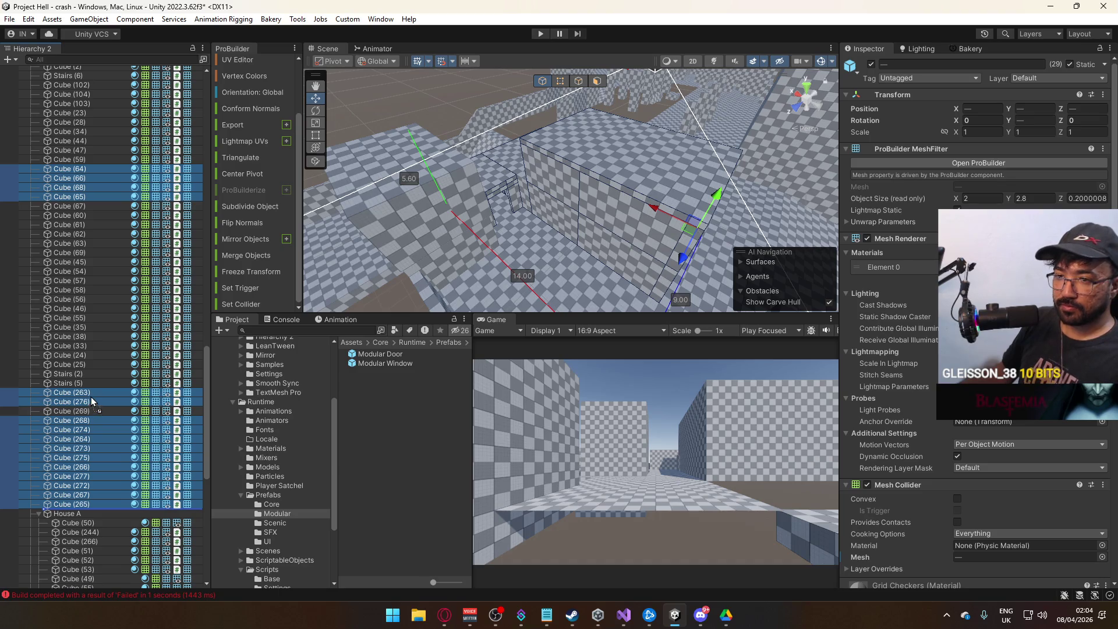
drag(89, 395, 89, 393)
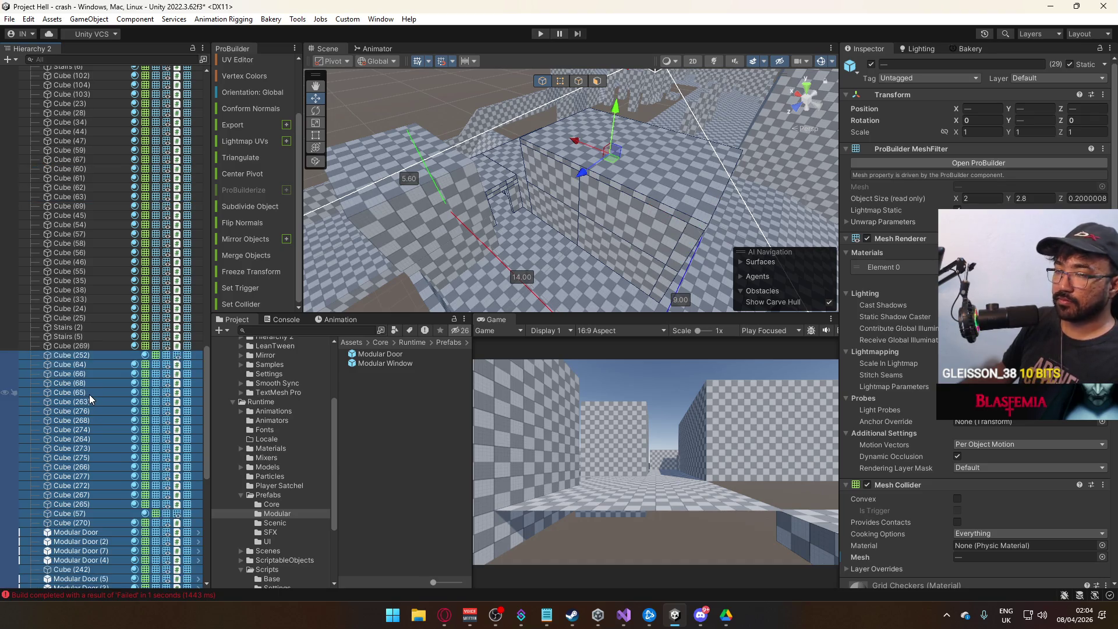
click(92, 358)
- Create a top-level empty GameObject and parent Cube (252) through Modular Window (2) under it
right_click(93, 363)
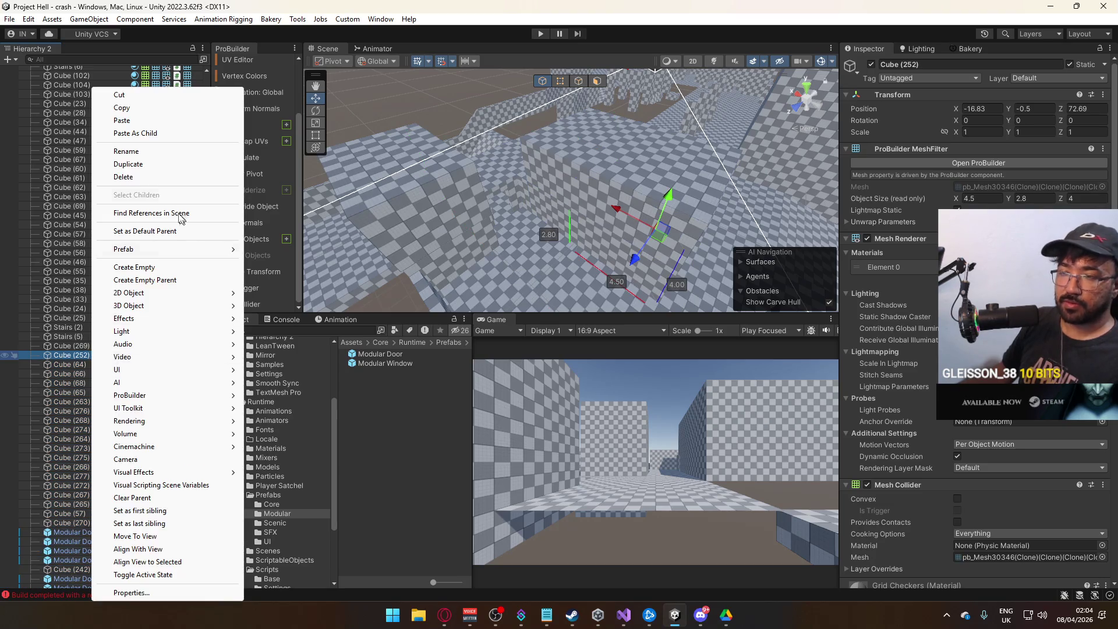
click(161, 267)
drag(77, 355, 80, 373)
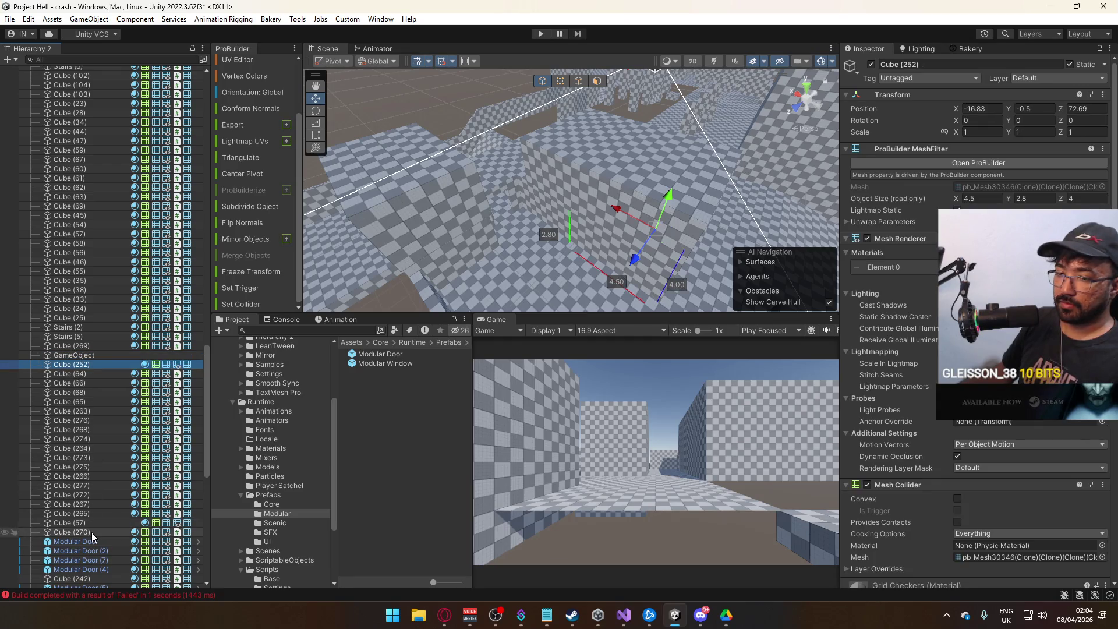
scroll(102, 527, down, 2)
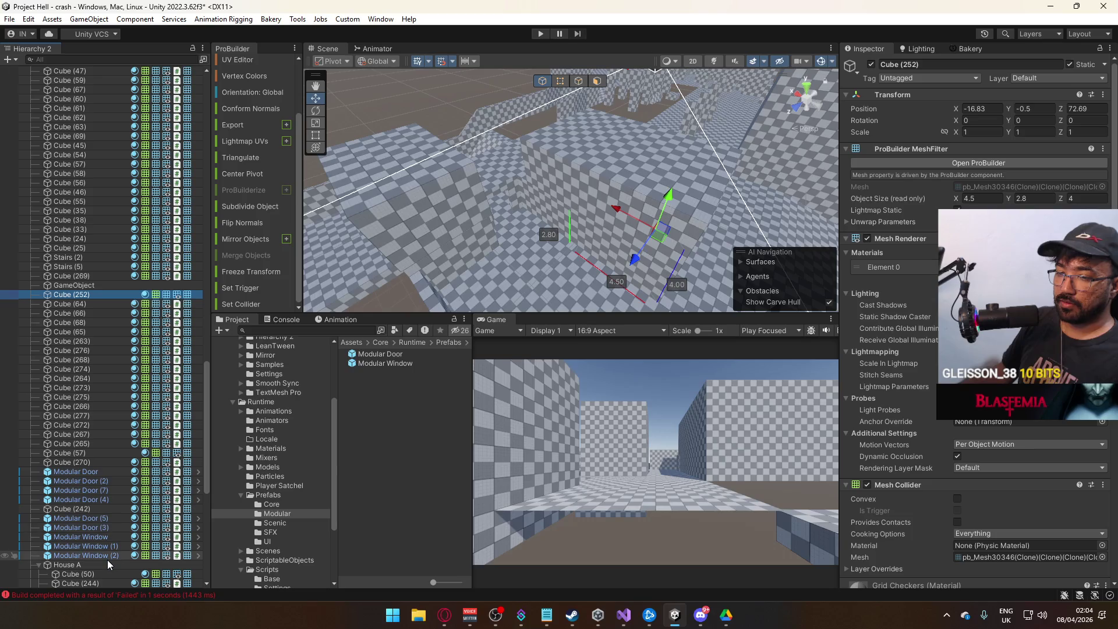
shift+click(107, 557)
key(f)
drag(529, 244, 431, 249)
drag(100, 293, 90, 286)
- Toggle GameObject's active checkbox several times to check which pieces it contains
click(90, 287)
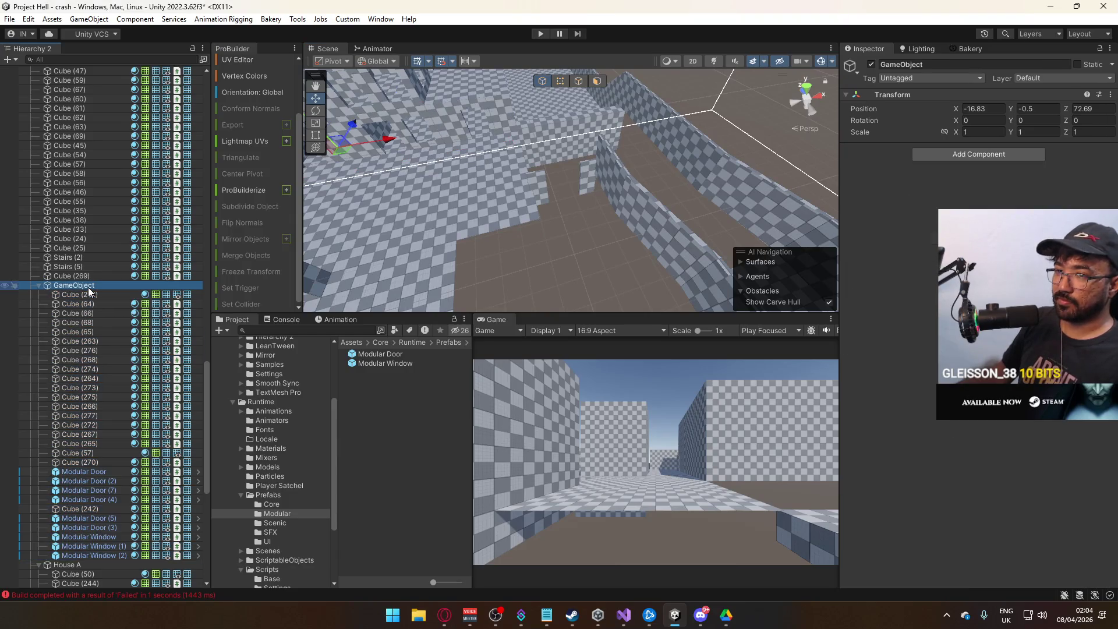
click(871, 64)
mouse_move(635, 140)
mouse_down()
mouse_move(597, 56)
mouse_move(816, 76)
mouse_up()
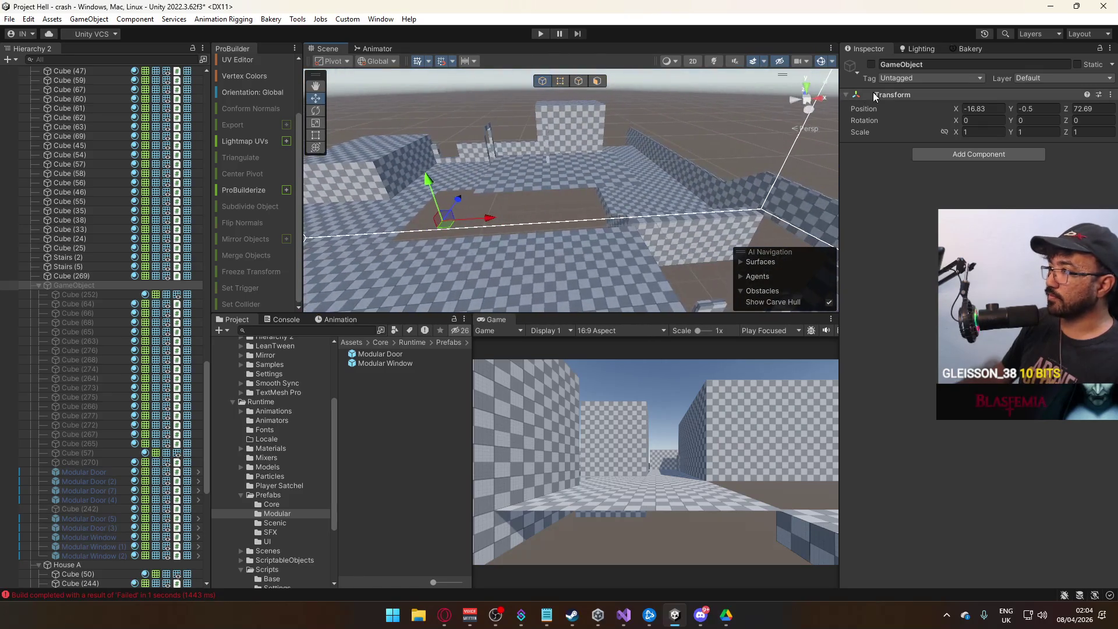
click(872, 65)
click(871, 66)
click(871, 66)
click(872, 66)
click(871, 65)
mouse_move(607, 197)
mouse_down()
mouse_move(544, 170)
mouse_move(428, 203)
mouse_move(642, 191)
mouse_move(597, 138)
mouse_move(566, 156)
mouse_up()
- Move wall Cubes (55) and (56) under GameObject and toggle it to verify
click(592, 189)
shift+click(596, 138)
shift+click(552, 218)
key(f)
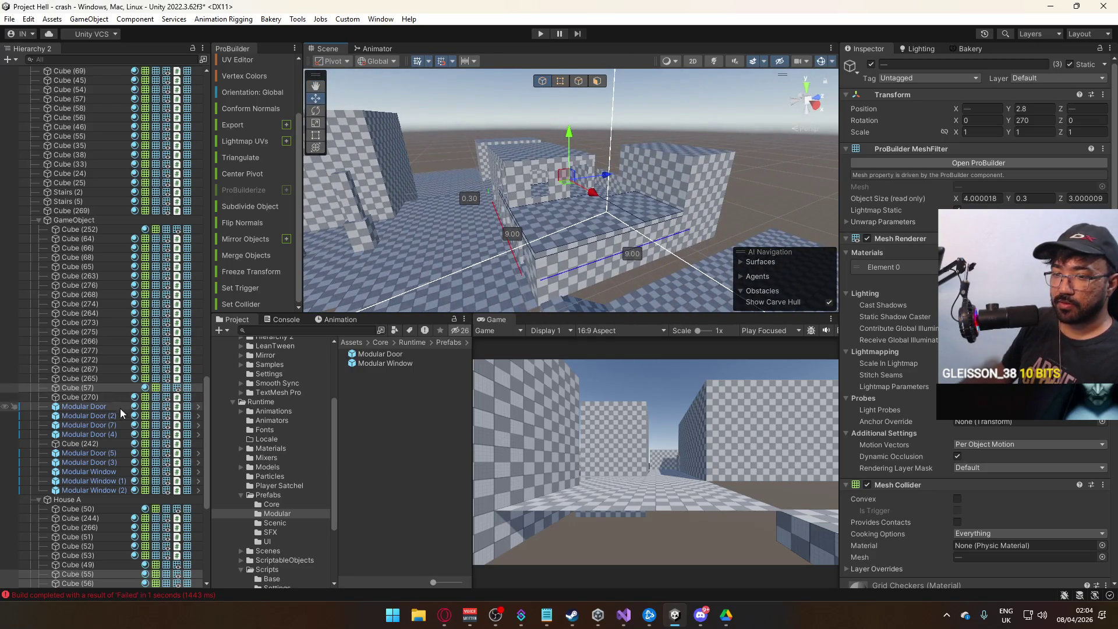
drag(92, 400, 97, 393)
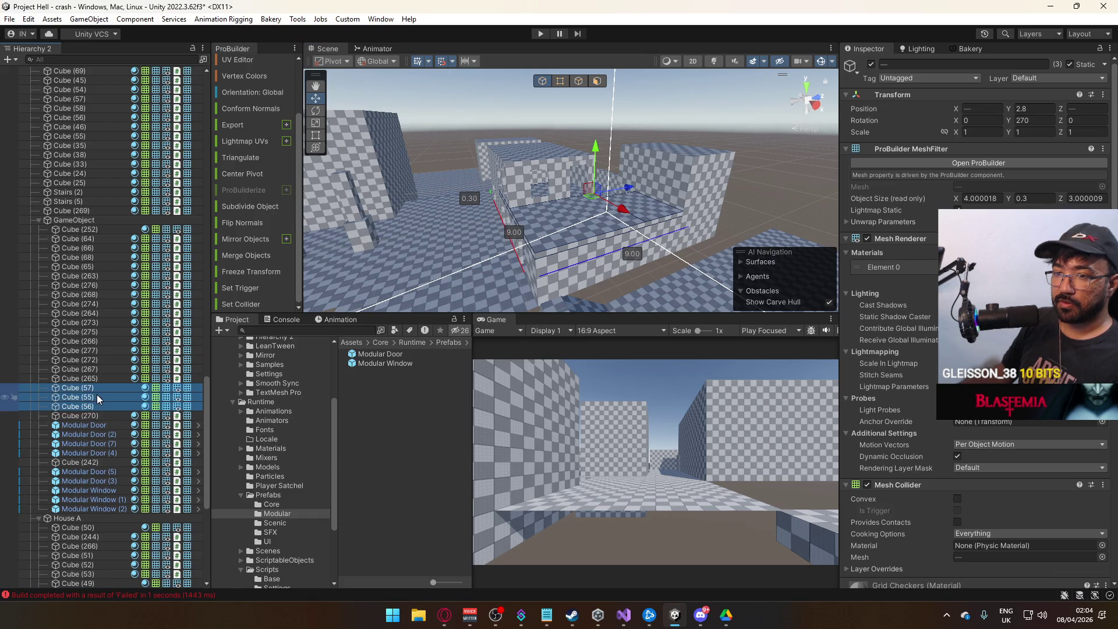
click(85, 221)
click(873, 63)
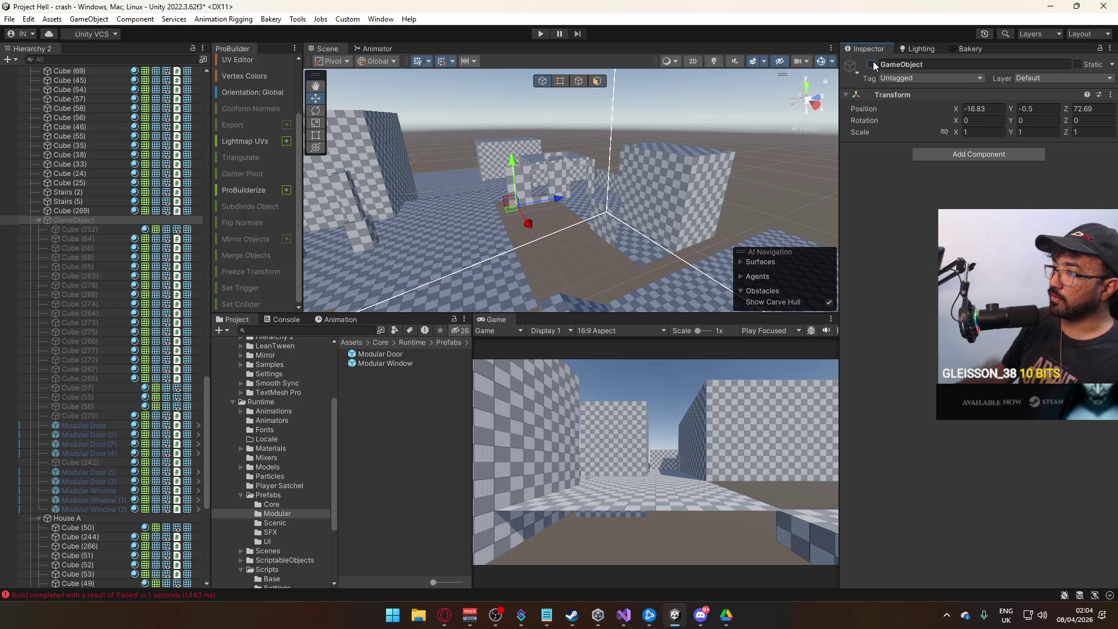
click(872, 64)
- Move Modular Door (1), Modular Door (6) and the window into GameObject, then verify by toggling
click(581, 180)
key(f)
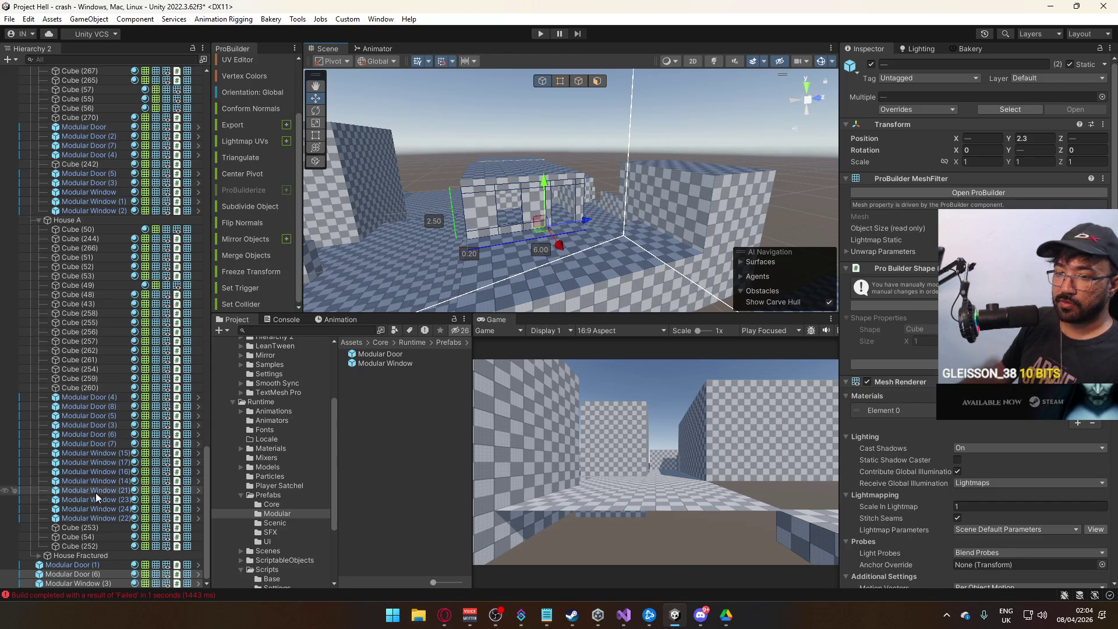
shift+click(97, 574)
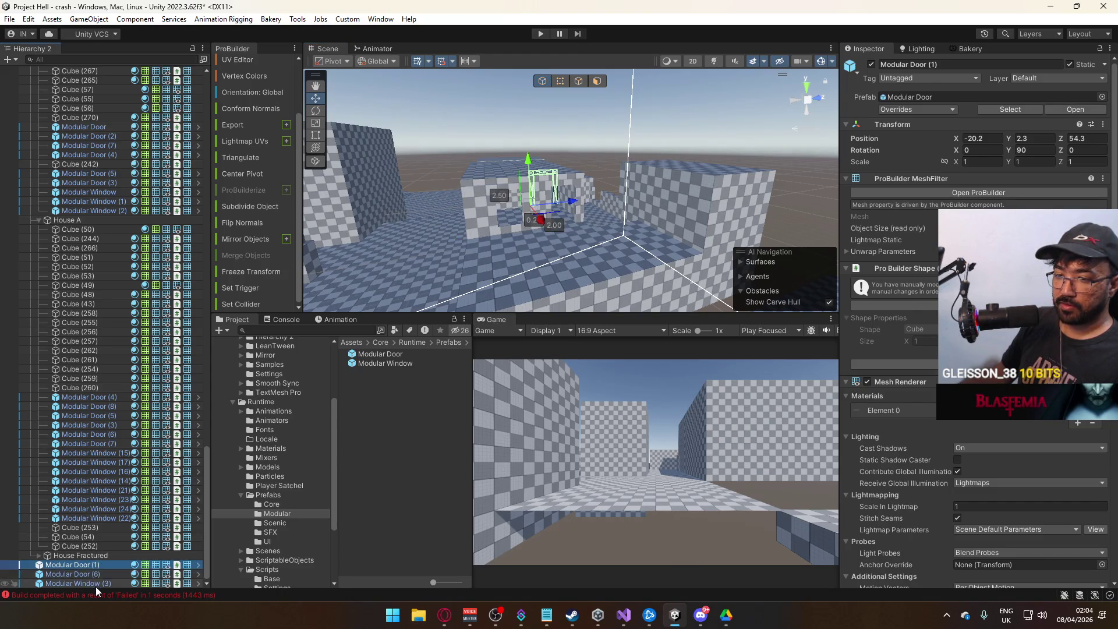
mouse_move(97, 574)
mouse_down()
mouse_move(141, 281)
mouse_move(132, 169)
mouse_up()
scroll(160, 217, up, 4)
scroll(161, 216, up, 5)
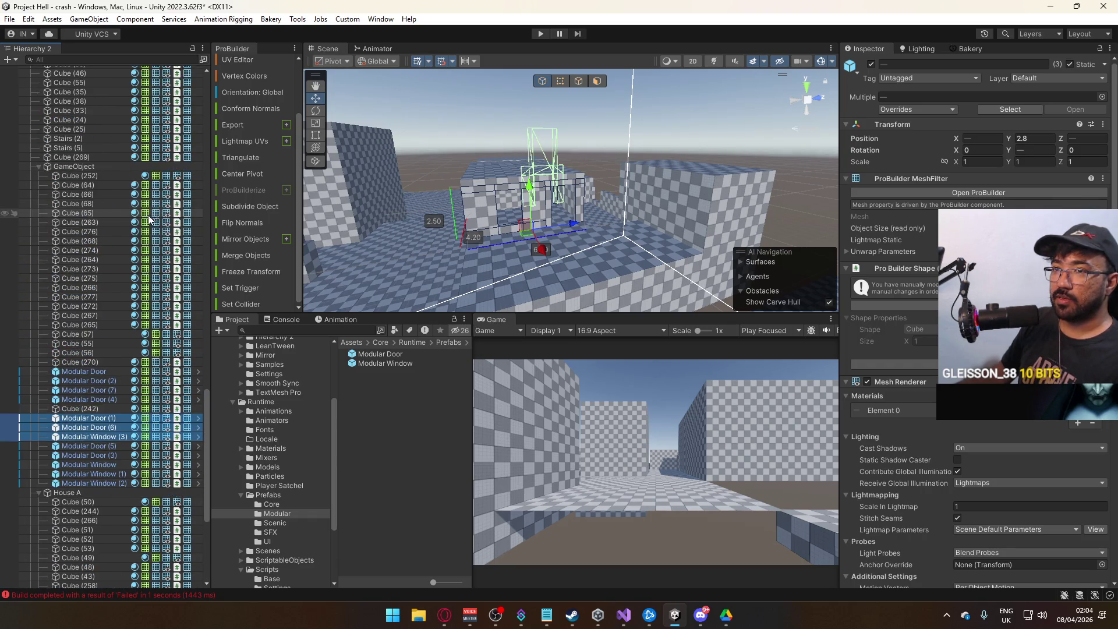
click(99, 166)
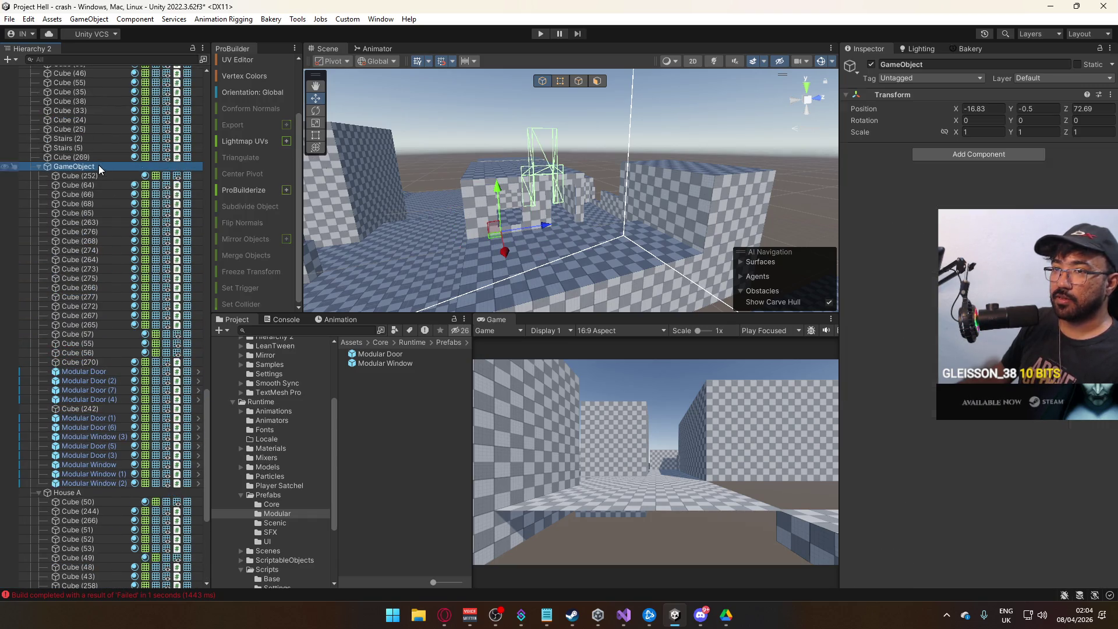
click(872, 65)
click(872, 64)
mouse_move(606, 244)
mouse_down()
mouse_move(604, 274)
mouse_move(583, 270)
mouse_up()
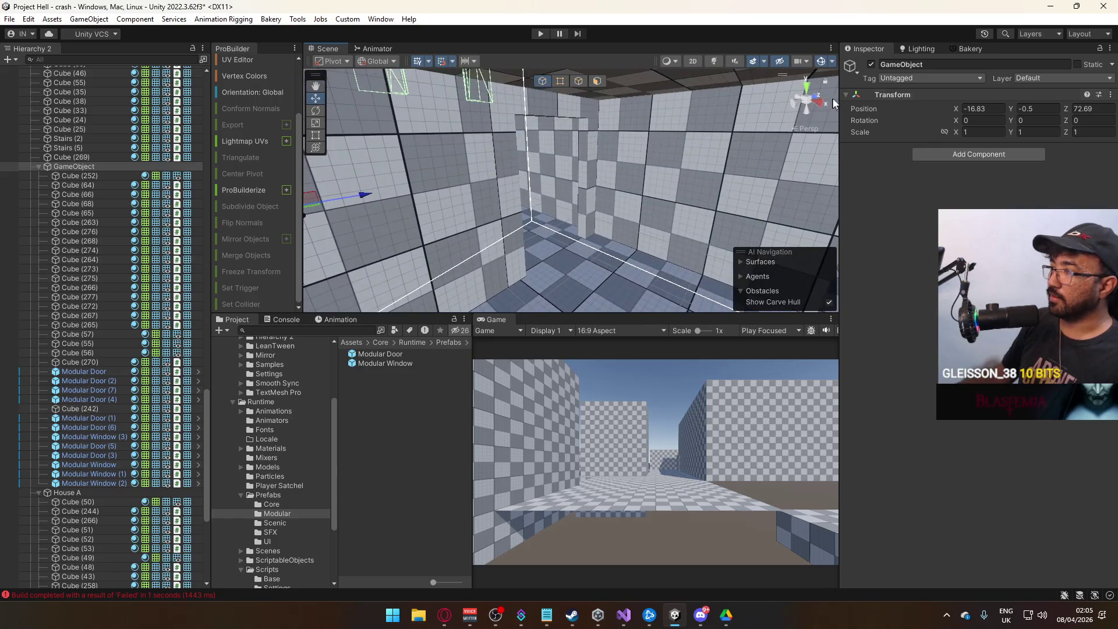
- Move wall Cube (269) under GameObject in the Hierarchy
click(872, 64)
click(872, 64)
click(648, 204)
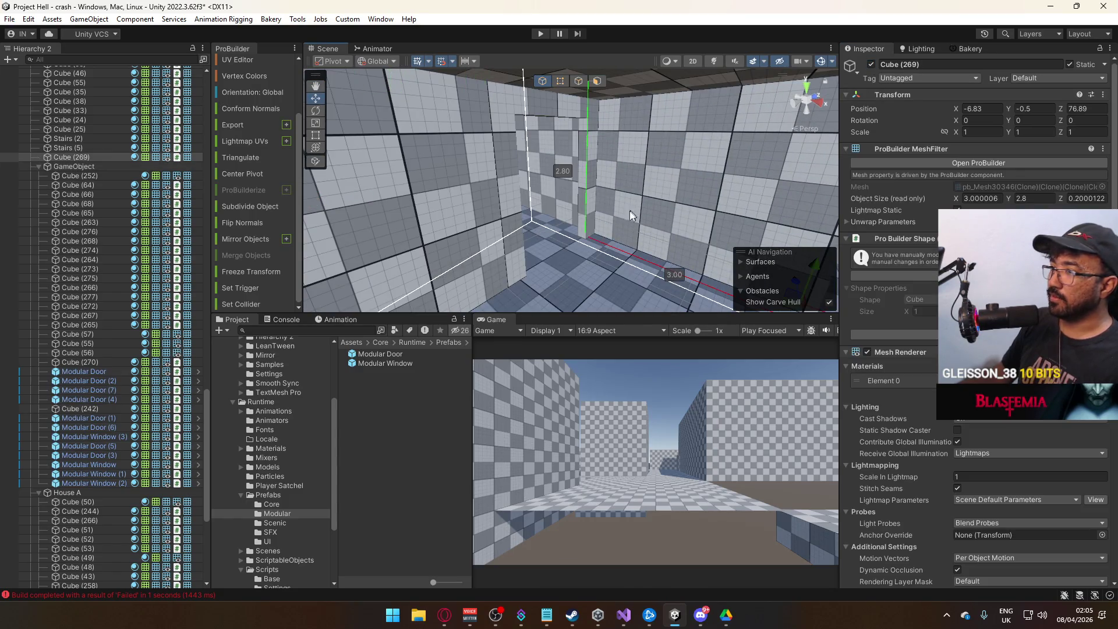
mouse_move(75, 156)
mouse_down()
mouse_move(90, 174)
mouse_move(77, 162)
mouse_up()
click(64, 159)
- Toggle GameObject's walls off and on repeatedly from different angles to verify the grouping
mouse_move(349, 192)
mouse_down()
mouse_move(498, 212)
mouse_move(876, 110)
mouse_up()
click(872, 60)
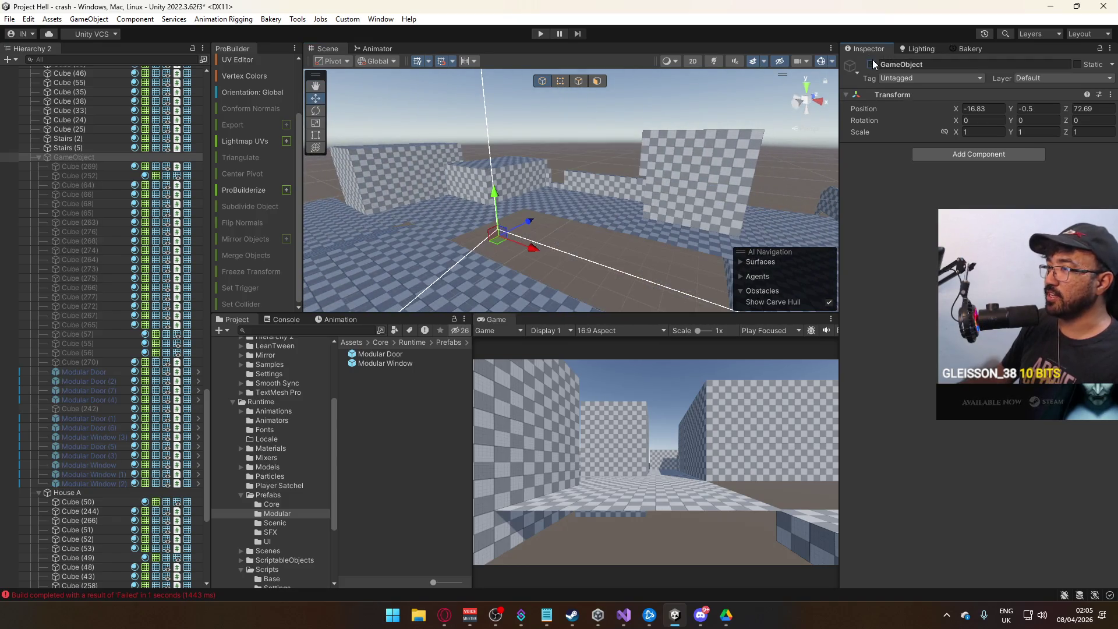
click(873, 61)
click(872, 61)
click(873, 60)
mouse_move(519, 181)
mouse_down()
mouse_move(782, 197)
mouse_move(724, 112)
mouse_move(863, 73)
mouse_up()
click(872, 65)
click(872, 64)
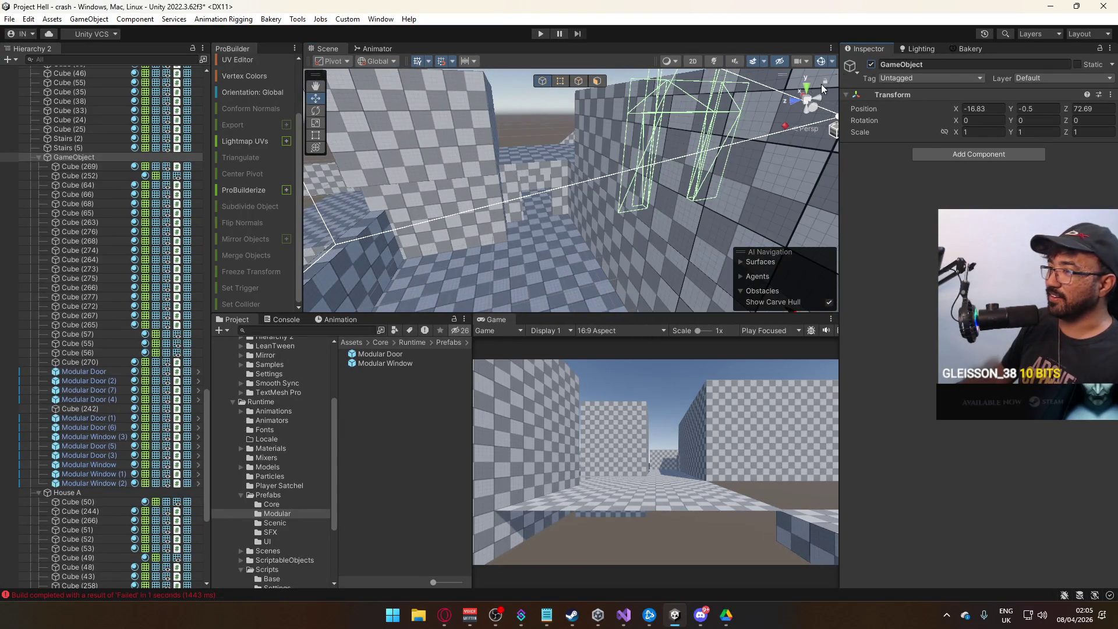
- Fly the view through the corridor over the level and select Modular Door (1)
mouse_move(575, 203)
mouse_down()
mouse_move(851, 271)
mouse_move(597, 327)
mouse_move(534, 246)
mouse_up()
mouse_move(528, 257)
mouse_down()
mouse_move(527, 229)
mouse_move(832, 160)
mouse_move(303, 233)
mouse_up()
mouse_move(201, 238)
mouse_down()
mouse_move(168, 238)
mouse_move(250, 215)
mouse_move(217, 234)
mouse_move(126, 241)
mouse_move(508, 230)
mouse_move(584, 198)
mouse_move(546, 280)
mouse_up()
click(585, 198)
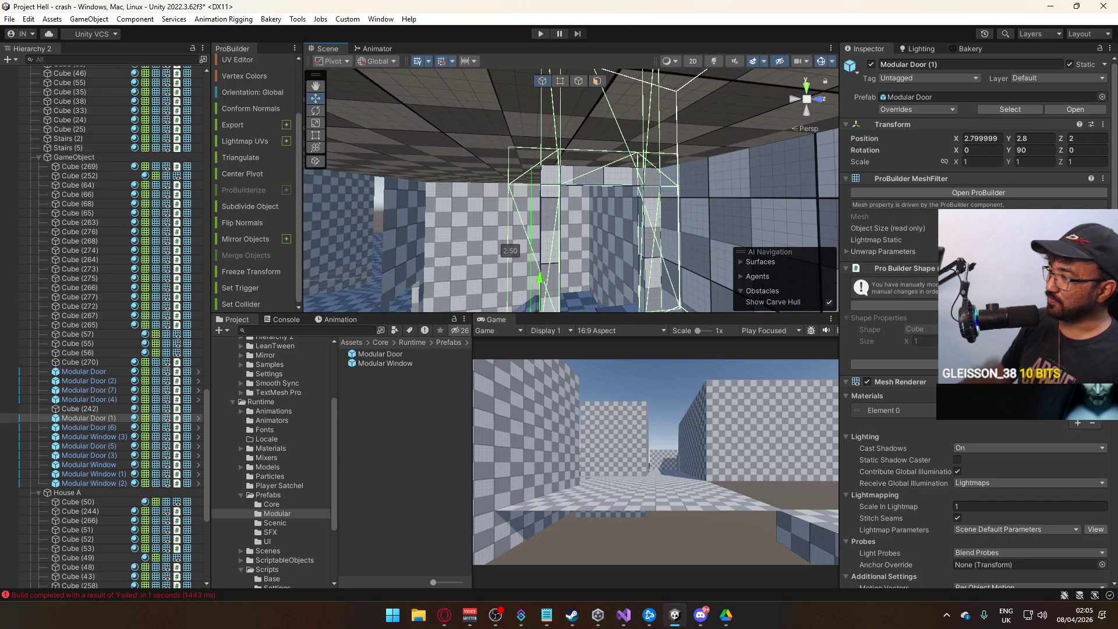
scroll(913, 407, down, 6)
right_click(913, 410)
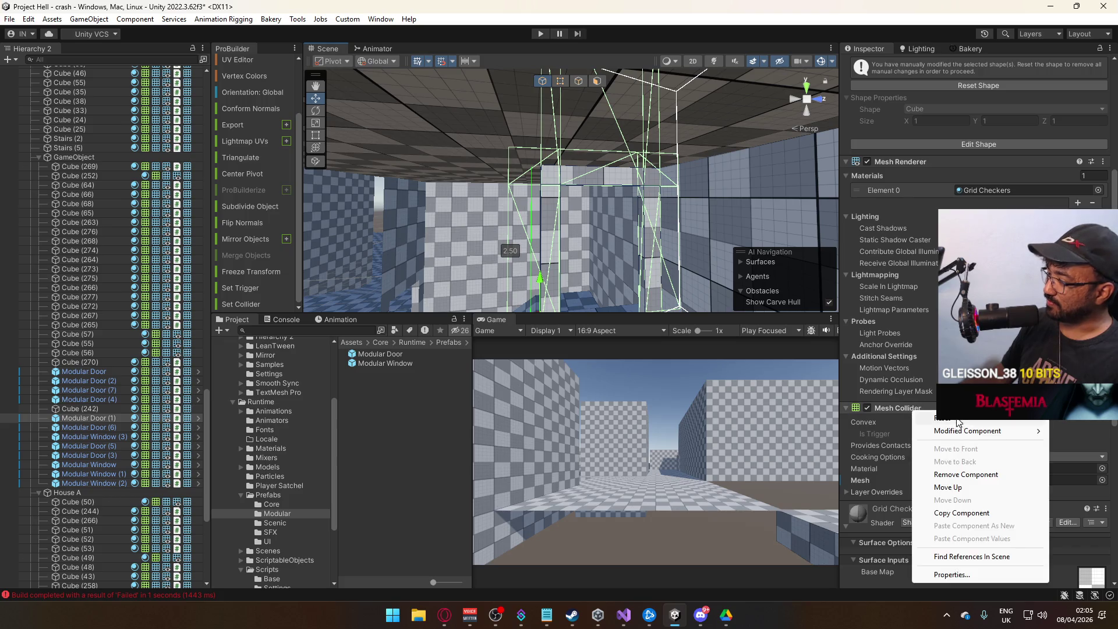
click(956, 474)
scroll(955, 488, down, 3)
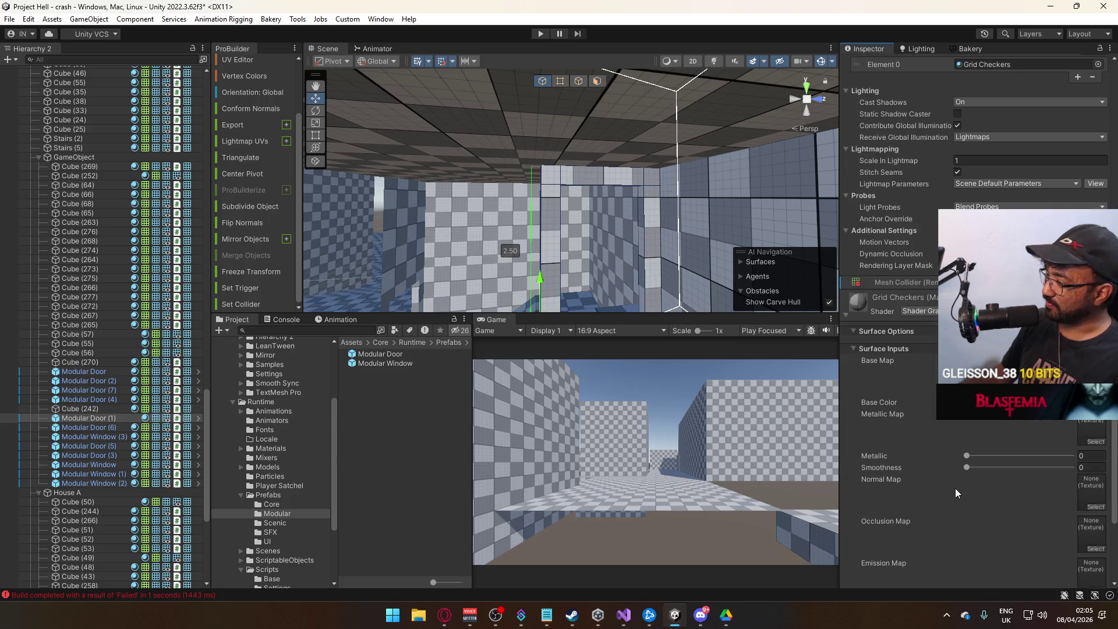
right_click(909, 285)
click(836, 306)
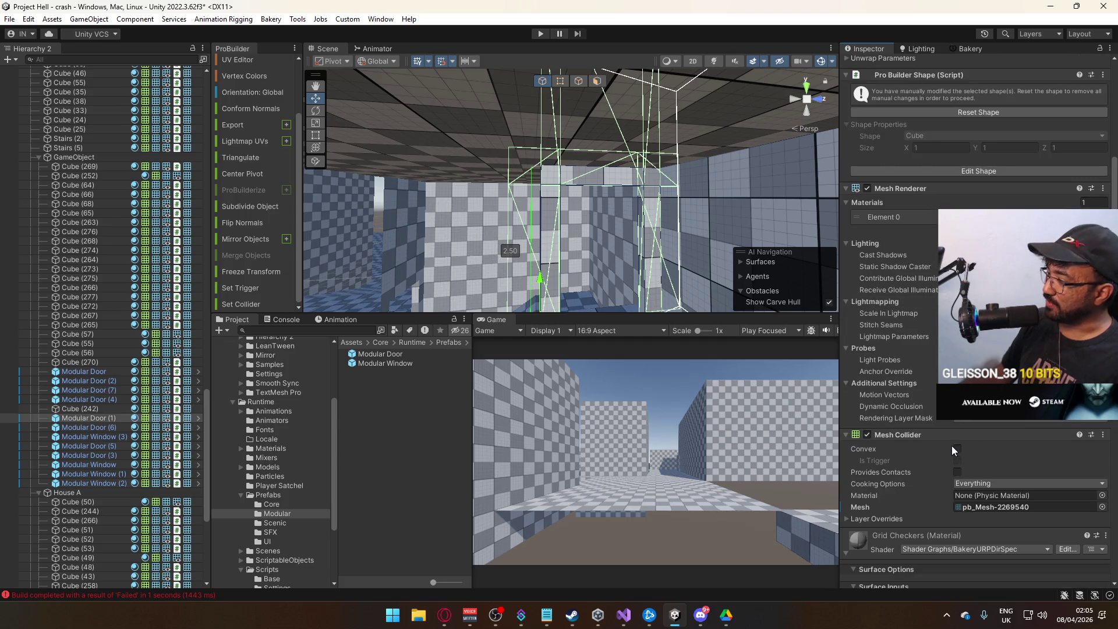
click(96, 410)
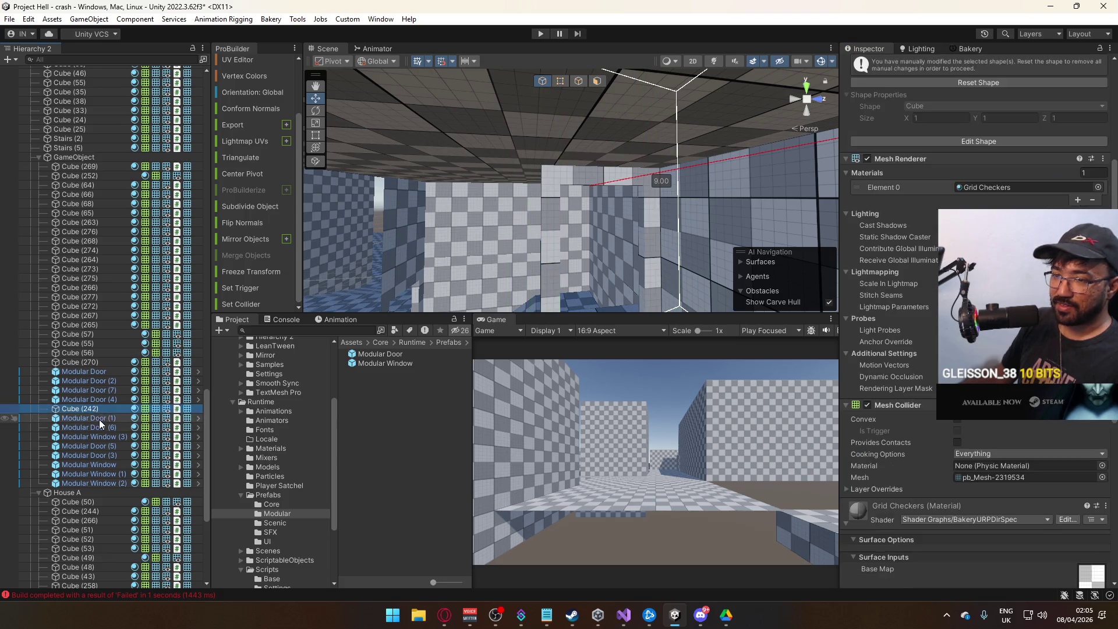
click(99, 418)
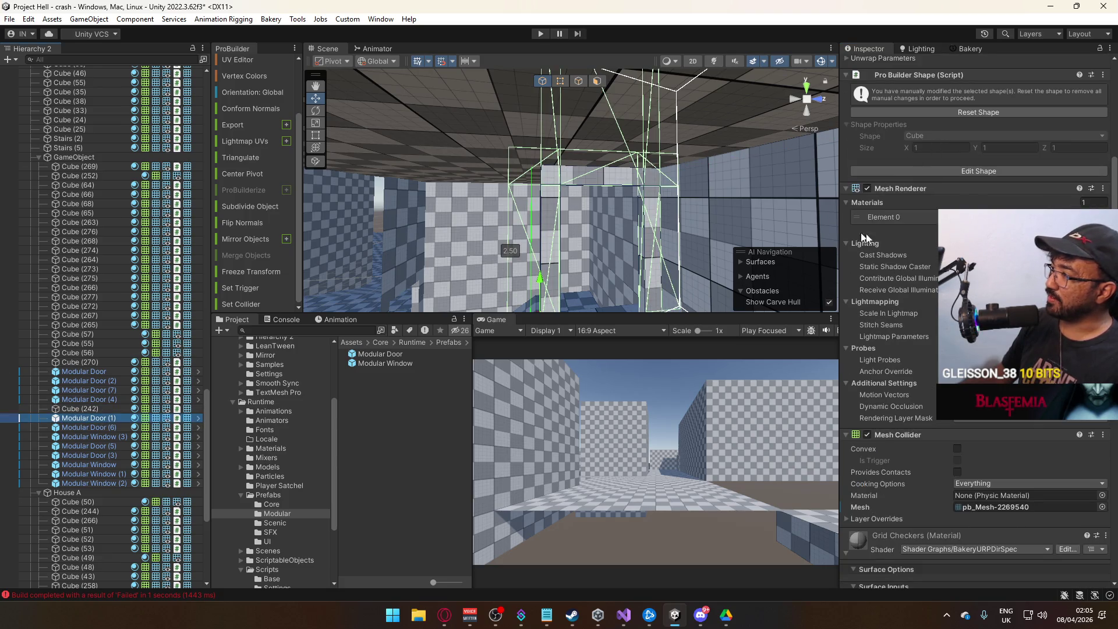
scroll(891, 320, down, 3)
right_click(917, 375)
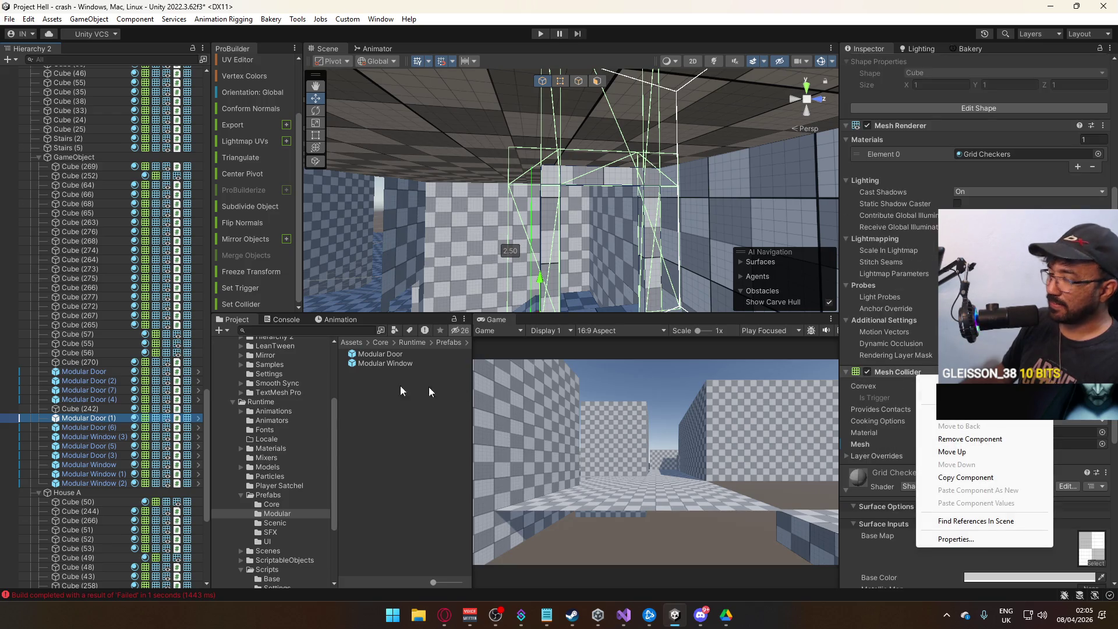
right_click(113, 421)
mouse_move(221, 249)
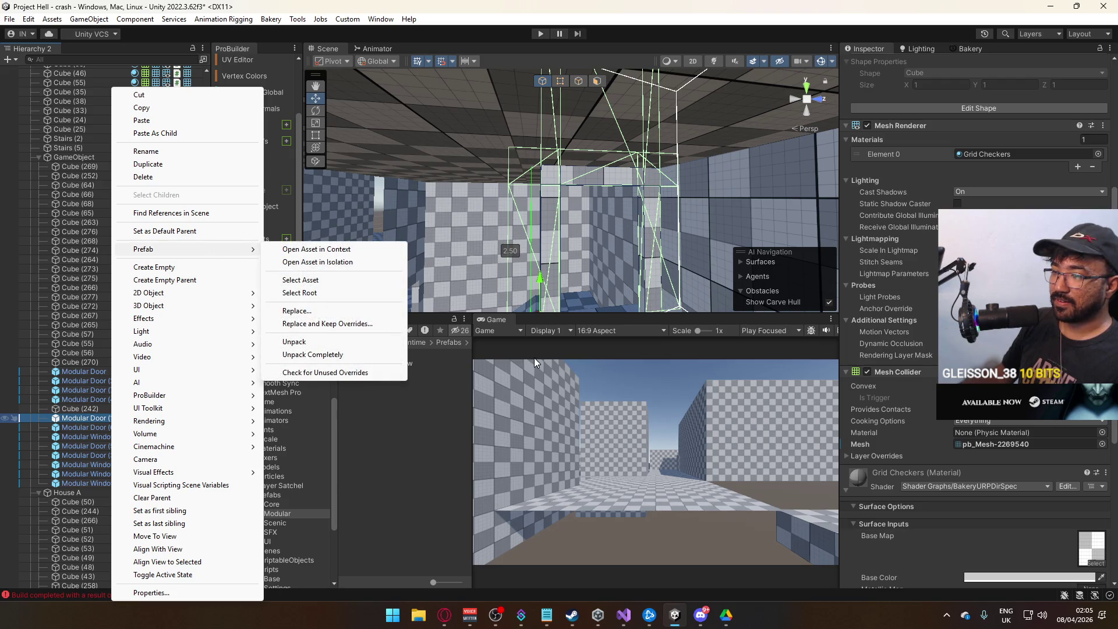
click(581, 225)
mouse_move(581, 225)
mouse_down()
mouse_move(533, 150)
mouse_move(276, 185)
mouse_move(550, 180)
mouse_up()
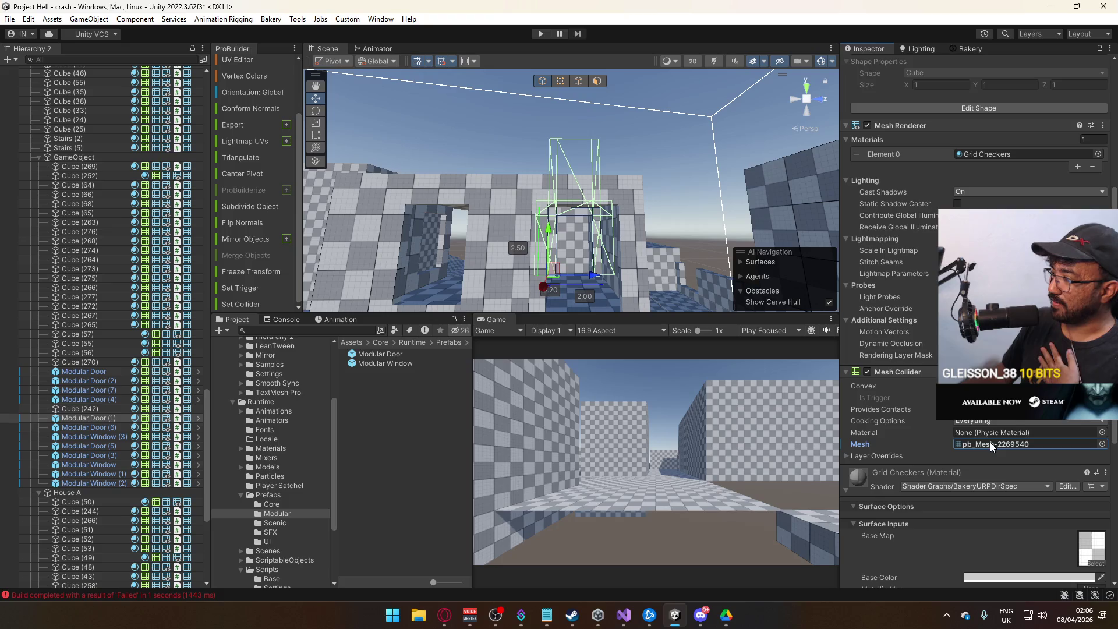
- Hide the door's shape wireframe and reselect Modular Door (1), moving the view closer
scroll(990, 442, up, 5)
scroll(978, 349, up, 3)
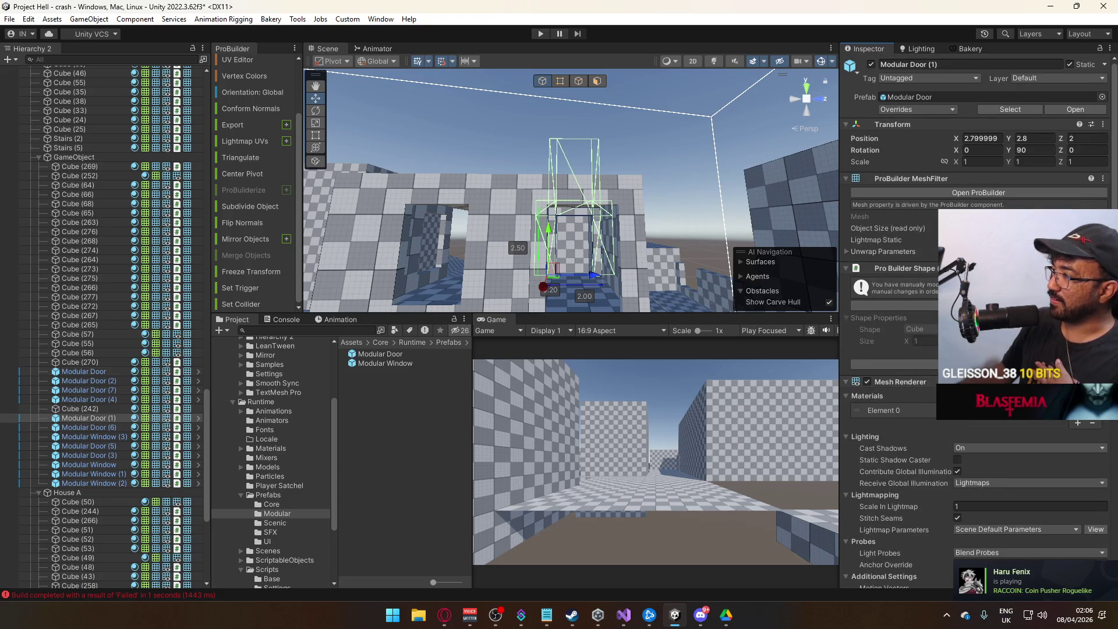
click(932, 305)
scroll(684, 243, up, 10)
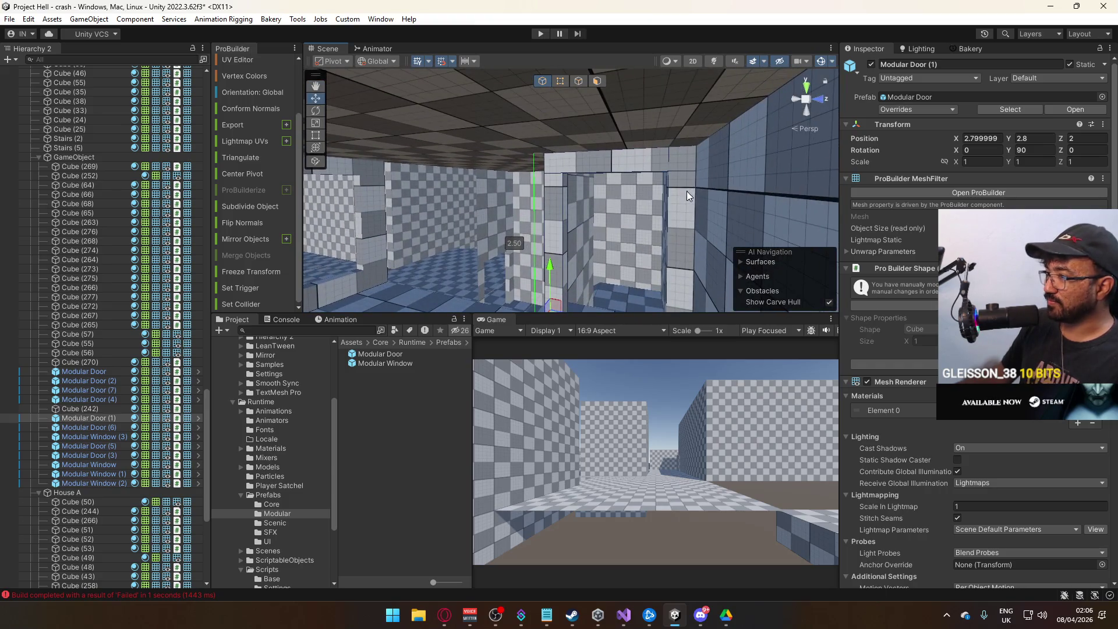
scroll(682, 216, up, 2)
click(675, 243)
click(561, 184)
scroll(979, 321, down, 5)
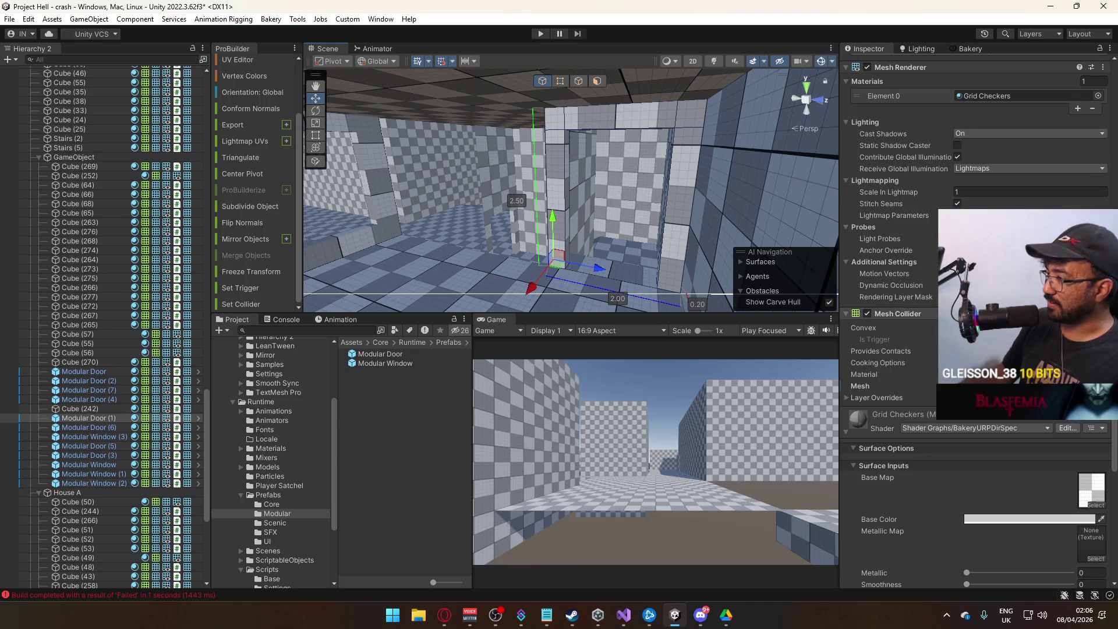
mouse_move(442, 250)
mouse_down()
mouse_move(261, 291)
mouse_move(155, 307)
mouse_move(149, 298)
mouse_move(236, 233)
mouse_move(769, 297)
mouse_move(763, 233)
mouse_move(442, 287)
mouse_move(625, 239)
mouse_move(491, 236)
mouse_move(583, 211)
mouse_move(612, 257)
mouse_move(780, 164)
mouse_move(588, 180)
mouse_move(505, 236)
mouse_move(806, 176)
mouse_move(229, 194)
mouse_move(382, 172)
mouse_up()
- Duplicate wall Cube (275) as Cube (278) and delete one of its faces
click(584, 212)
click(612, 257)
key(ctrl+d)
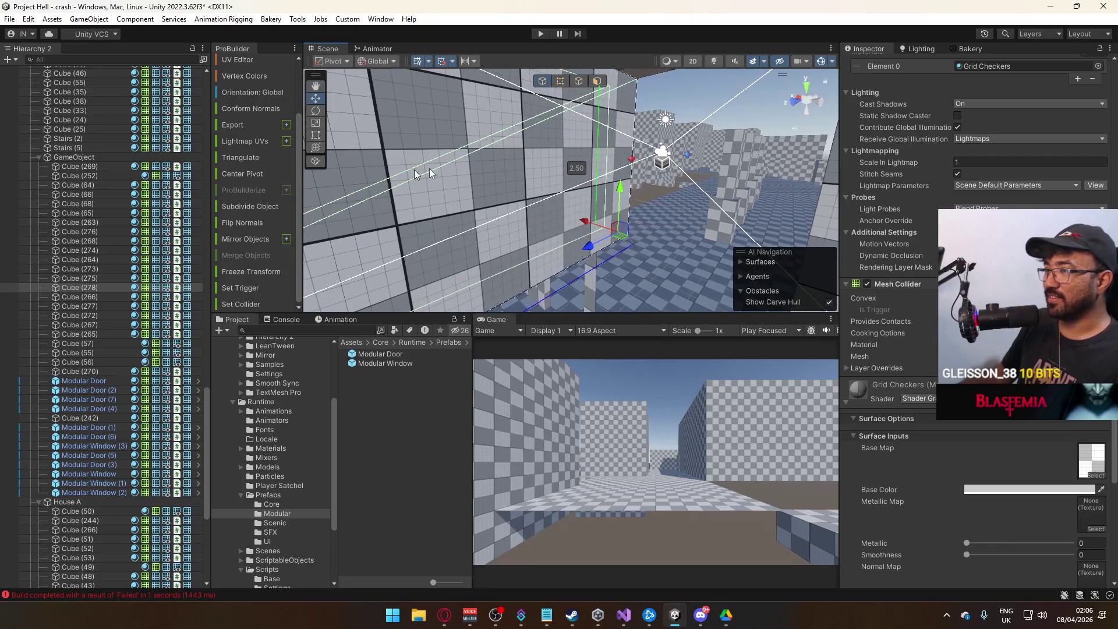
click(597, 81)
click(596, 124)
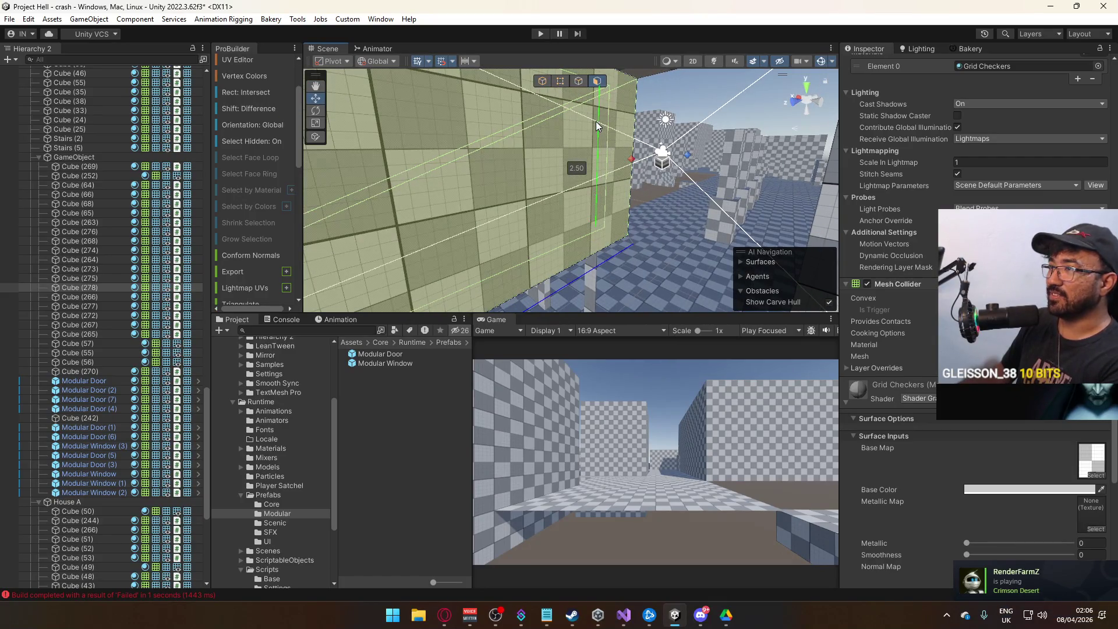
key(Delete)
mouse_move(500, 246)
mouse_down()
mouse_move(460, 278)
mouse_move(667, 262)
mouse_up()
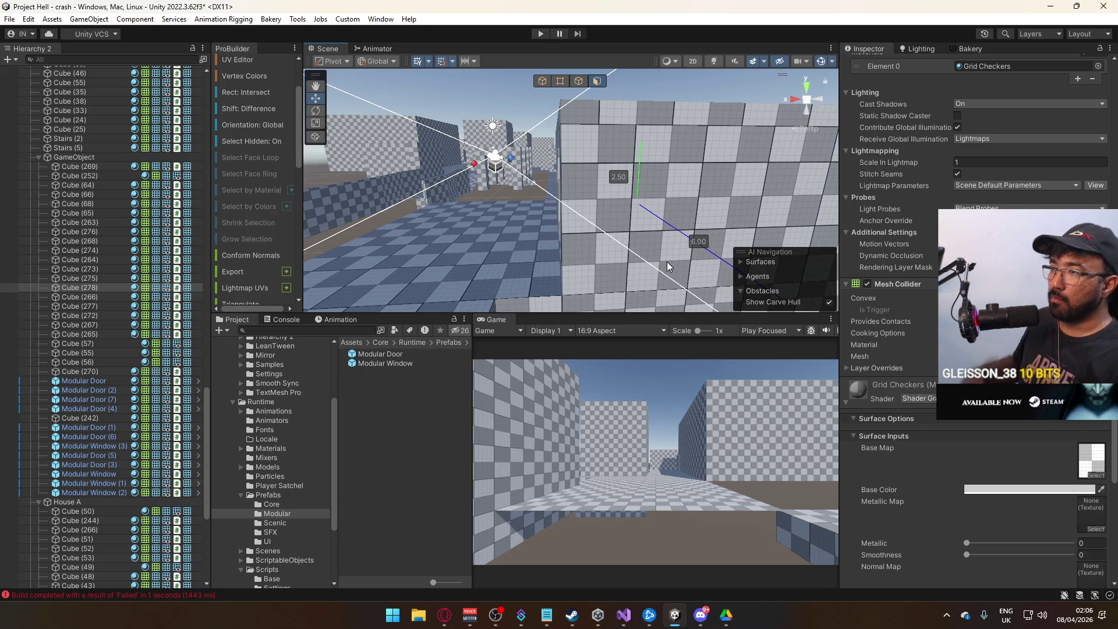
drag(668, 262, 767, 195)
key(f)
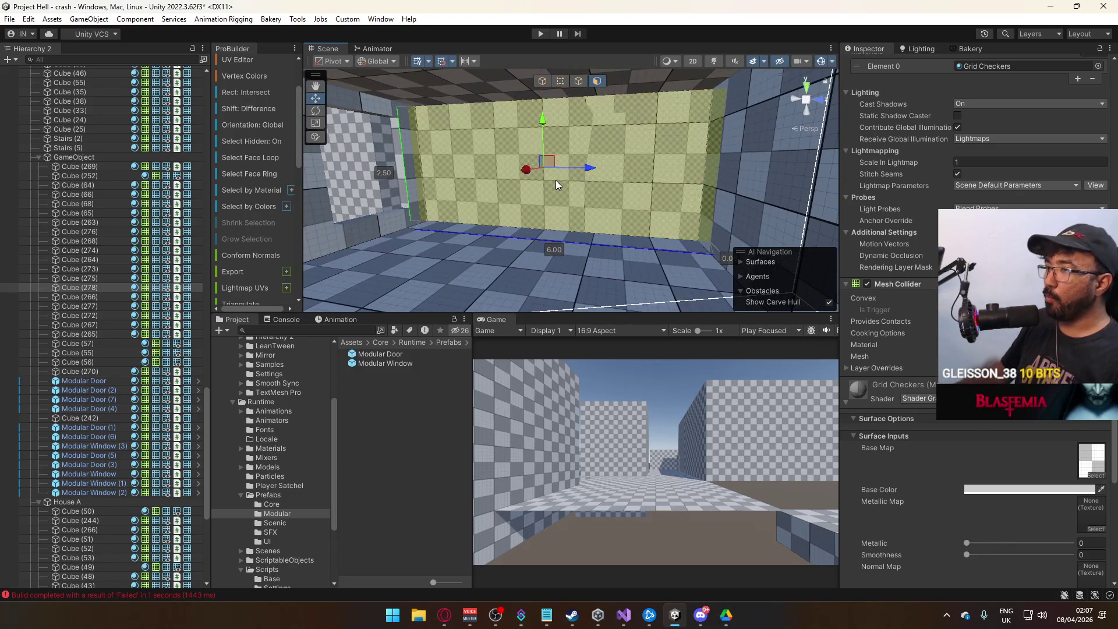
- Reset Cube (278)'s pivot in Vertex mode and slide the wall left along X
click(542, 81)
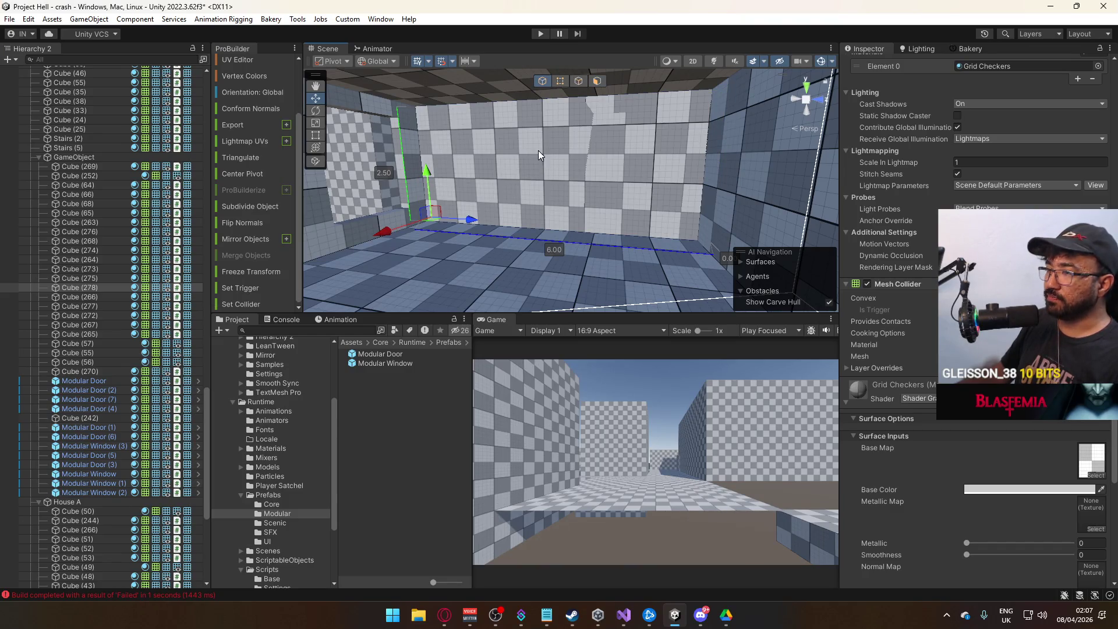
click(560, 81)
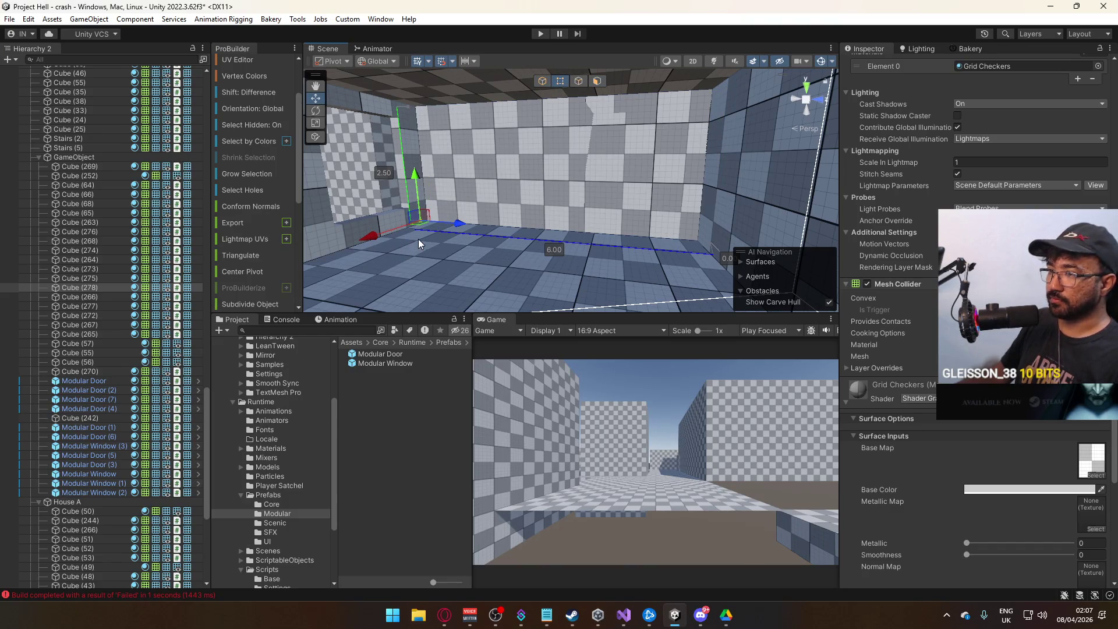
key(ctrl+j)
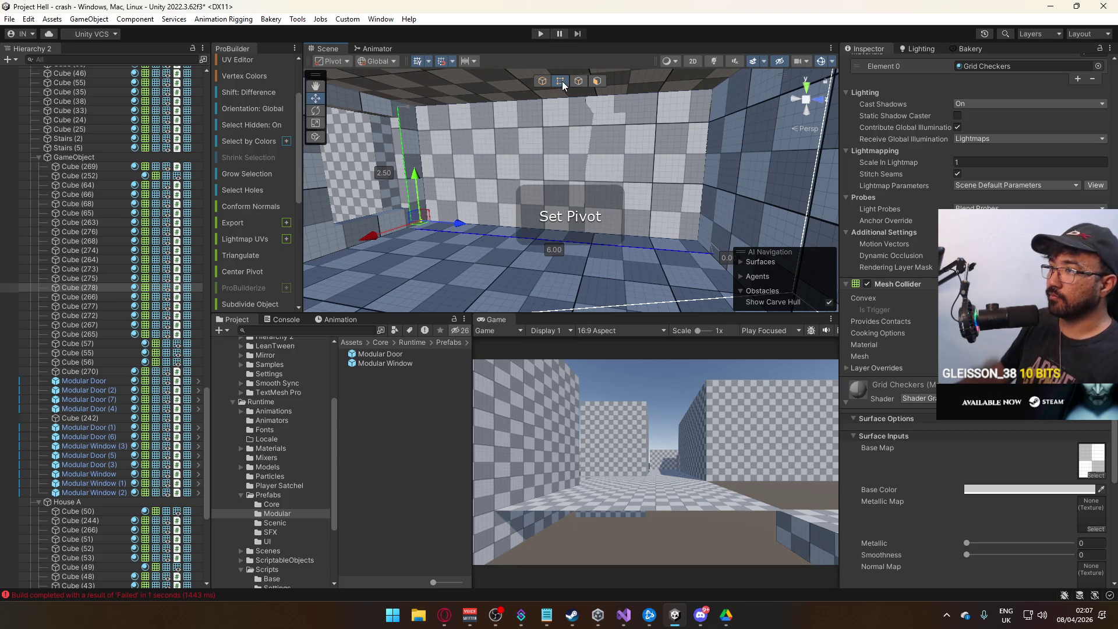
scroll(600, 155, up, 3)
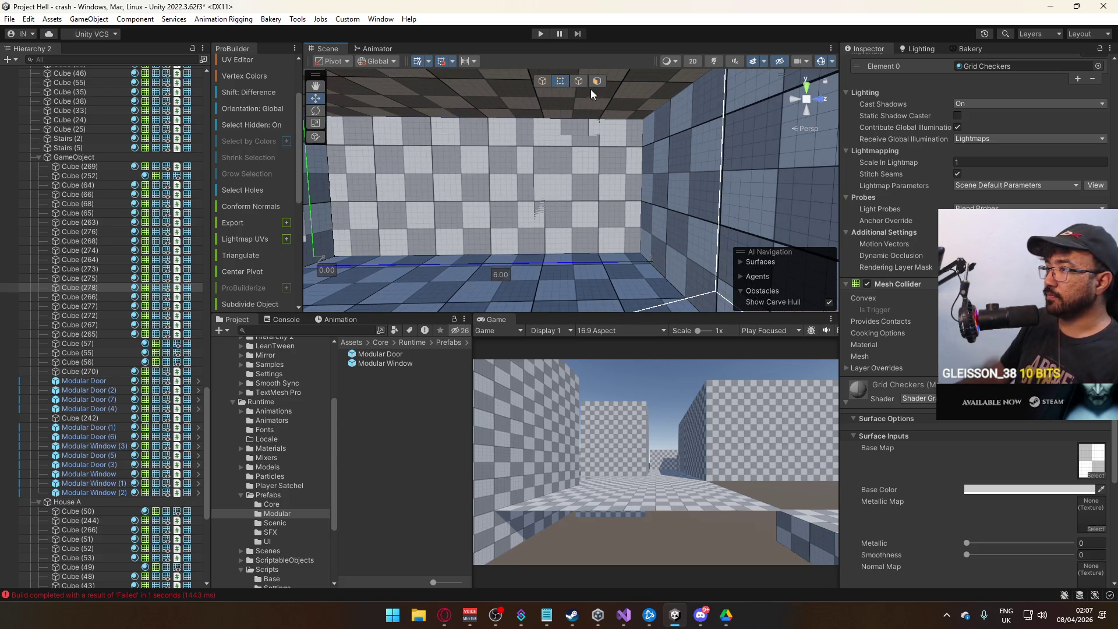
mouse_move(548, 108)
mouse_down()
mouse_move(562, 108)
mouse_move(524, 121)
mouse_move(715, 138)
mouse_move(551, 156)
mouse_move(606, 197)
mouse_move(532, 83)
mouse_up()
click(703, 162)
click(542, 80)
click(628, 133)
mouse_move(628, 134)
mouse_down()
mouse_move(583, 197)
mouse_move(453, 254)
mouse_move(781, 250)
mouse_up()
mouse_move(634, 243)
mouse_down()
mouse_move(575, 215)
mouse_move(479, 209)
mouse_move(857, 202)
mouse_move(834, 166)
mouse_move(810, 191)
mouse_move(847, 163)
mouse_move(843, 210)
mouse_move(241, 283)
mouse_up()
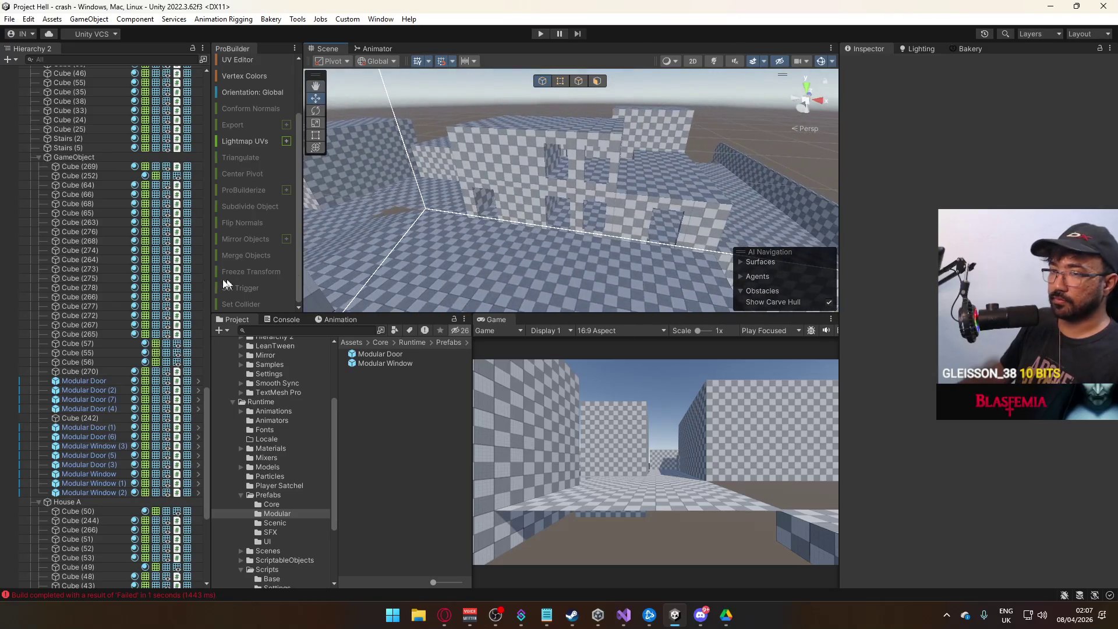
- Rename the GameObject group to 'Three Houses'
click(42, 159)
click(38, 157)
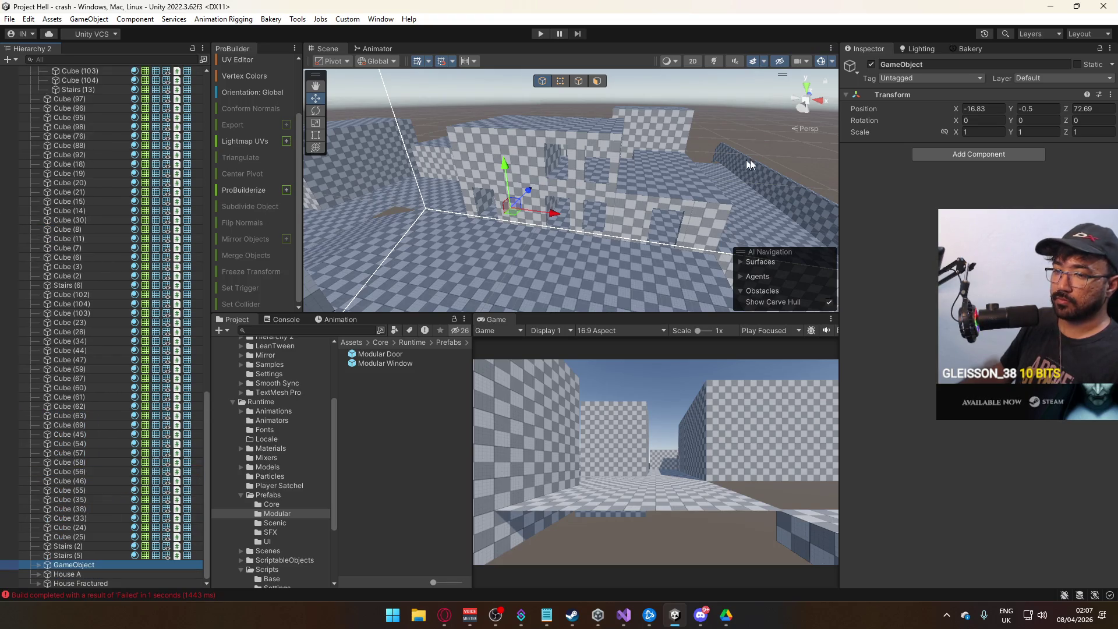
click(871, 64)
click(871, 65)
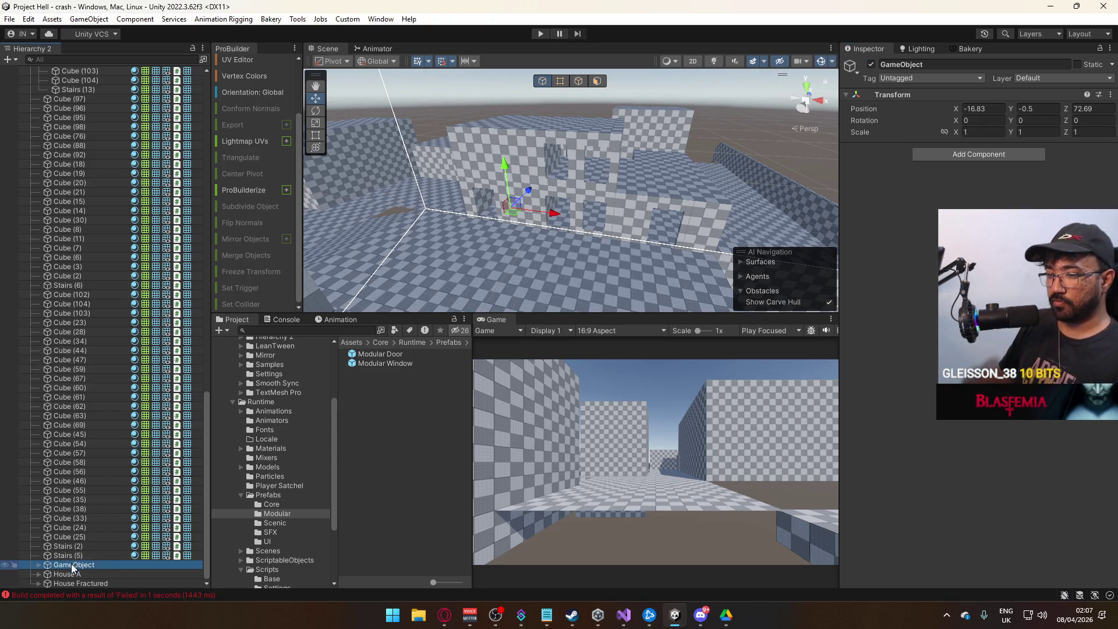
key(F2)
text(Three Hous)
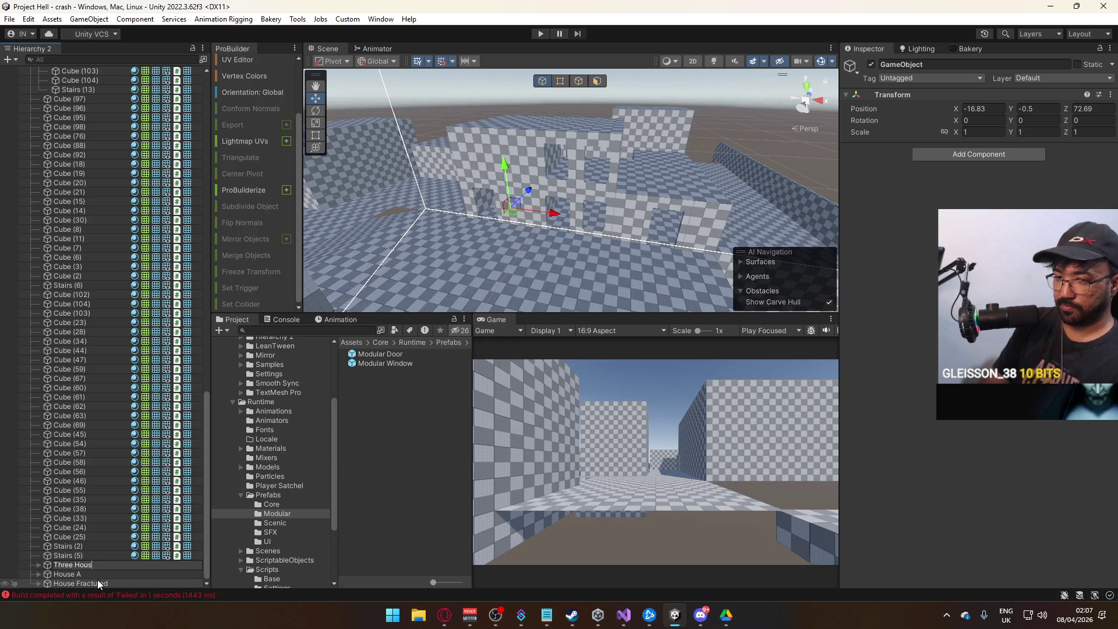
text(es)
key(Return)
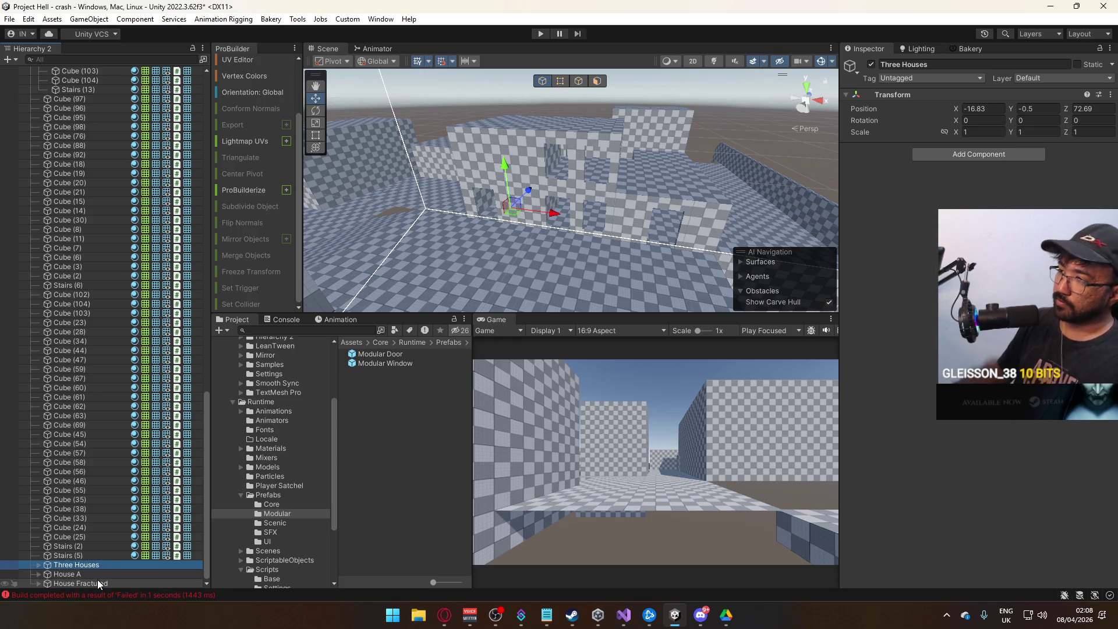
- Parent the pieces from Cube (269) through Modular Window (2) under Three Houses
click(600, 132)
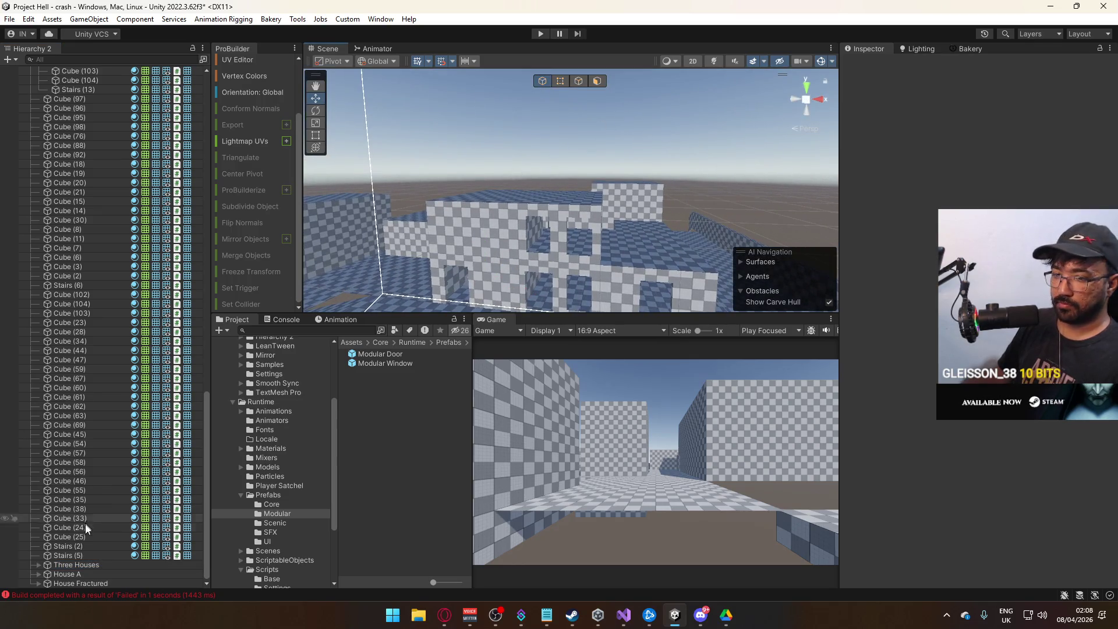
click(76, 564)
drag(495, 268, 512, 308)
click(40, 565)
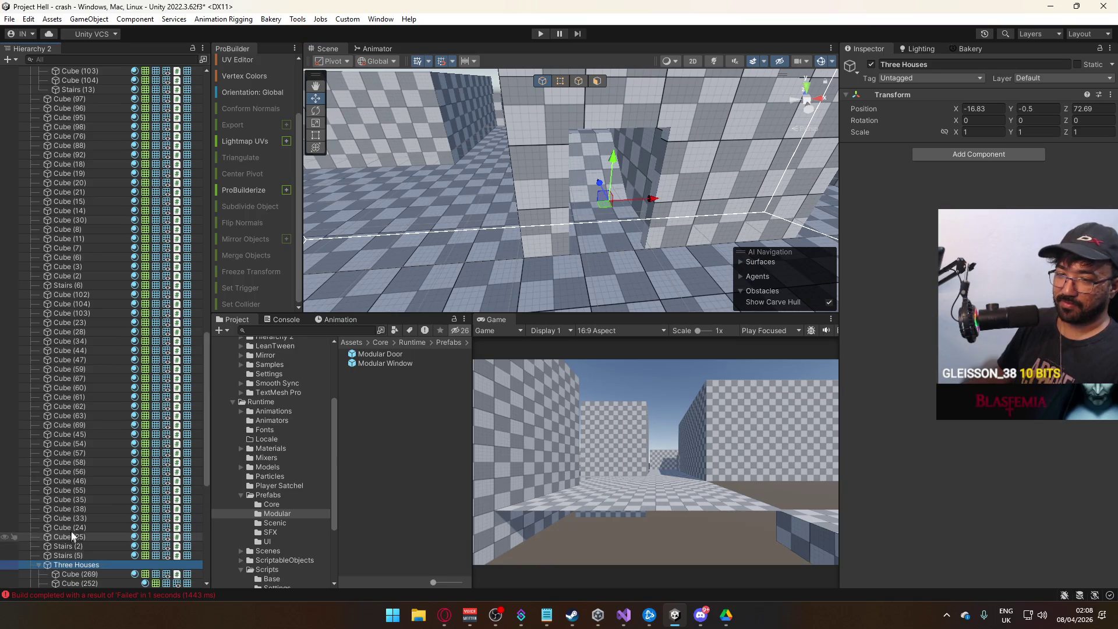
scroll(87, 501, down, 10)
scroll(82, 473, down, 2)
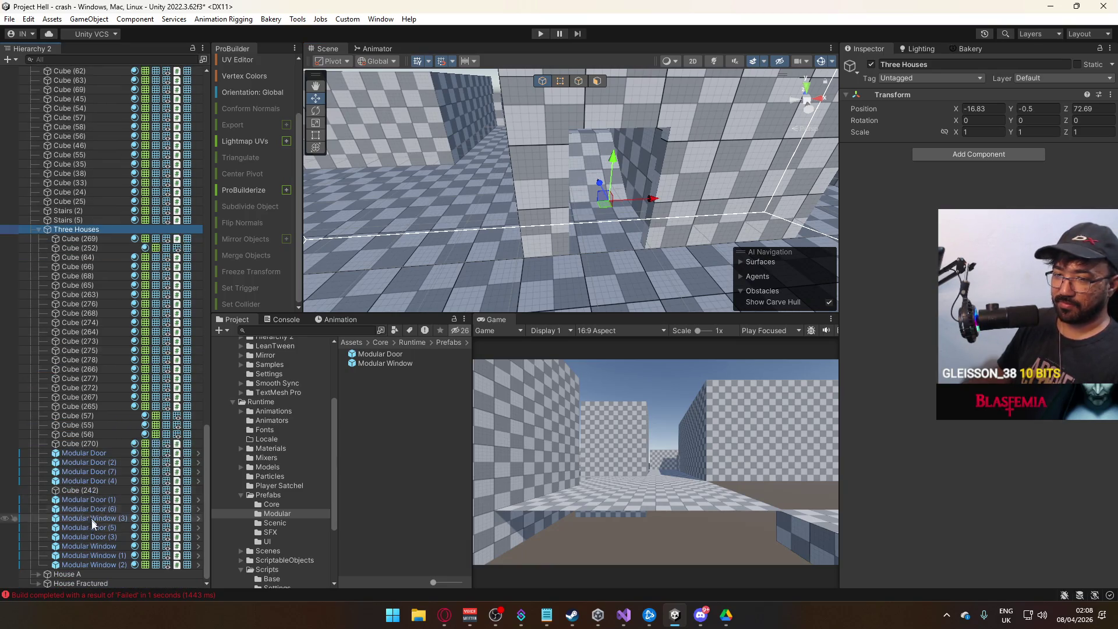
click(105, 563)
shift+click(71, 241)
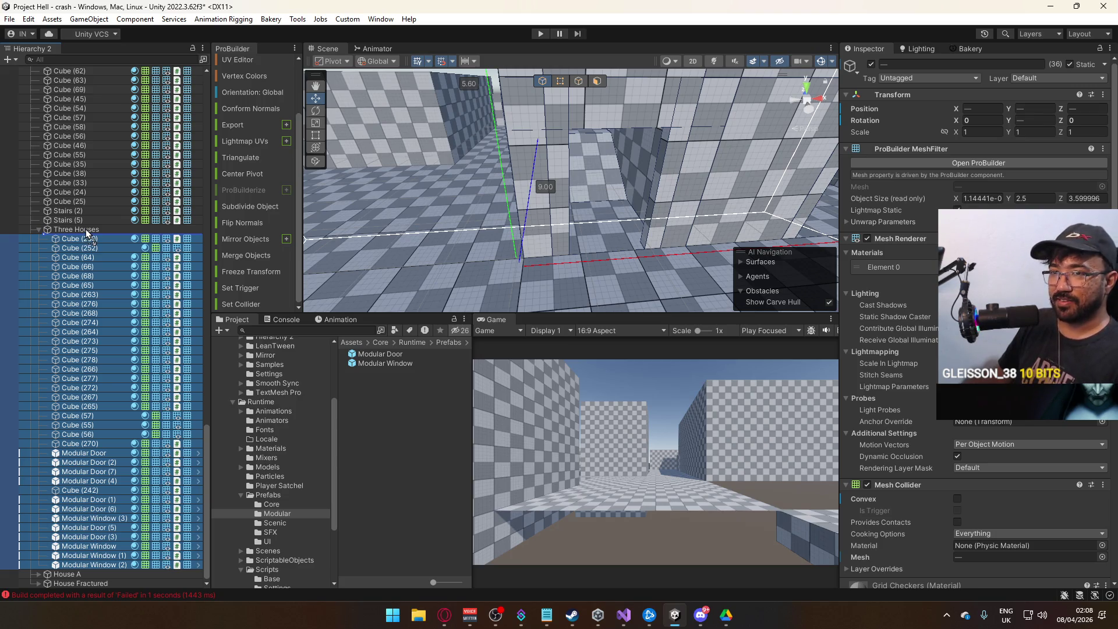
click(86, 228)
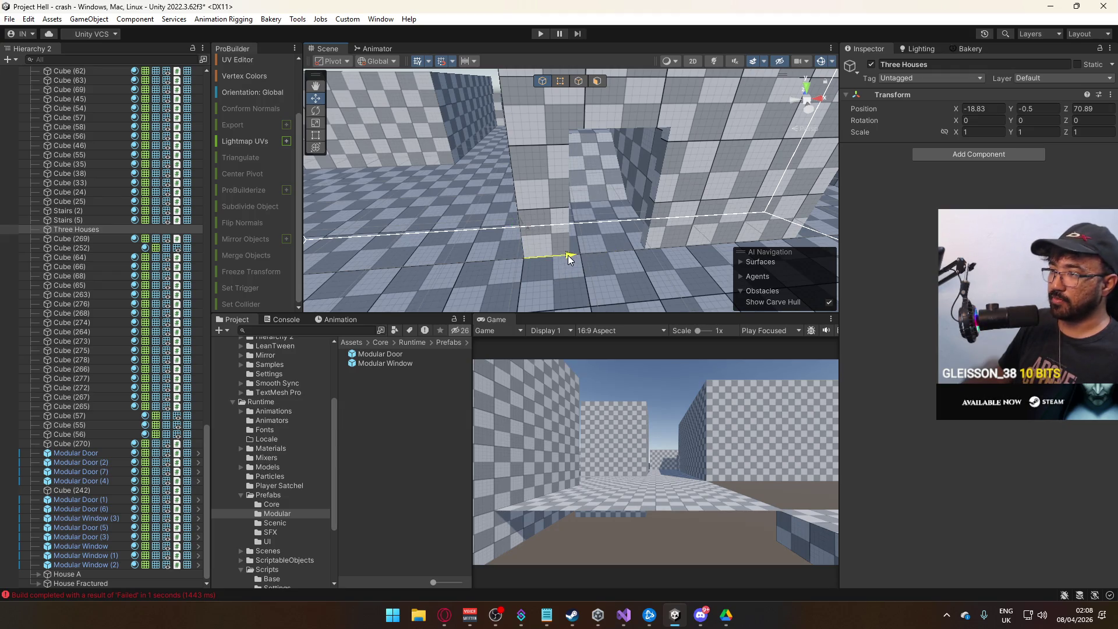
click(107, 240)
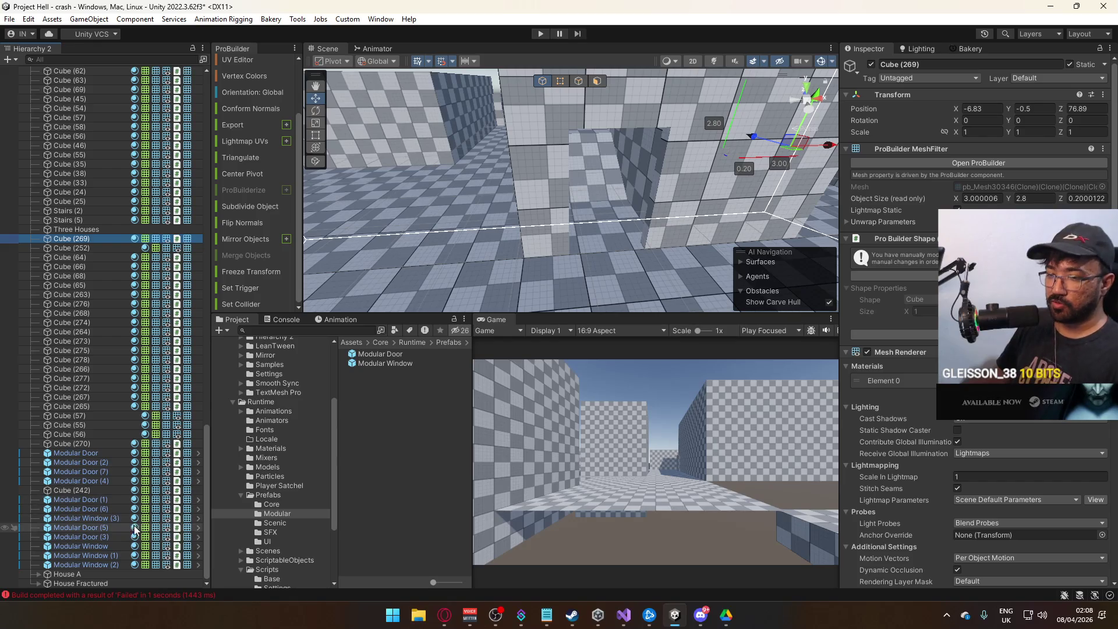
shift+click(110, 564)
drag(78, 236, 78, 229)
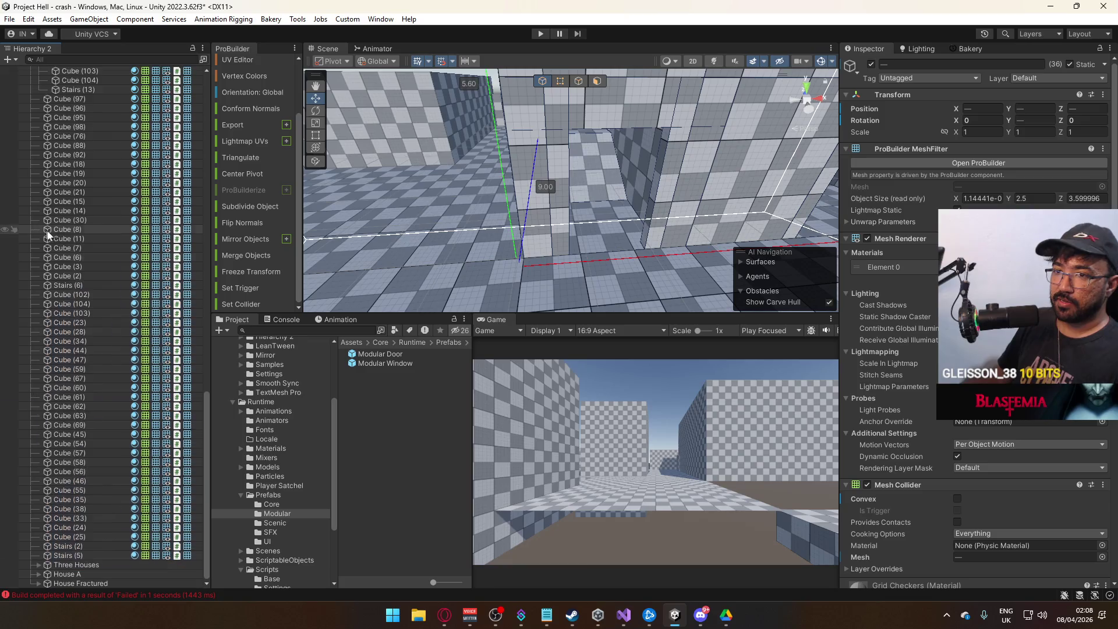
- Delete the bottom face of the 6×3×8 box Cube (242)
key(f)
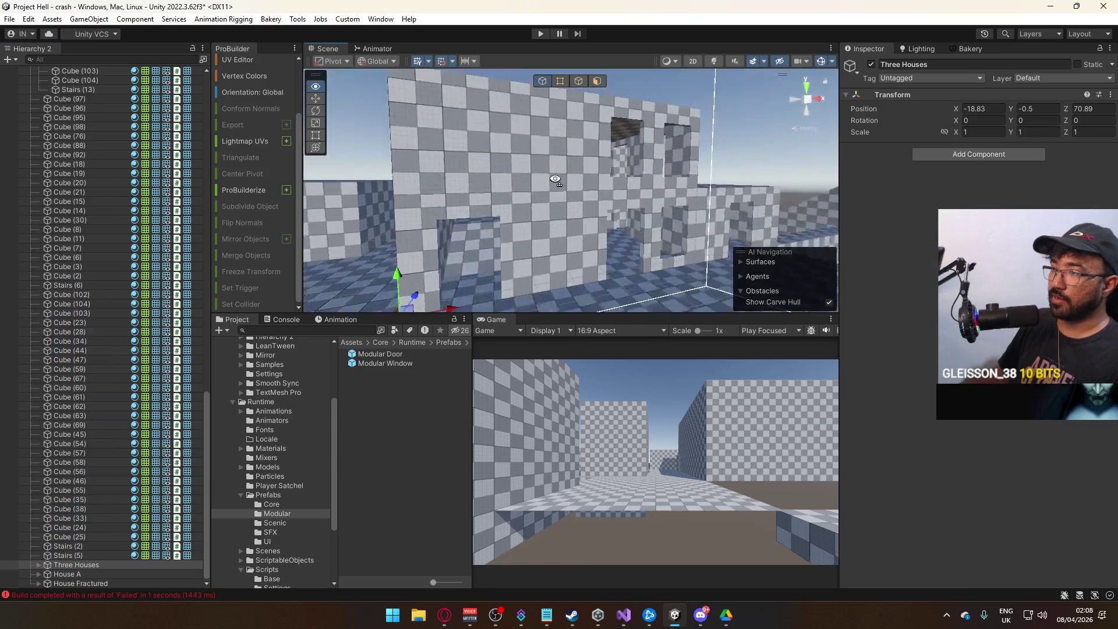
click(620, 178)
mouse_move(621, 178)
mouse_down()
mouse_move(427, 308)
mouse_move(687, 319)
mouse_move(613, 323)
mouse_move(577, 243)
mouse_move(600, 247)
mouse_move(604, 267)
mouse_move(451, 308)
mouse_move(488, 271)
mouse_up()
mouse_move(489, 271)
mouse_down()
mouse_move(469, 263)
mouse_move(679, 257)
mouse_move(533, 172)
mouse_move(557, 87)
mouse_move(667, 112)
mouse_up()
click(533, 172)
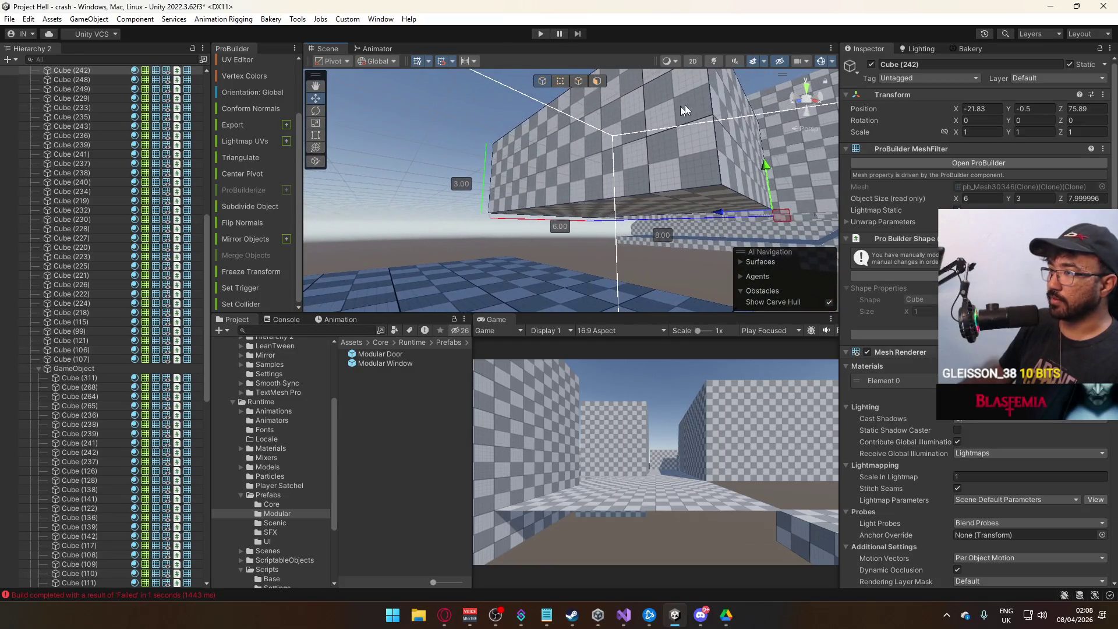
click(597, 80)
click(622, 214)
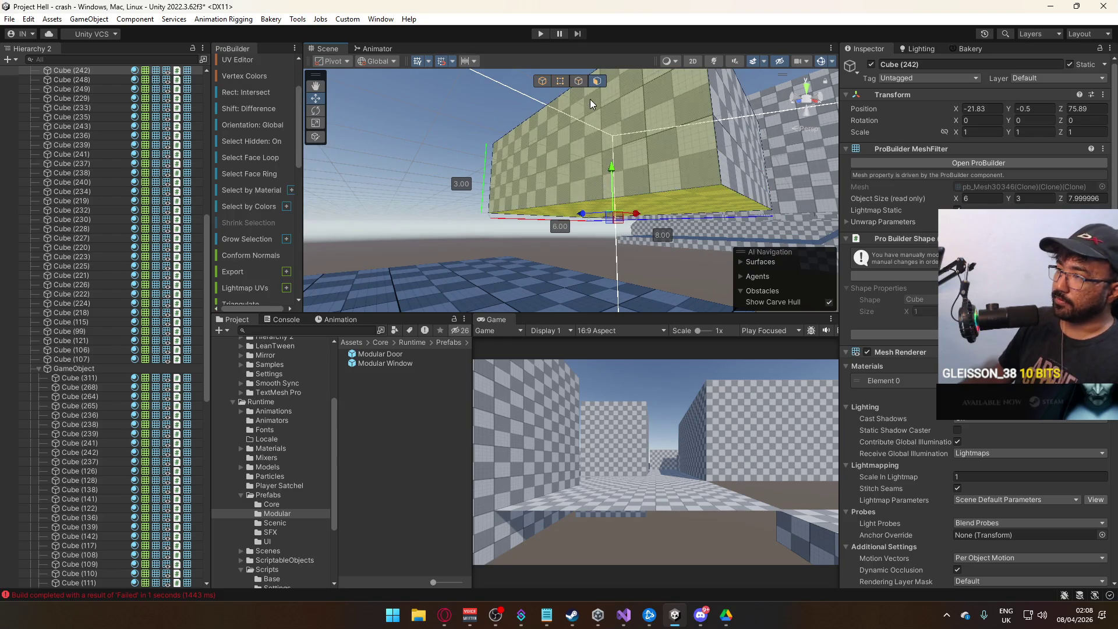
click(542, 80)
click(468, 131)
drag(468, 132, 494, 236)
click(597, 81)
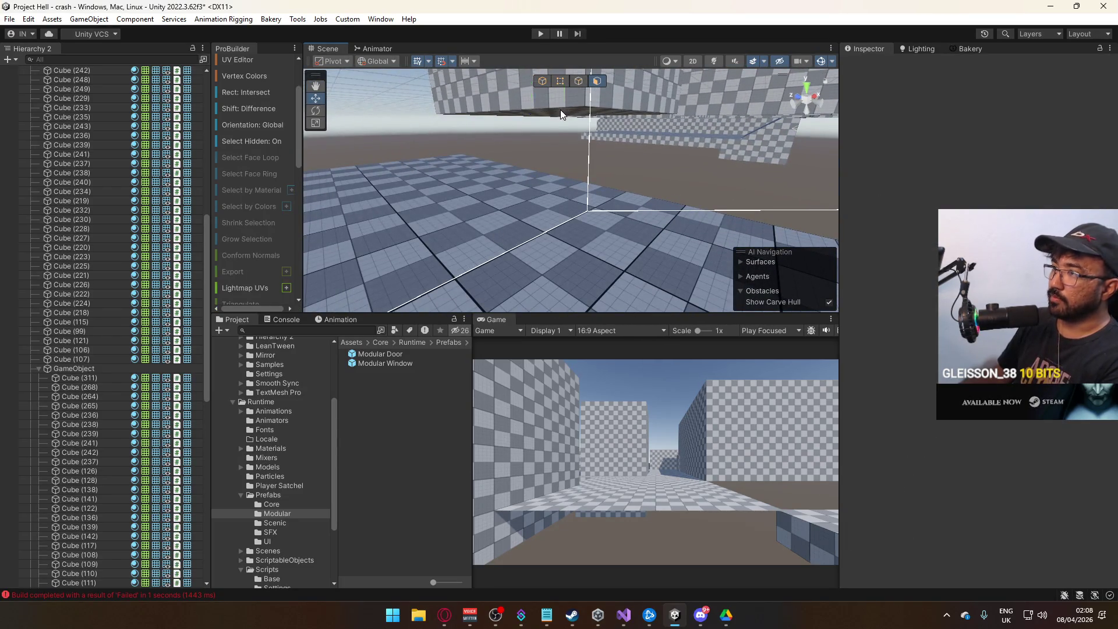
click(560, 111)
key(Delete)
- Shorten Cube (242)'s depth from 8 to 6
click(542, 80)
click(543, 131)
click(544, 130)
mouse_move(544, 131)
mouse_down()
mouse_move(612, 149)
mouse_move(501, 156)
mouse_move(486, 141)
mouse_move(569, 190)
mouse_move(637, 180)
mouse_move(442, 158)
mouse_move(460, 155)
mouse_move(480, 163)
mouse_move(449, 195)
mouse_move(283, 181)
mouse_move(265, 194)
mouse_up()
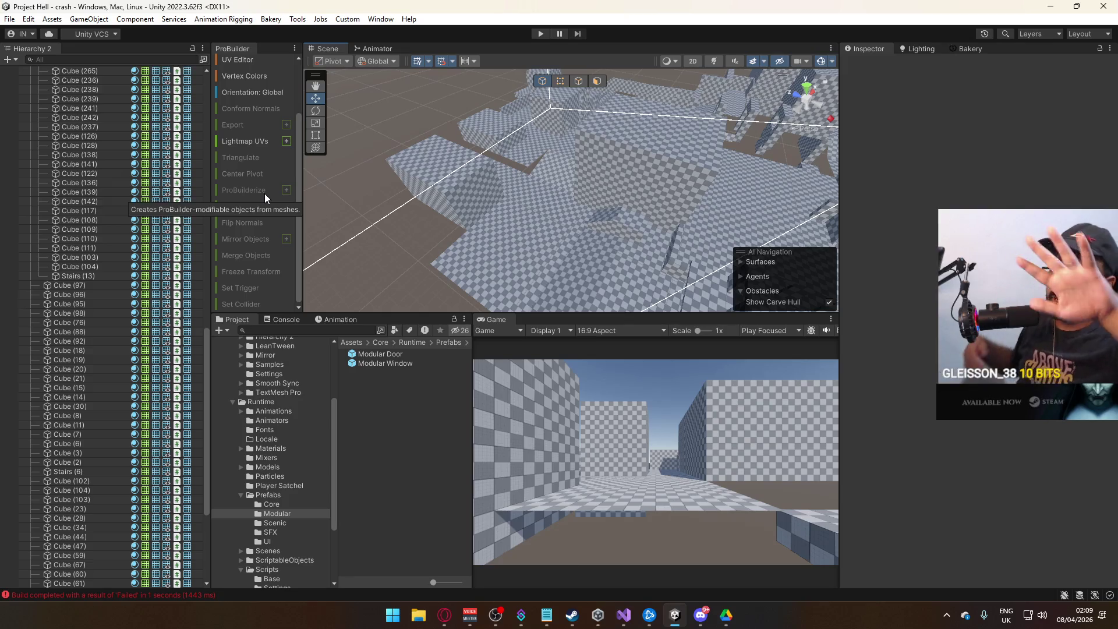
mouse_move(531, 201)
alt+mouse_down()
mouse_move(648, 170)
mouse_move(653, 152)
mouse_move(588, 159)
mouse_move(571, 207)
alt+mouse_up()
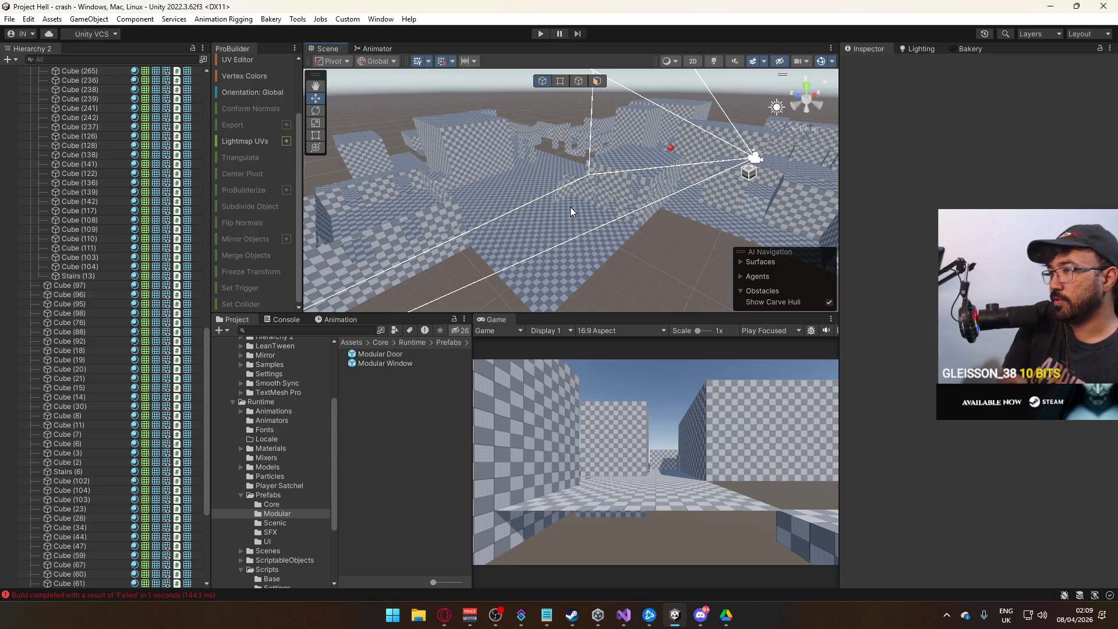
click(571, 207)
key(f)
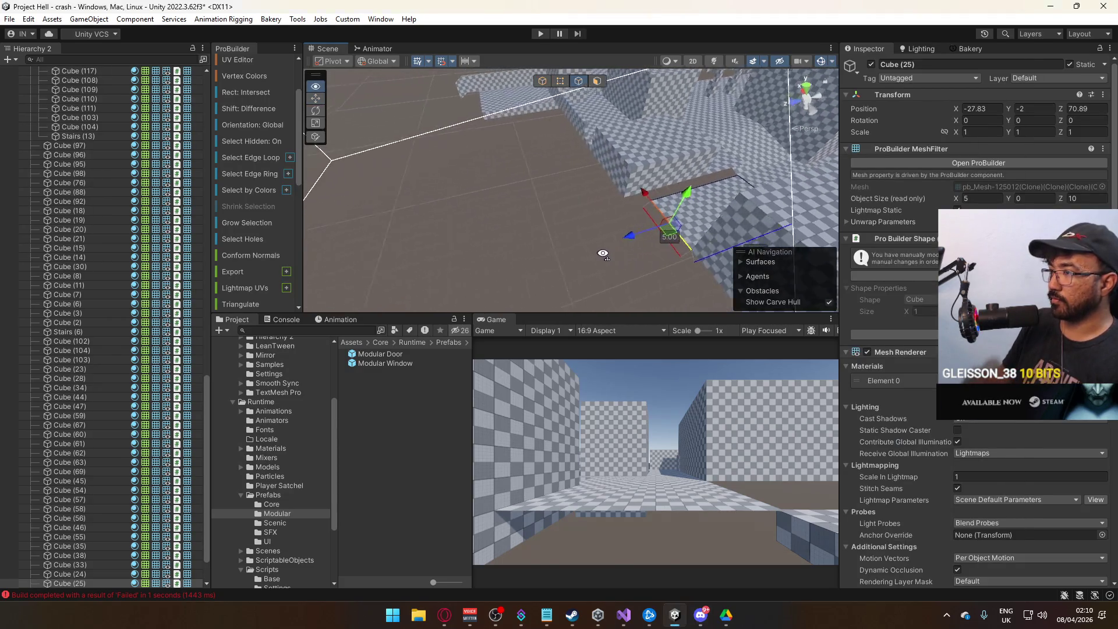
mouse_move(603, 254)
mouse_down()
mouse_move(551, 242)
mouse_move(547, 262)
mouse_up()
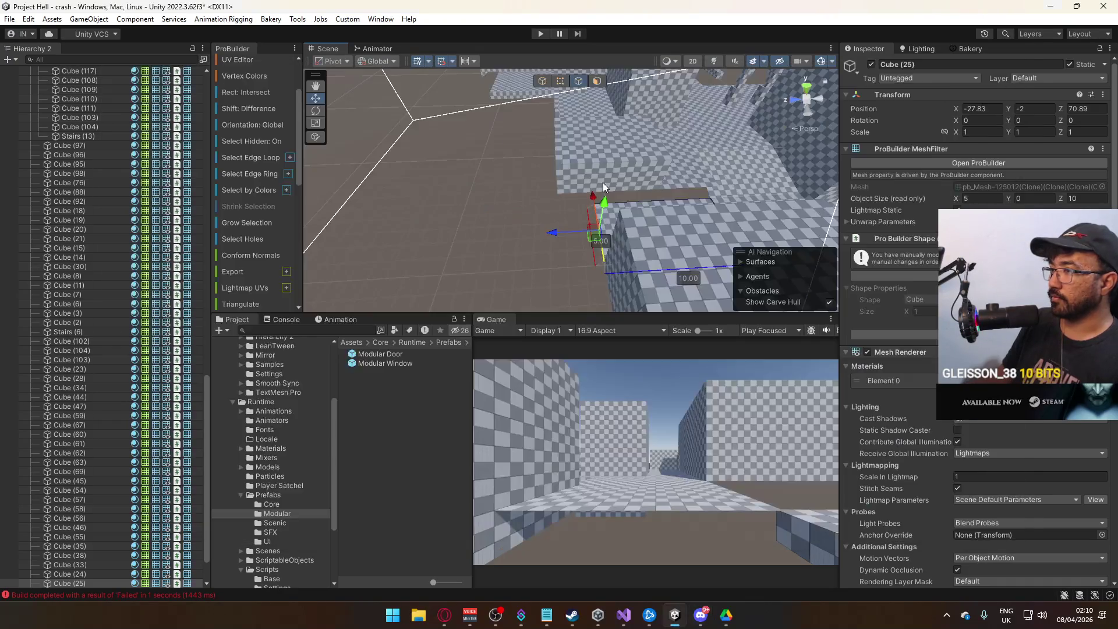
click(617, 251)
key(f)
click(561, 81)
click(559, 142)
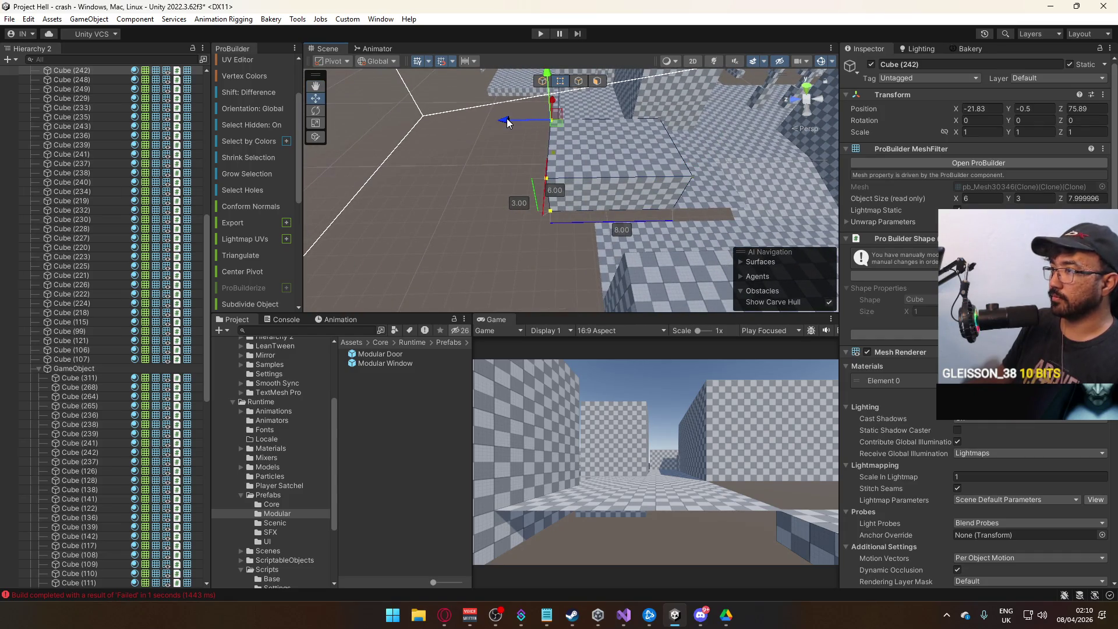
mouse_move(511, 120)
mouse_down()
mouse_move(547, 120)
mouse_move(537, 119)
mouse_up()
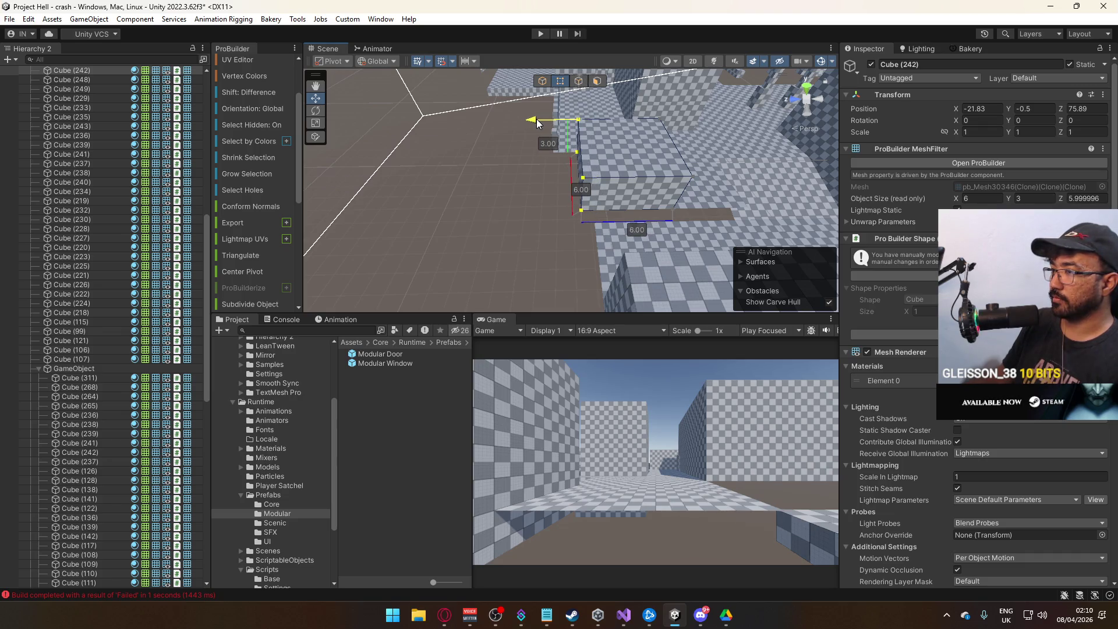
- Duplicate floor slab Cube (25), moving the copy along Z and 5 units along X
click(606, 255)
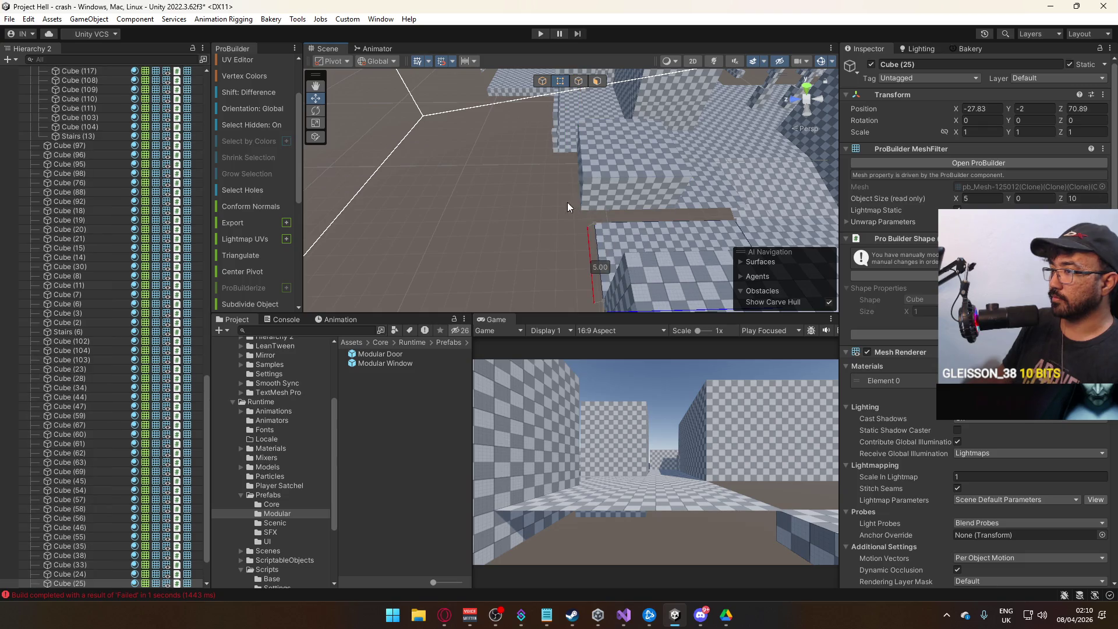
key(f)
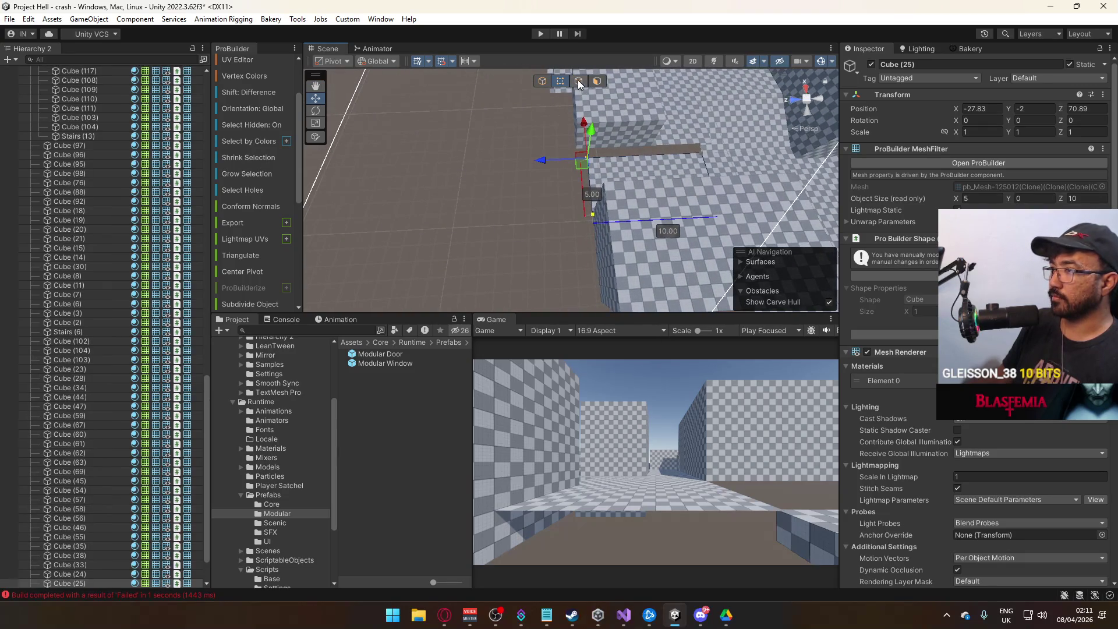
click(553, 82)
mouse_move(553, 82)
mouse_down()
mouse_move(755, 111)
mouse_move(833, 88)
mouse_up()
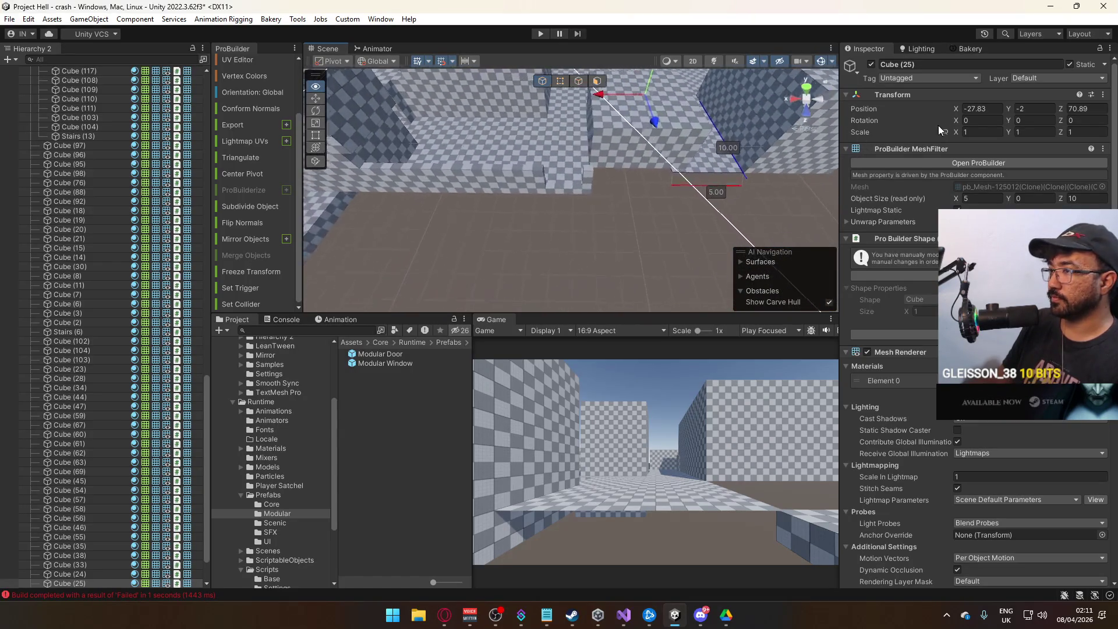
mouse_move(951, 126)
mouse_down()
mouse_move(631, 145)
mouse_move(520, 185)
mouse_move(686, 195)
mouse_move(783, 226)
mouse_move(592, 217)
mouse_move(574, 135)
mouse_up()
key(ctrl+d)
mouse_move(522, 110)
mouse_down()
mouse_move(581, 120)
mouse_move(631, 154)
mouse_move(651, 124)
mouse_up()
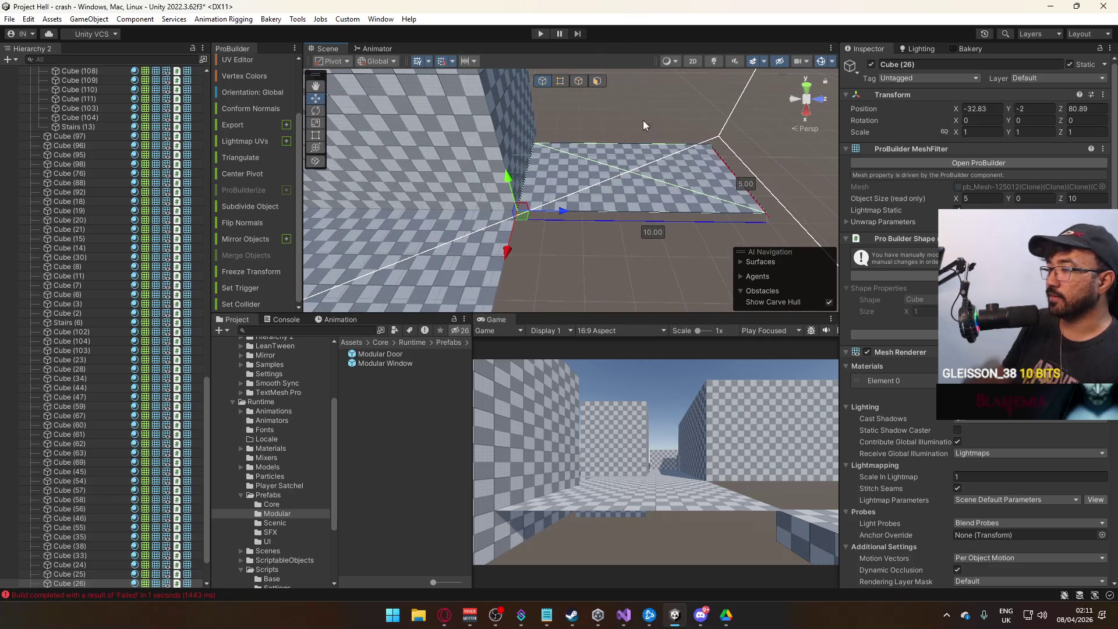
click(561, 81)
- Pull the copied slab's corner in so it is 5.70 long
click(766, 215)
mouse_move(814, 218)
mouse_down()
mouse_move(687, 218)
mouse_move(540, 155)
mouse_move(555, 152)
mouse_up()
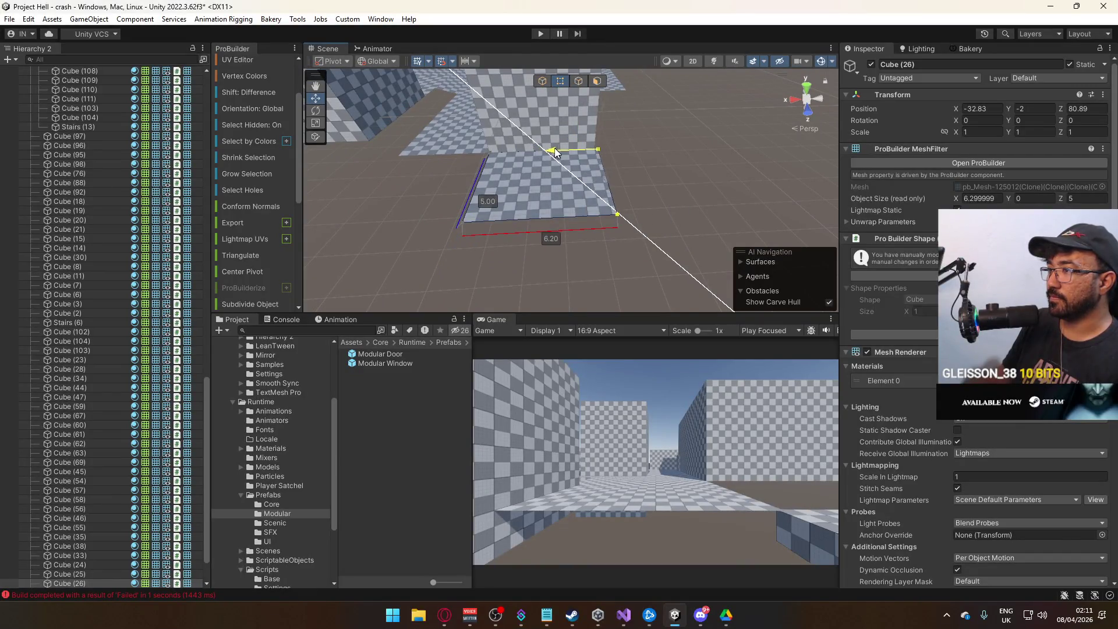
click(540, 85)
mouse_move(540, 86)
mouse_down()
mouse_move(507, 193)
mouse_move(497, 175)
mouse_move(532, 169)
mouse_move(429, 209)
mouse_move(374, 205)
mouse_move(442, 192)
mouse_up()
- Move slab Cube (27) to X -27.83 and narrow it to 5 units wide
click(670, 230)
mouse_move(670, 230)
mouse_down()
mouse_move(553, 185)
mouse_move(524, 192)
mouse_move(635, 199)
mouse_up()
click(635, 200)
drag(557, 192, 521, 190)
key(f)
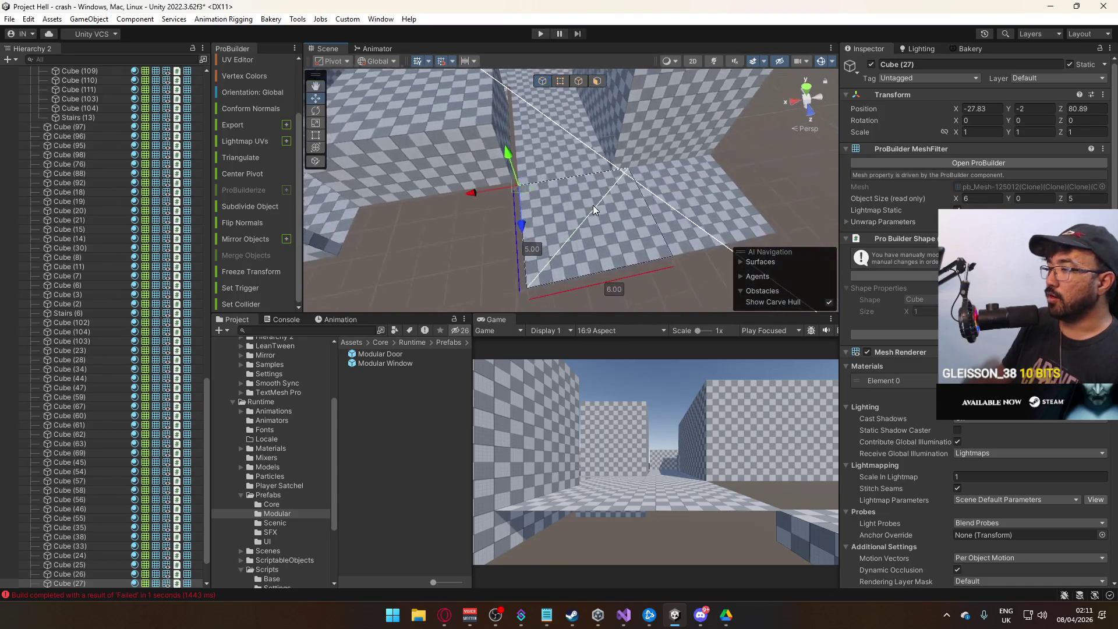
click(560, 81)
click(622, 171)
mouse_move(583, 177)
mouse_down()
mouse_move(565, 177)
mouse_move(561, 274)
mouse_move(839, 256)
mouse_move(670, 183)
mouse_move(689, 185)
mouse_move(705, 158)
mouse_move(582, 156)
mouse_move(749, 116)
mouse_move(620, 162)
mouse_up()
click(543, 81)
- Duplicate wall block Cube (217) and move the copy along Z to 85.79
click(566, 154)
key(ctrl+d)
mouse_move(351, 185)
mouse_down()
mouse_move(605, 198)
mouse_move(688, 216)
mouse_move(831, 212)
mouse_move(883, 227)
mouse_move(797, 240)
mouse_move(484, 225)
mouse_move(592, 252)
mouse_move(581, 253)
mouse_up()
click(590, 226)
- Duplicate slab Cube (27) along Z and stretch the copy to 10 units long
click(484, 224)
key(f)
key(ctrl+d)
click(560, 80)
mouse_move(618, 187)
mouse_down()
mouse_move(687, 279)
mouse_move(815, 294)
mouse_up()
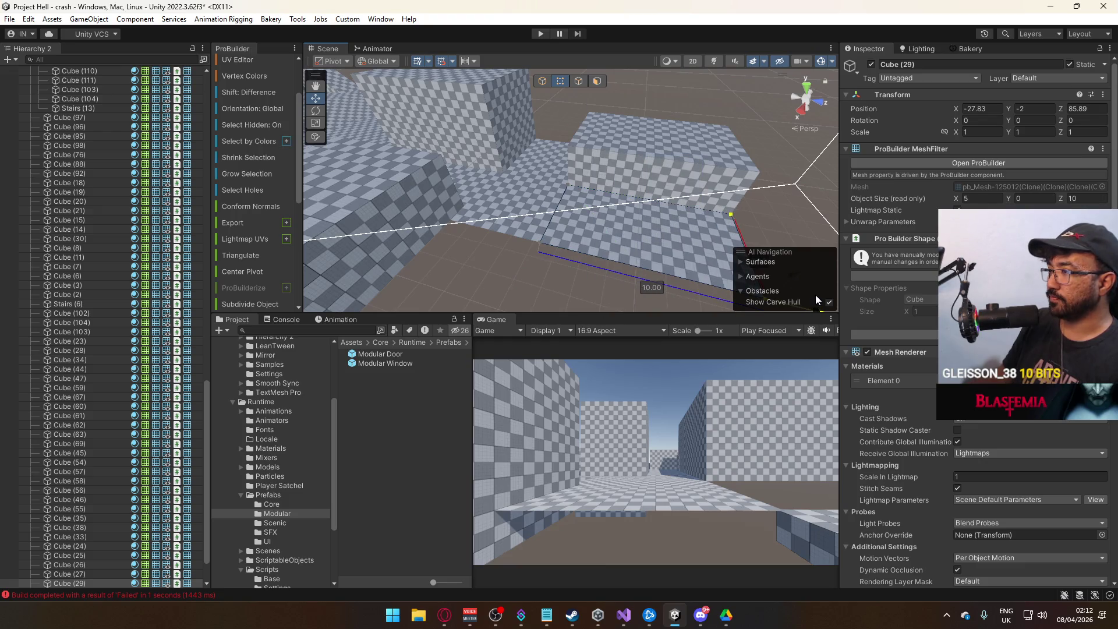
click(550, 81)
click(567, 117)
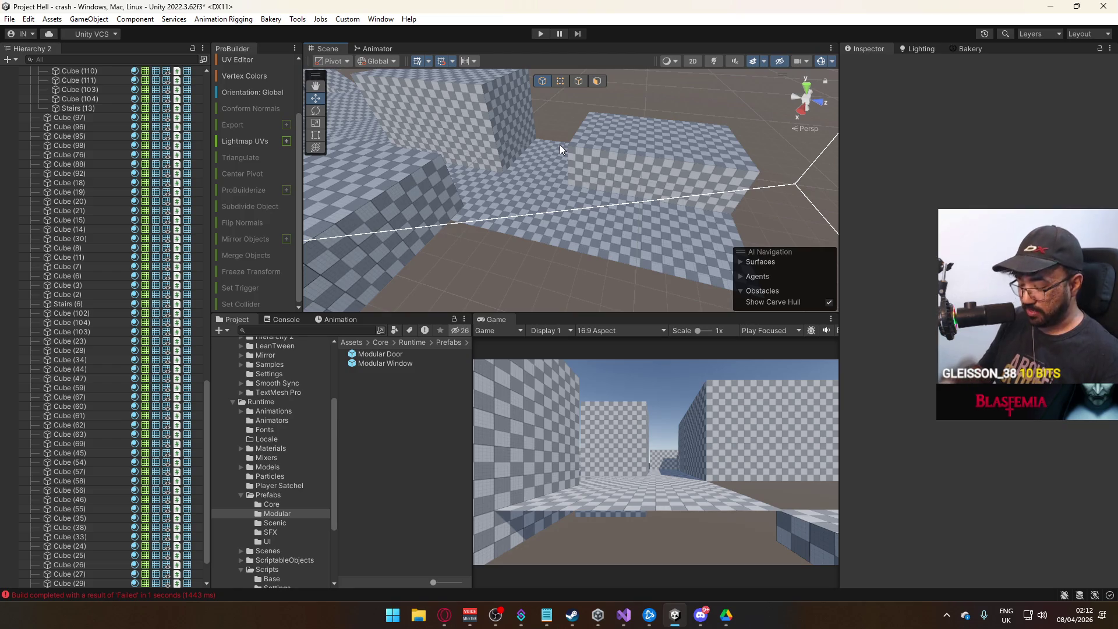
- Duplicate slab Cube (27), raising it to Y -0.5 at Z 83.89 and X -16.83
mouse_move(613, 198)
mouse_down()
mouse_move(507, 112)
mouse_move(490, 194)
mouse_move(468, 213)
mouse_up()
mouse_move(446, 252)
mouse_down()
mouse_move(512, 274)
mouse_move(490, 290)
mouse_move(517, 268)
mouse_up()
mouse_move(586, 239)
mouse_down()
mouse_move(685, 172)
mouse_move(526, 218)
mouse_move(535, 209)
mouse_up()
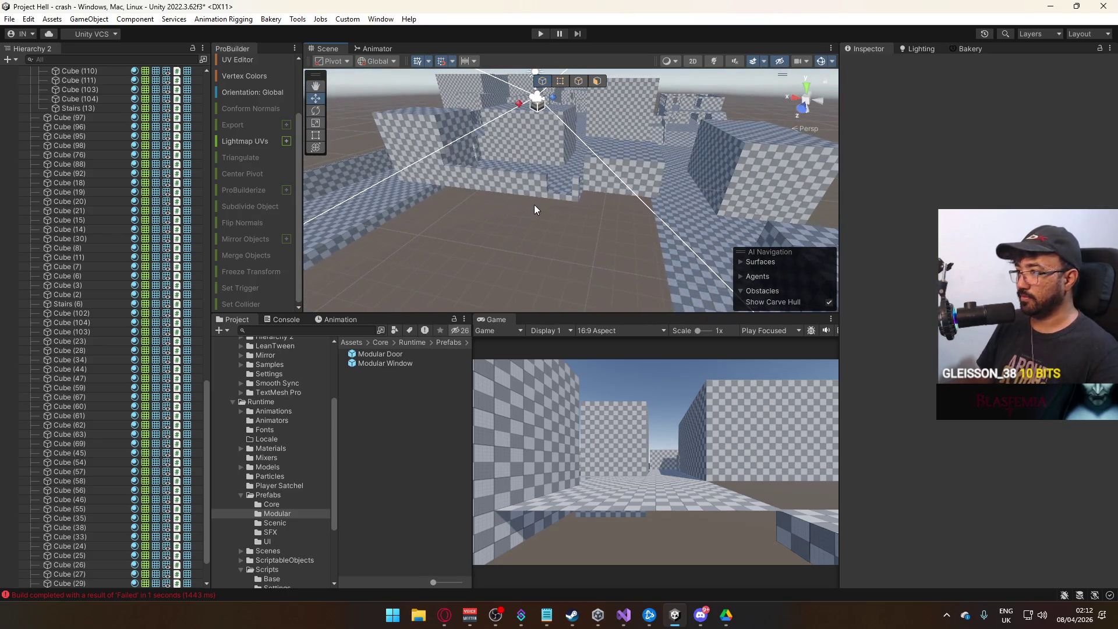
click(557, 173)
click(685, 243)
mouse_move(685, 243)
mouse_down()
mouse_move(632, 257)
mouse_move(557, 244)
mouse_move(483, 279)
mouse_move(656, 203)
mouse_move(565, 184)
mouse_move(547, 196)
mouse_move(559, 182)
mouse_move(473, 190)
mouse_up()
key(ctrl+z)
key(ctrl+d)
key(f)
mouse_move(702, 154)
mouse_down()
mouse_move(715, 120)
mouse_move(713, 137)
mouse_up()
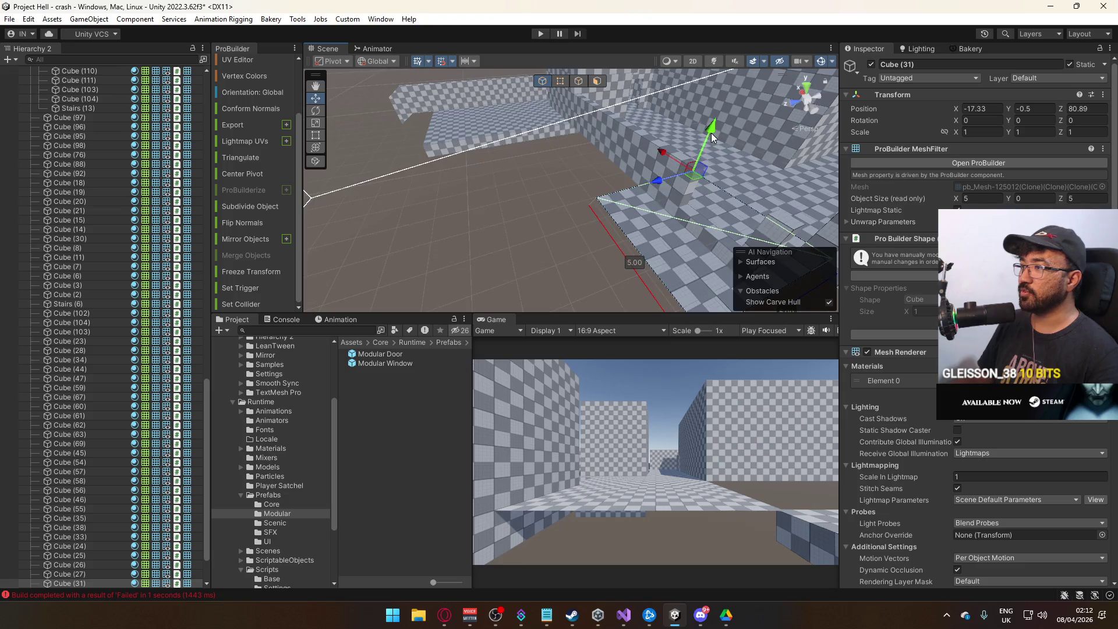
key(f)
drag(638, 155, 575, 173)
drag(613, 126, 614, 124)
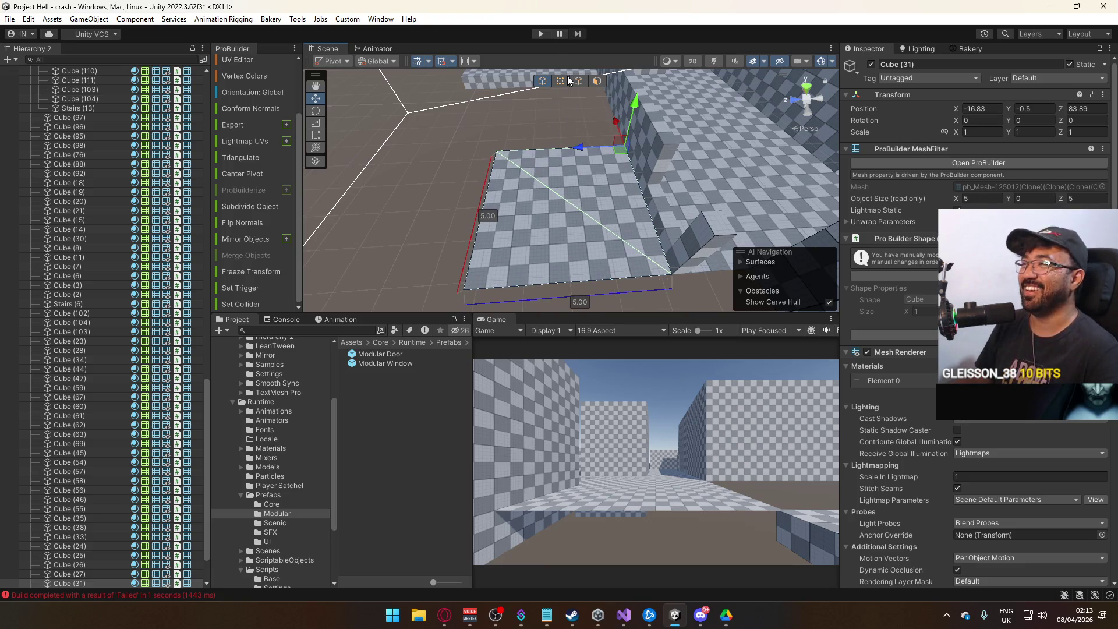
- Shorten the raised slab's depth from 5 to 2.5
click(565, 79)
mouse_move(471, 153)
mouse_down()
mouse_move(828, 121)
mouse_move(602, 166)
mouse_move(592, 144)
mouse_move(617, 184)
mouse_move(415, 188)
mouse_move(525, 191)
mouse_move(507, 194)
mouse_up()
click(513, 149)
- Duplicate raised slab Cube (31) along X and narrow the last copy to 2 wide
click(603, 166)
key(ctrl+d)
key(ctrl+d)
key(ctrl+d)
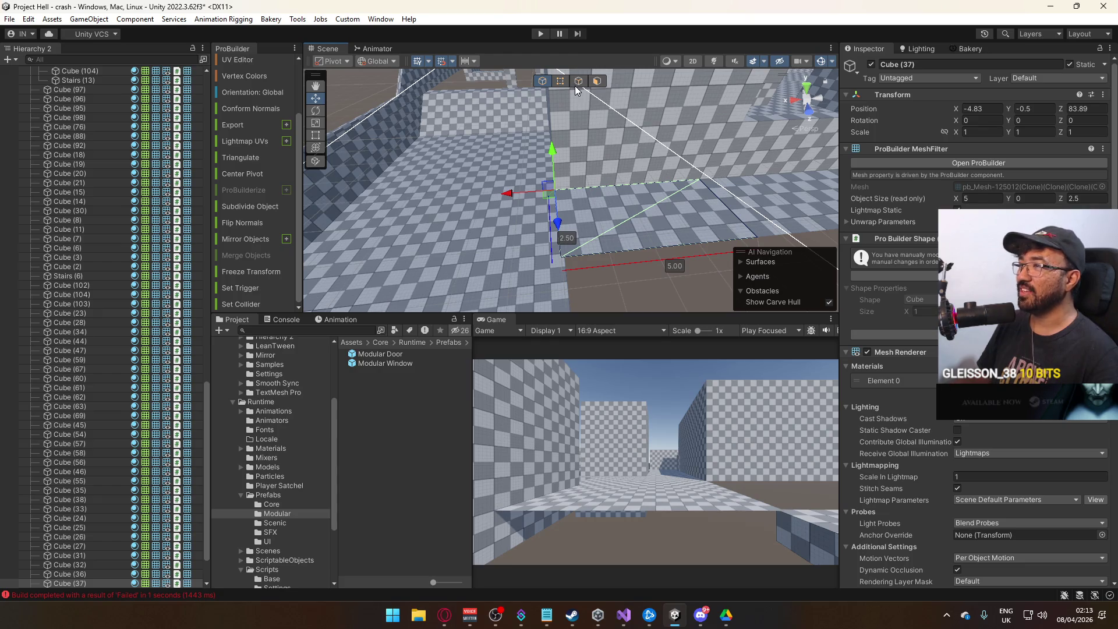
click(560, 81)
drag(808, 265, 715, 218)
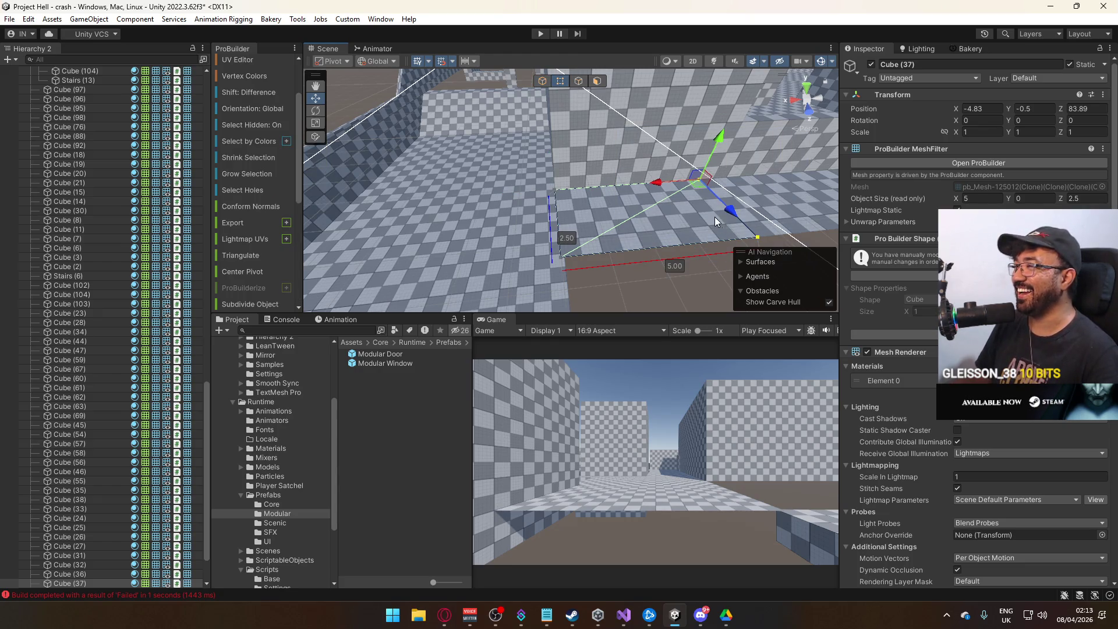
drag(651, 186, 569, 191)
scroll(589, 188, up, 3)
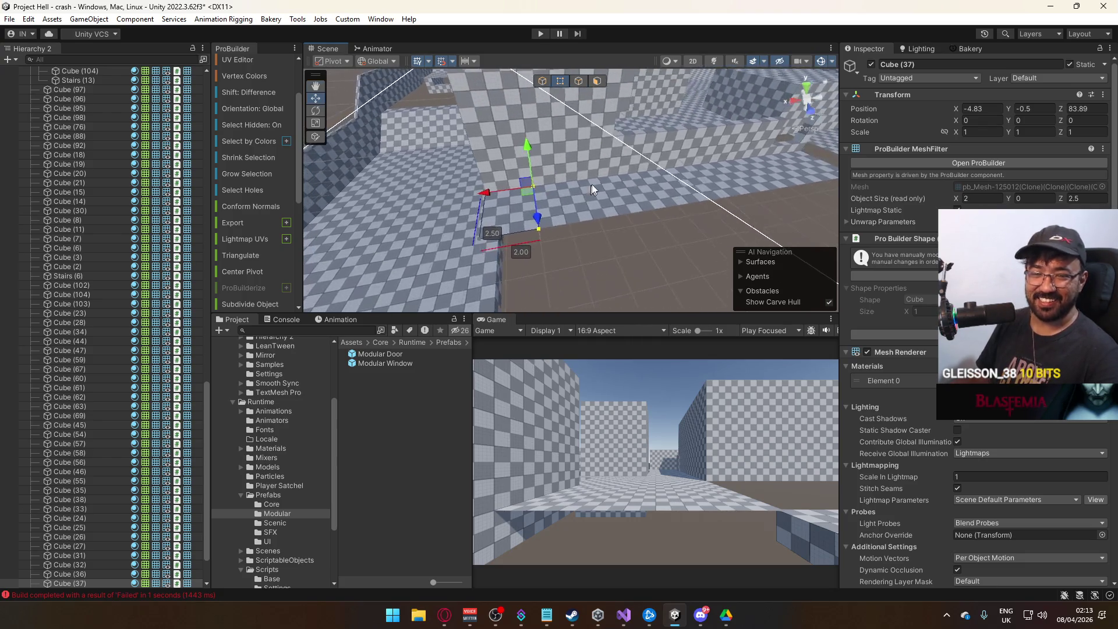
click(542, 81)
mouse_move(672, 226)
mouse_down()
mouse_move(627, 176)
mouse_move(582, 190)
mouse_move(456, 185)
mouse_move(660, 194)
mouse_move(644, 190)
mouse_move(707, 202)
mouse_move(599, 195)
mouse_move(789, 233)
mouse_move(643, 234)
mouse_up()
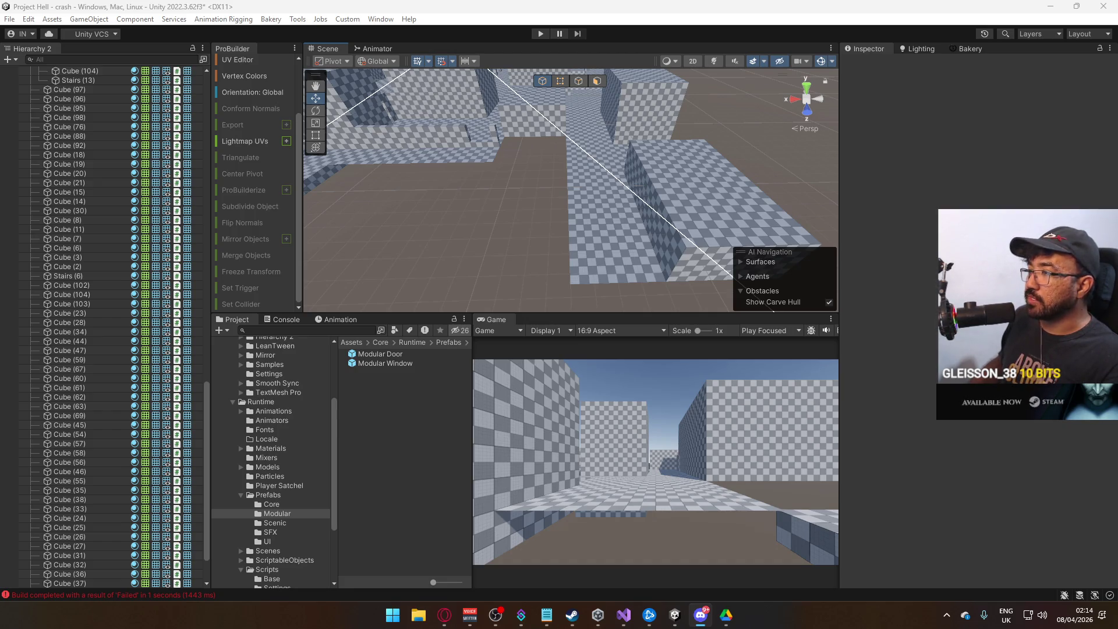
scroll(651, 219, down, 3)
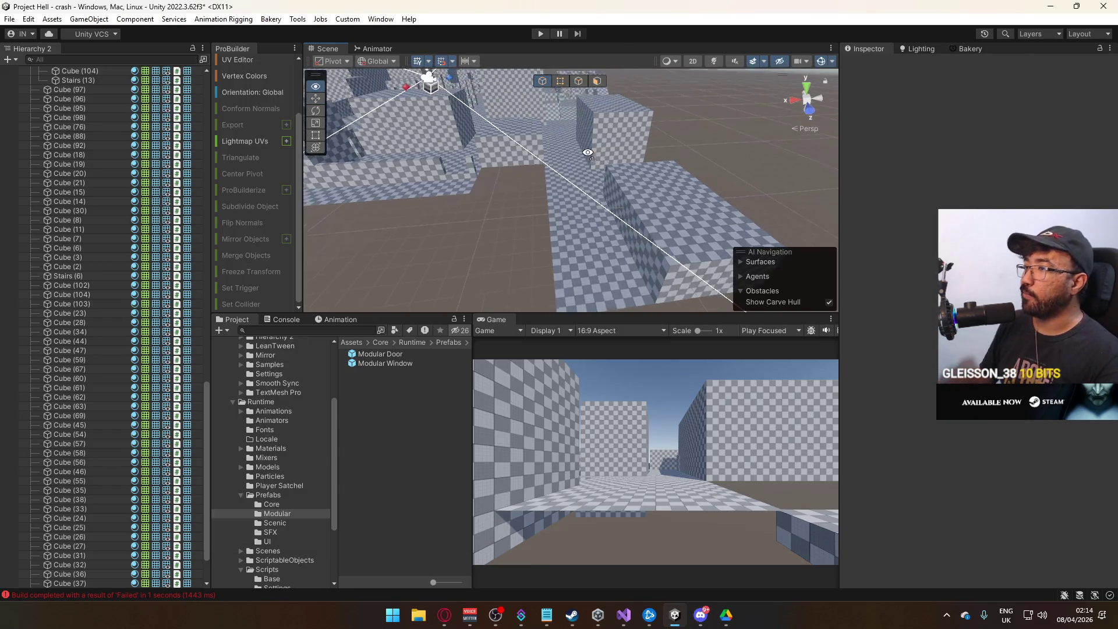
- Drag the side vertices of slab Cube (29) until Object Size X is 4
click(565, 173)
mouse_move(568, 181)
mouse_down()
mouse_move(598, 234)
mouse_move(565, 175)
mouse_move(552, 173)
mouse_move(574, 210)
mouse_up()
click(534, 209)
click(561, 82)
drag(561, 172, 548, 175)
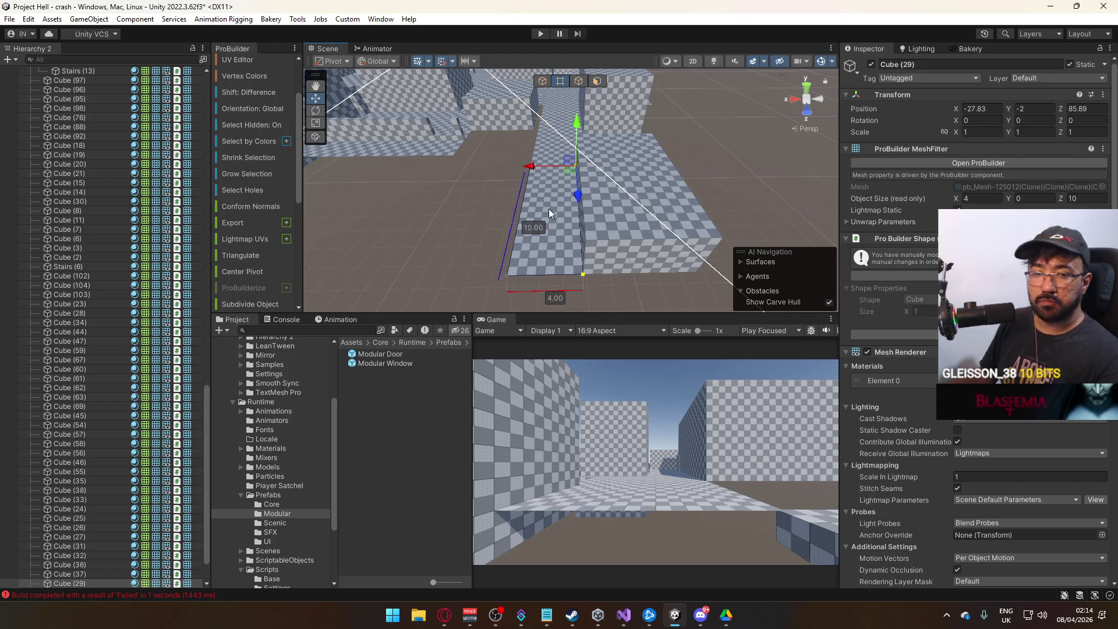
drag(555, 228, 564, 252)
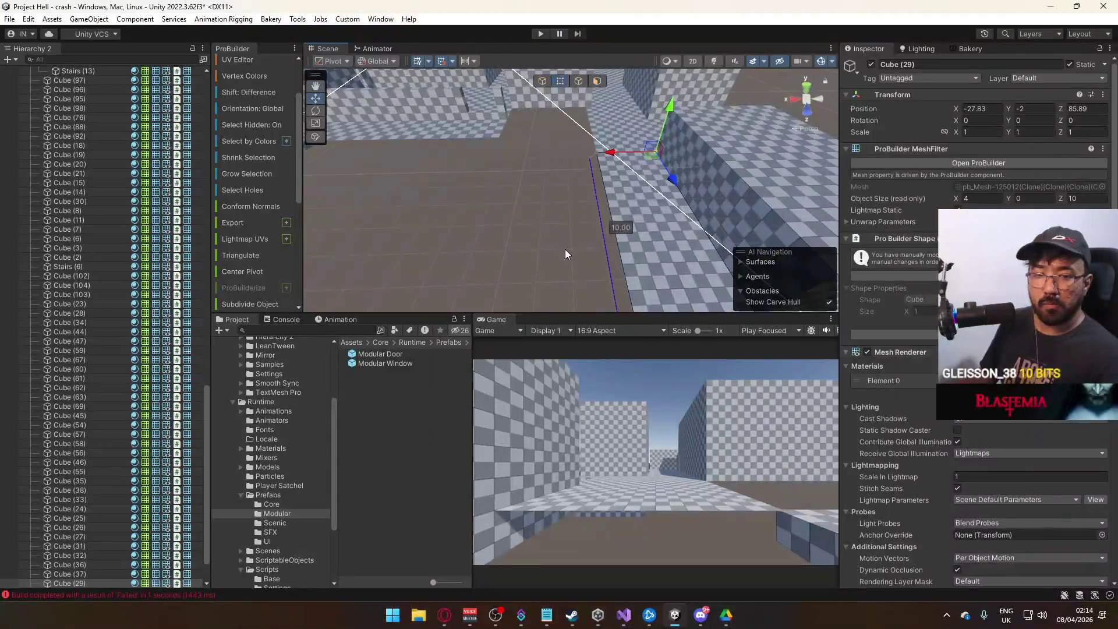
click(592, 265)
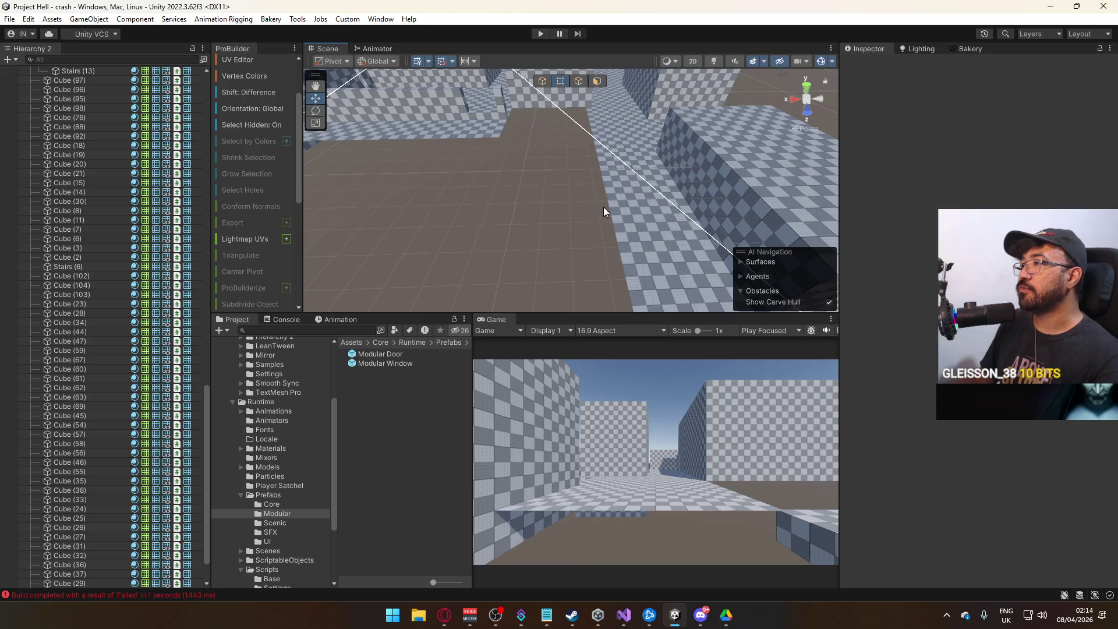
mouse_move(590, 201)
mouse_down()
mouse_move(752, 134)
mouse_move(777, 144)
mouse_move(677, 150)
mouse_move(510, 268)
mouse_up()
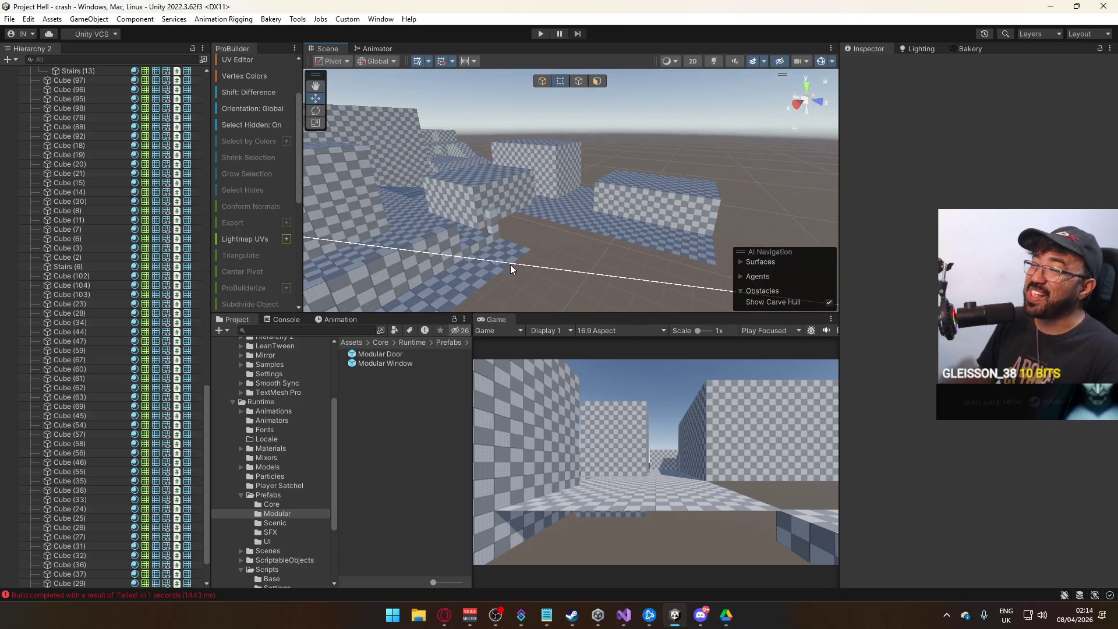
click(430, 352)
- Place a Modular Door beside the house wall with Rotation Y 90
drag(609, 221, 670, 238)
mouse_move(386, 352)
mouse_down()
mouse_move(569, 245)
mouse_move(558, 247)
mouse_up()
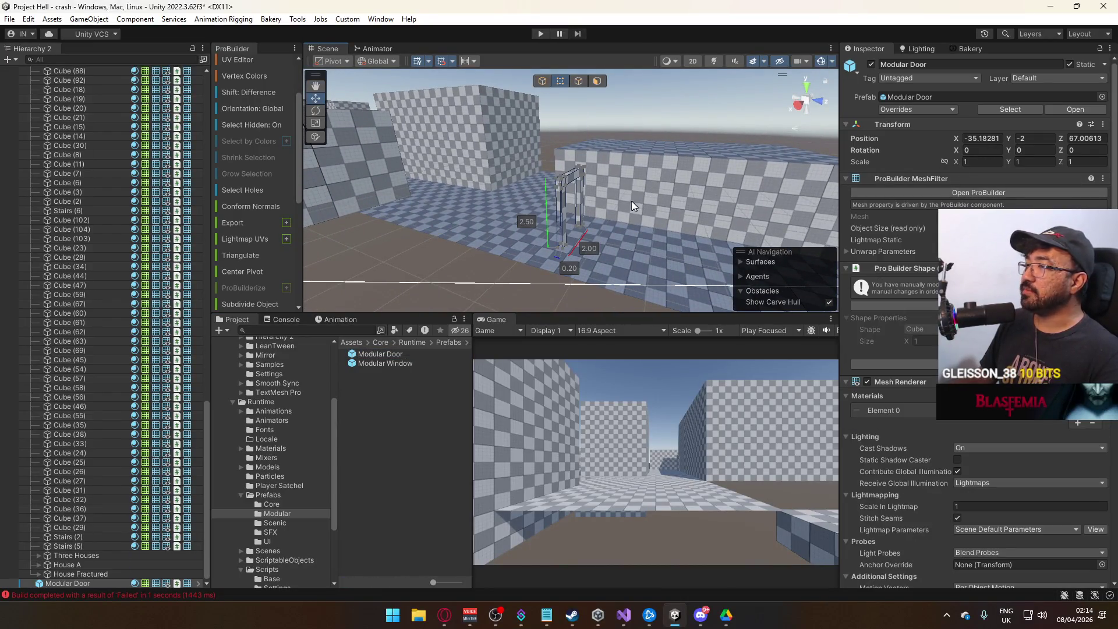
click(1031, 149)
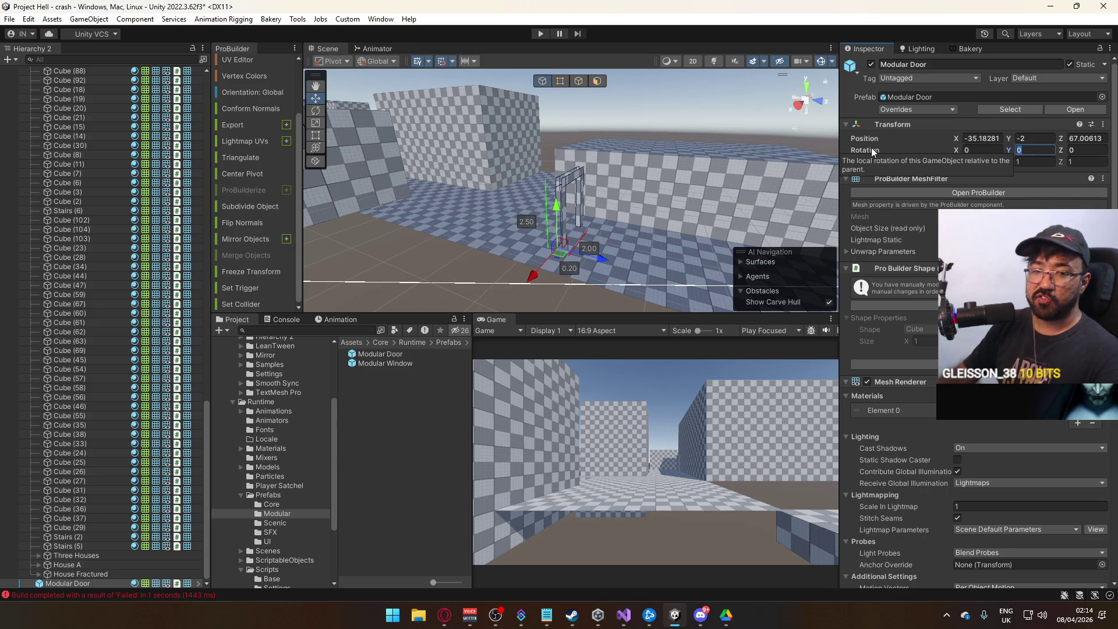
text(90)
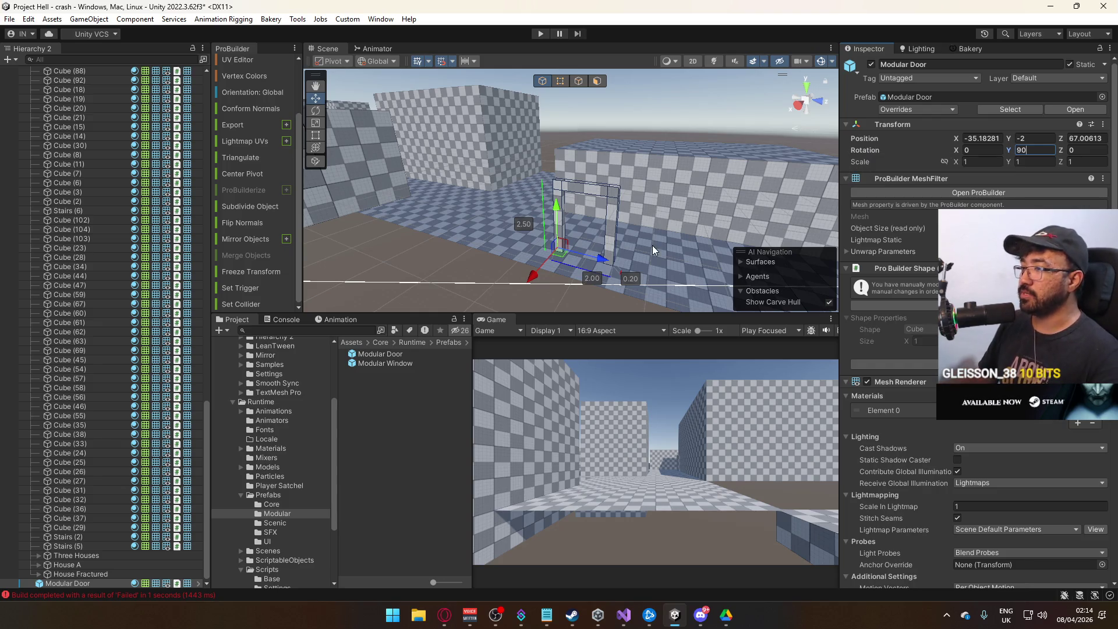
mouse_move(653, 251)
mouse_down()
mouse_move(502, 251)
mouse_move(642, 222)
mouse_move(573, 173)
mouse_up()
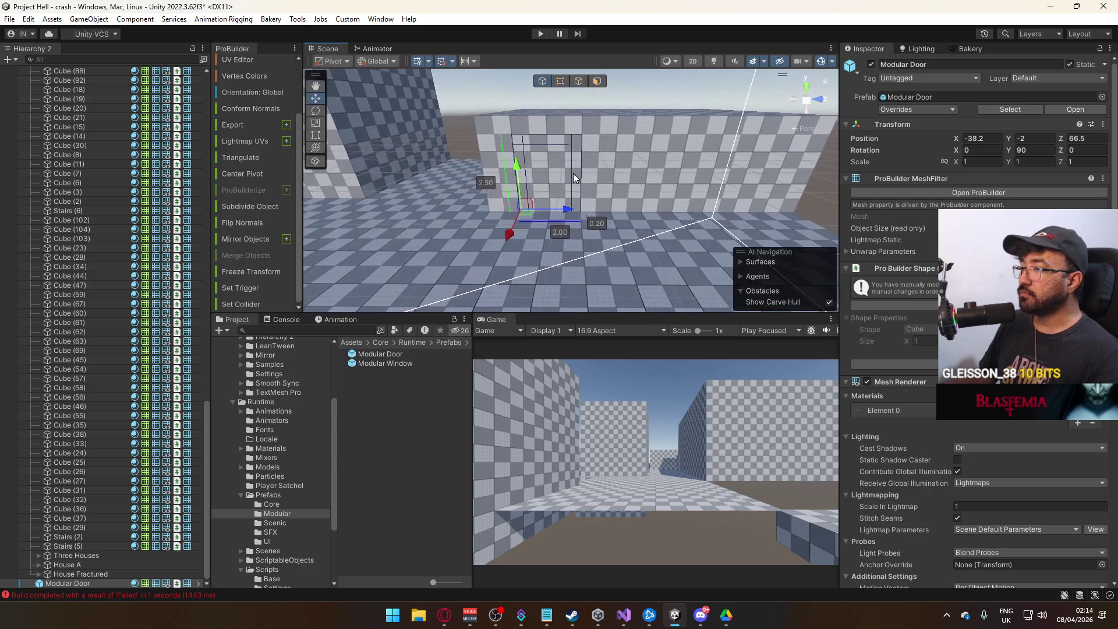
- Widen the door from 2 to 3.5 units by dragging its right jamb
click(560, 81)
drag(566, 131, 676, 246)
drag(623, 138, 653, 142)
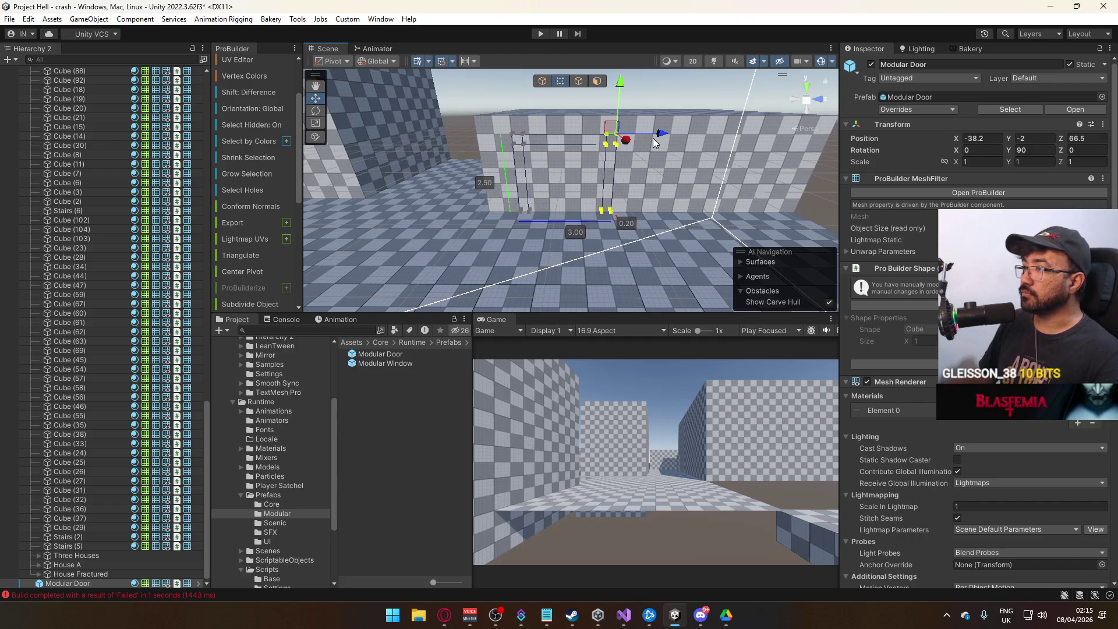
drag(660, 133, 679, 132)
- Delete the wall face of Cube (244) behind the first door
click(599, 177)
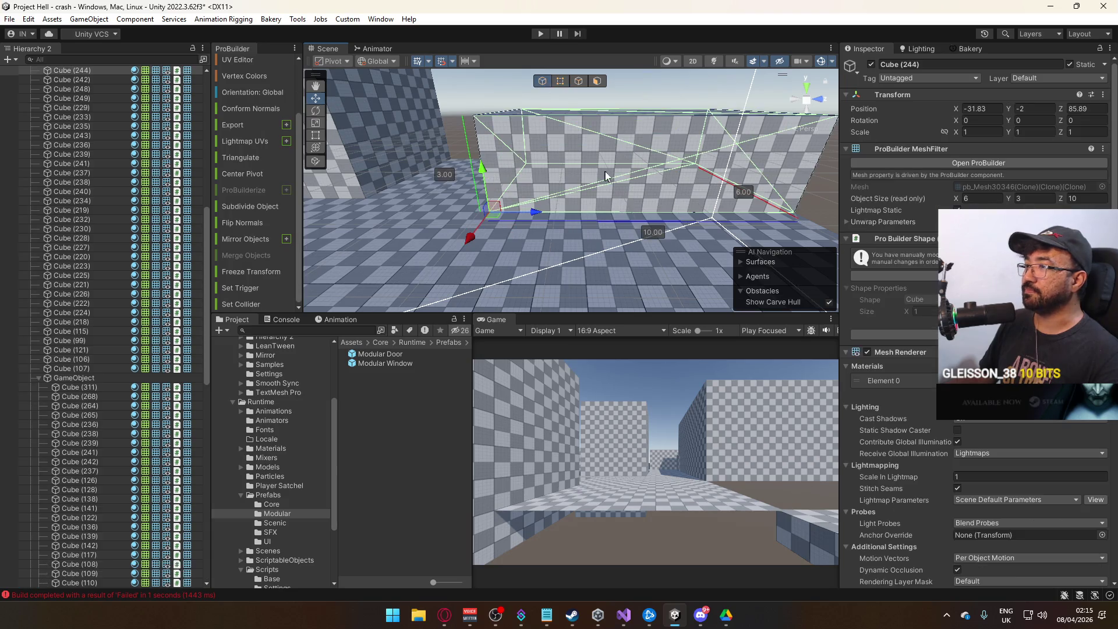
click(597, 81)
click(576, 189)
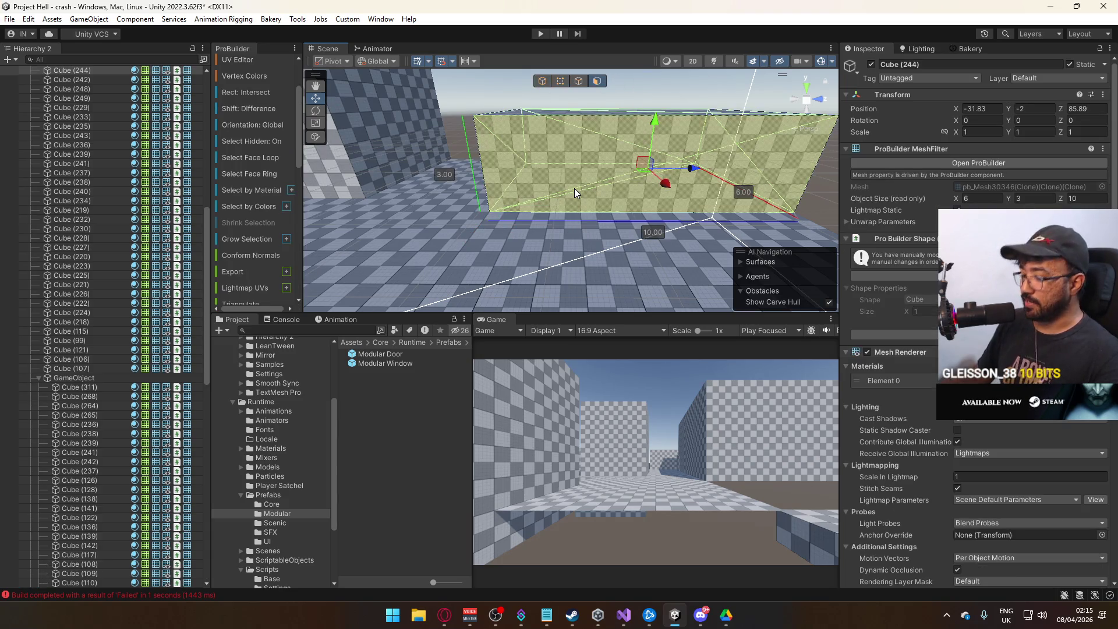
key(Delete)
click(543, 83)
click(597, 138)
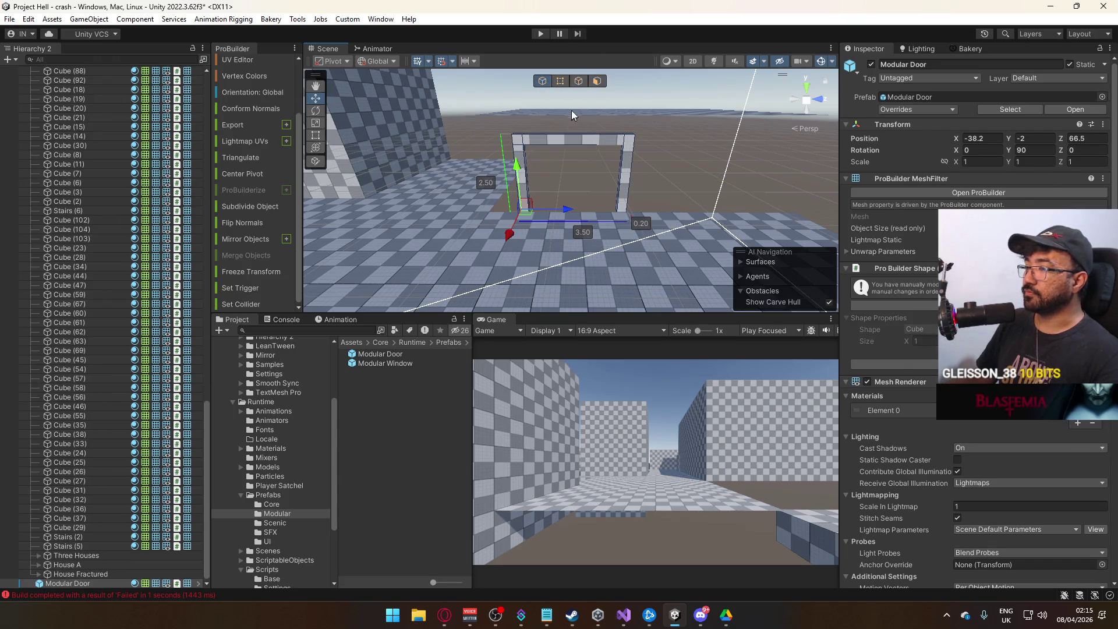
mouse_move(620, 149)
mouse_down()
mouse_move(635, 147)
mouse_move(617, 149)
mouse_up()
- Add a second Modular Door with Rotation Y 90, aligned at X -38.2
mouse_move(381, 354)
mouse_down()
mouse_move(632, 212)
mouse_move(670, 230)
mouse_up()
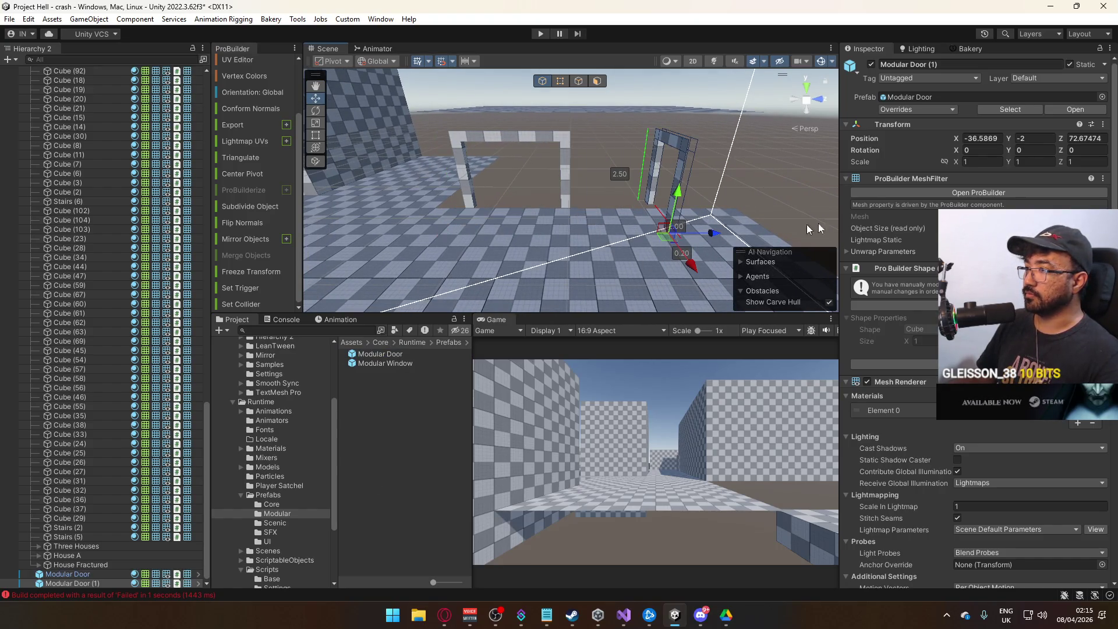
click(1032, 152)
text(90)
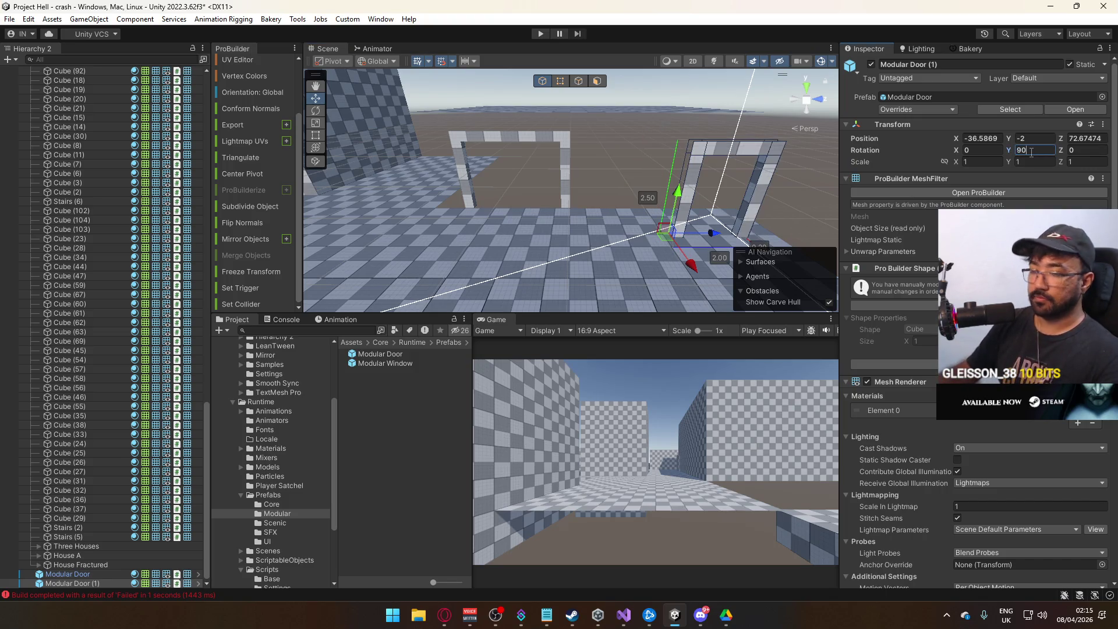
mouse_move(690, 263)
mouse_down()
mouse_move(683, 218)
mouse_move(657, 200)
mouse_up()
key(f)
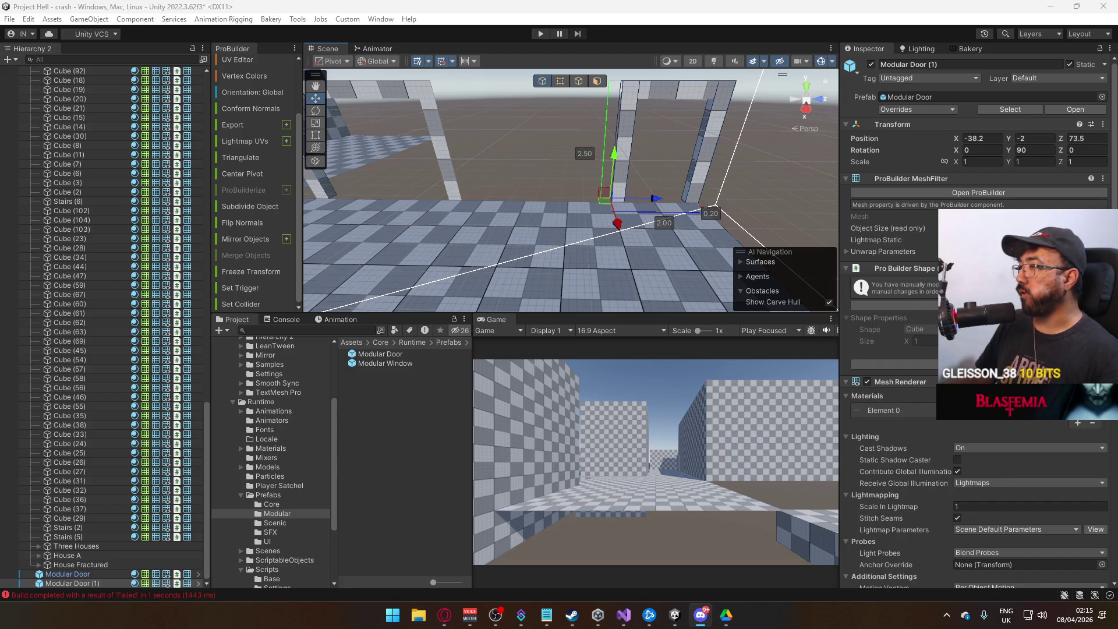
mouse_move(645, 184)
mouse_down()
mouse_move(664, 182)
mouse_move(635, 181)
mouse_move(646, 178)
mouse_move(568, 215)
mouse_up()
scroll(571, 212, down, 3)
click(609, 183)
drag(609, 183, 583, 192)
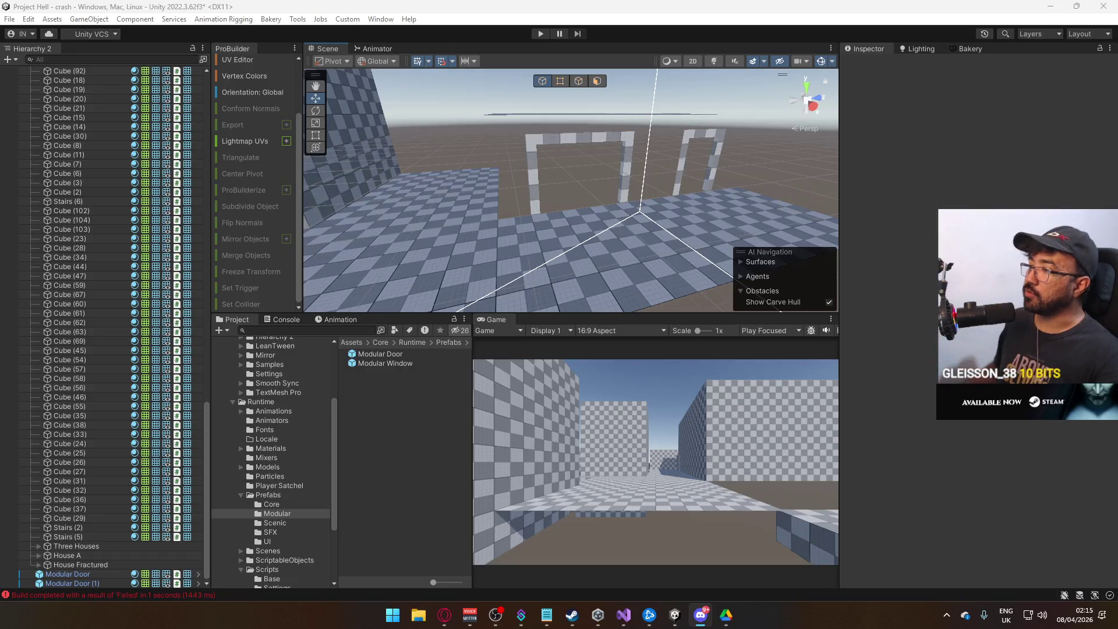
- Delete the wall face beside the doors and the floor face from house box Cube (244)
click(814, 106)
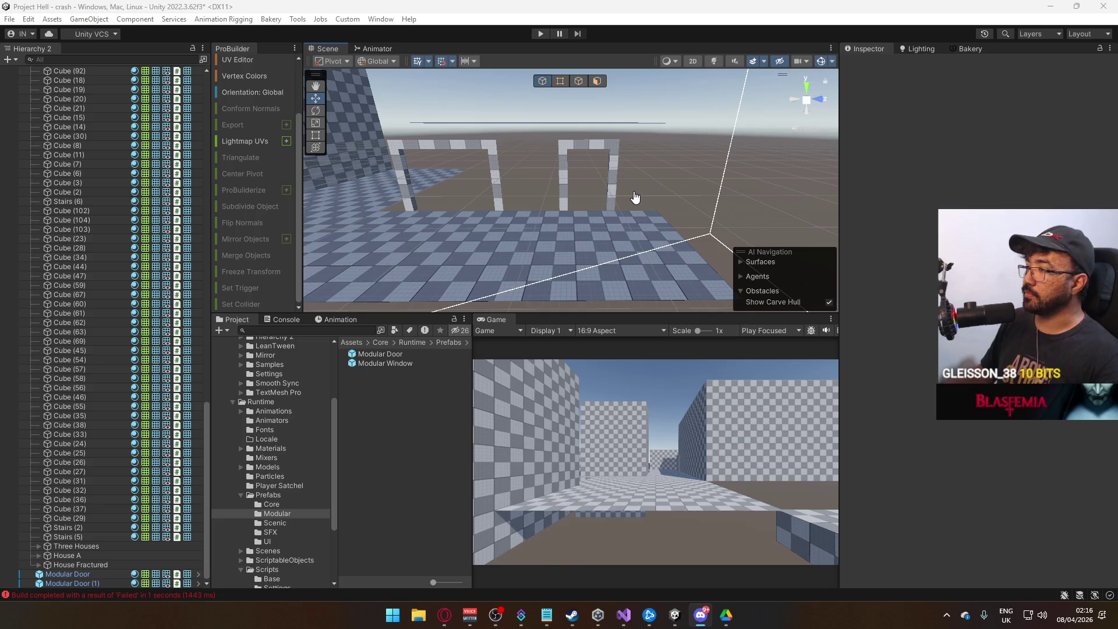
mouse_move(634, 191)
mouse_down()
mouse_move(709, 185)
mouse_move(530, 180)
mouse_move(543, 195)
mouse_up()
click(530, 180)
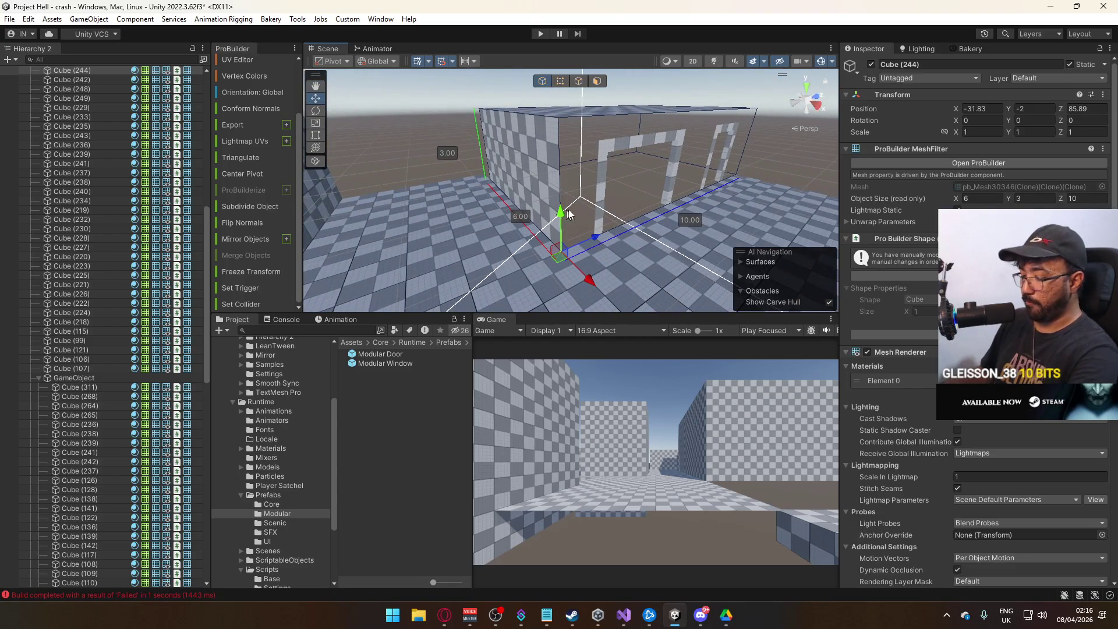
click(598, 82)
click(534, 140)
key(Delete)
mouse_move(585, 212)
mouse_down()
mouse_move(580, 198)
mouse_move(537, 272)
mouse_move(574, 128)
mouse_up()
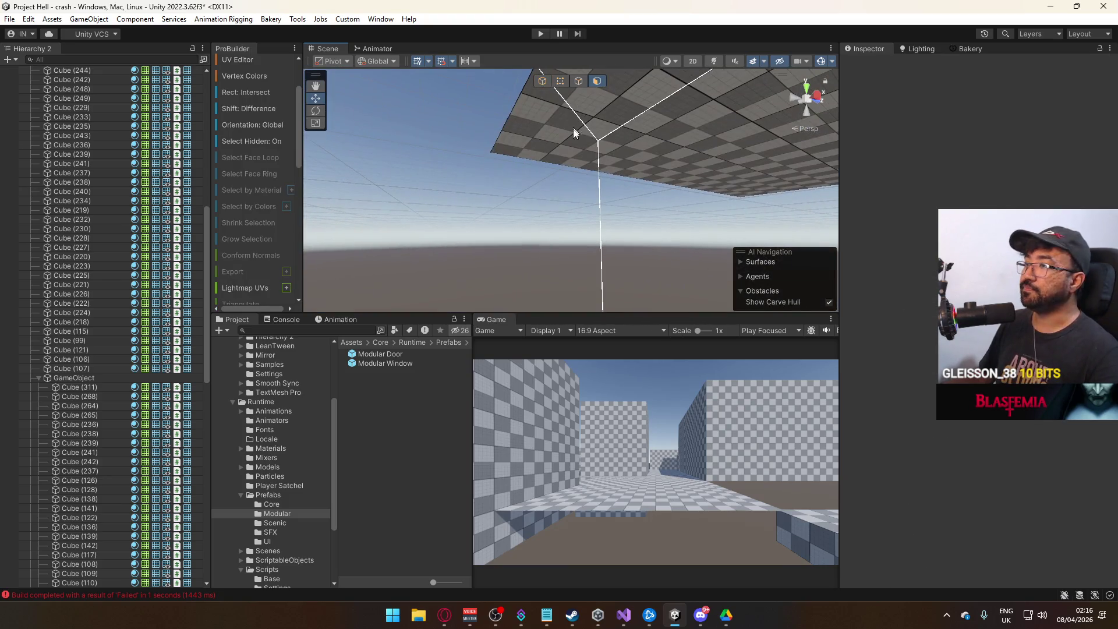
click(576, 130)
key(Delete)
mouse_move(634, 189)
mouse_down()
mouse_move(620, 313)
mouse_move(603, 192)
mouse_up()
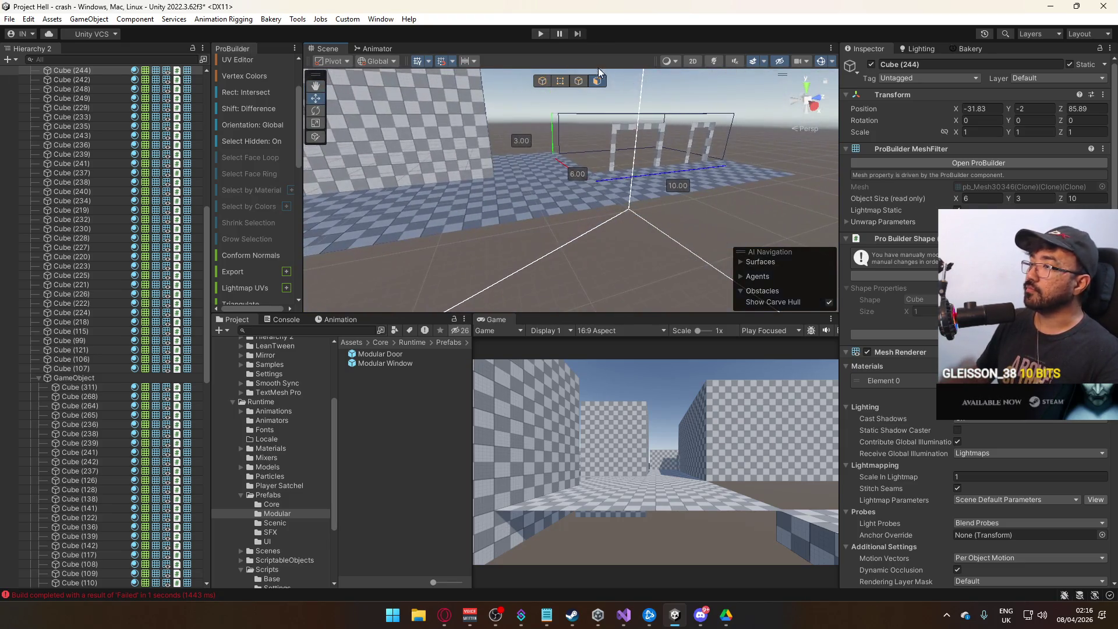
click(543, 82)
- Duplicate Modular Door (1) as a second frame at Z 65.5 with Rotation Y 0
mouse_move(543, 86)
mouse_down()
mouse_move(602, 90)
mouse_move(638, 152)
mouse_move(701, 196)
mouse_move(592, 235)
mouse_up()
click(638, 153)
key(ctrl+d)
click(1023, 150)
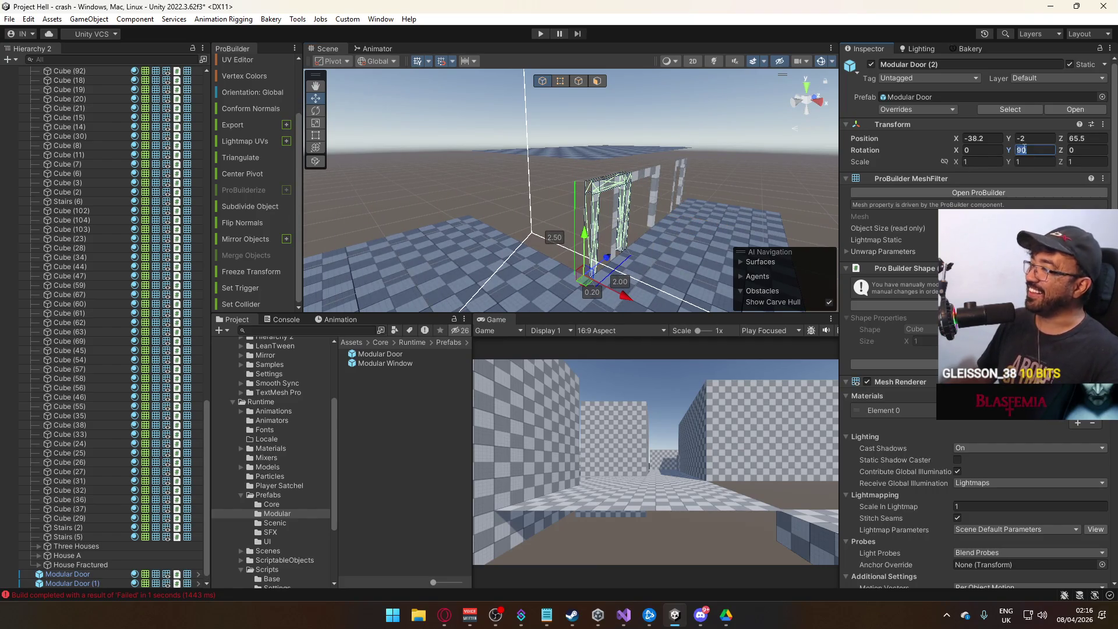
text(0)
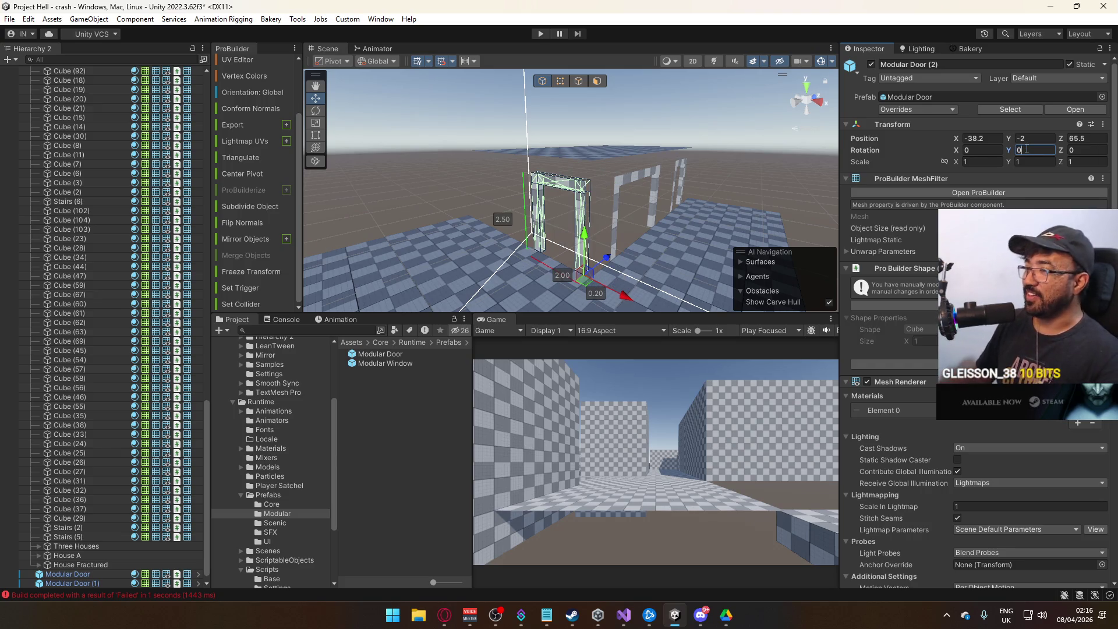
drag(577, 233, 565, 232)
mouse_move(556, 258)
mouse_down()
mouse_move(728, 286)
mouse_move(667, 211)
mouse_up()
key(alt+Tab)
key(Escape)
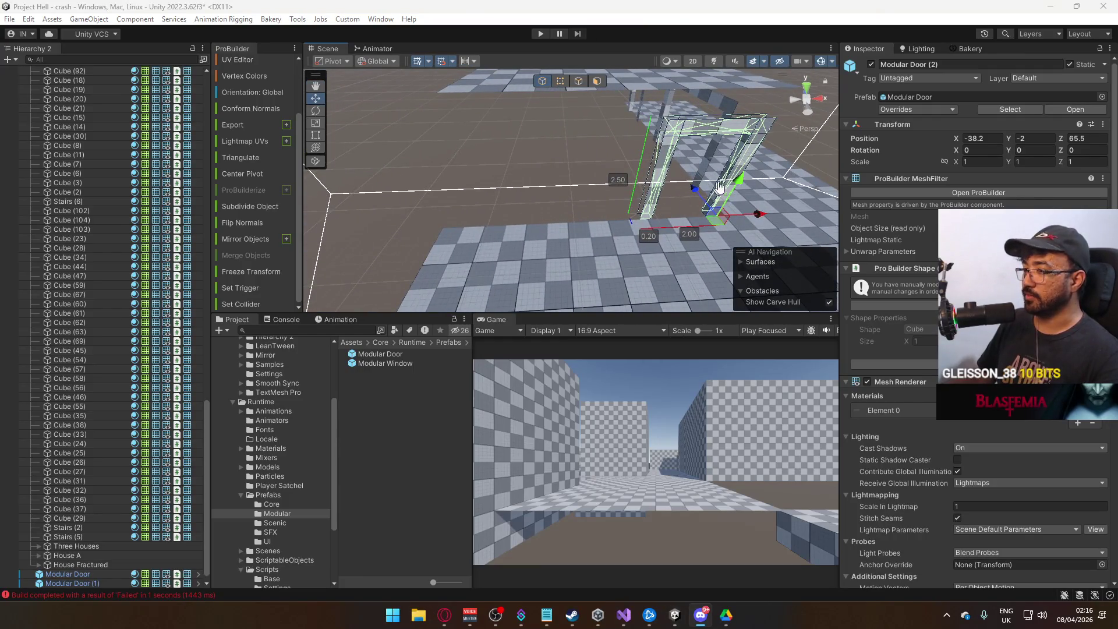
mouse_move(766, 219)
mouse_down()
mouse_move(614, 223)
mouse_move(583, 192)
mouse_move(416, 155)
mouse_move(511, 212)
mouse_move(582, 213)
mouse_move(596, 198)
mouse_up()
click(640, 205)
- Look over floor slab Cube (29) and the doors, then select floor slab Cube (25)
click(574, 214)
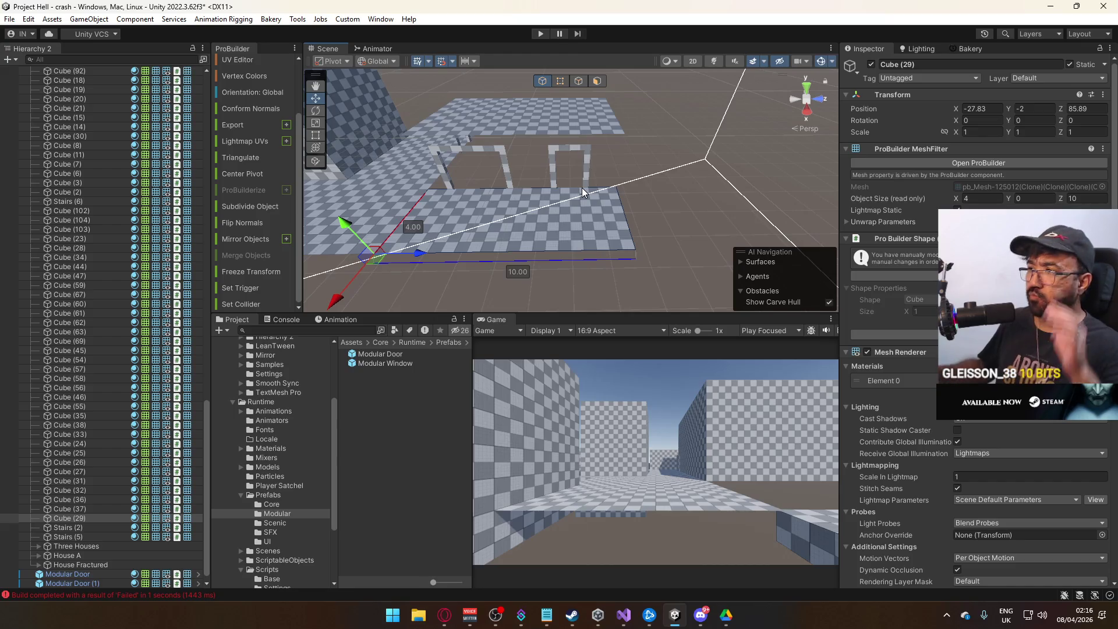
drag(576, 187, 589, 162)
key(w)
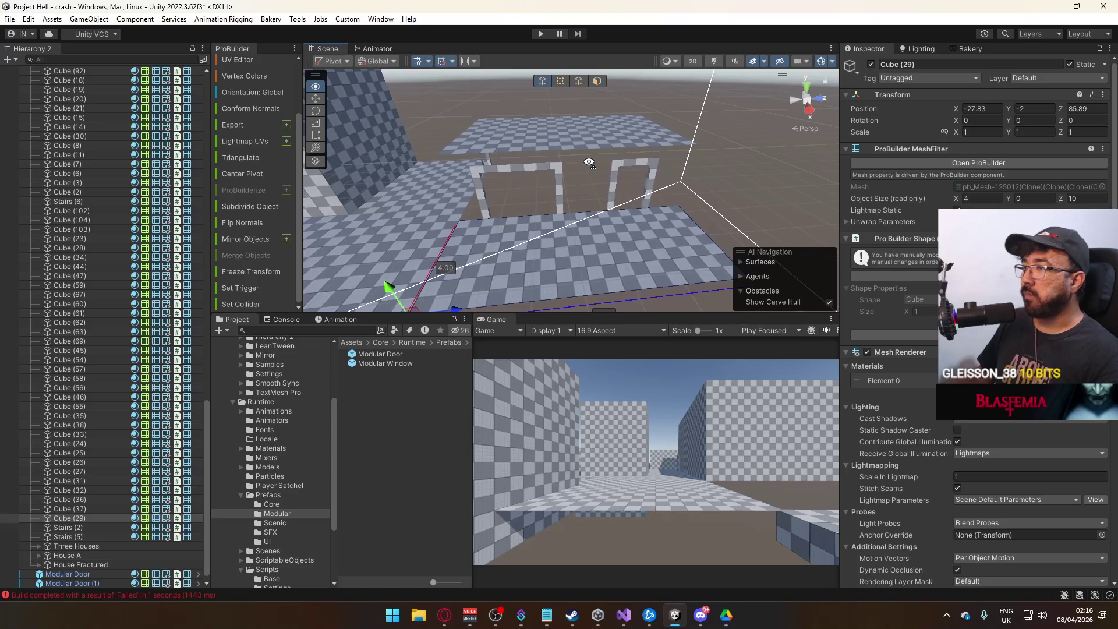
key(s)
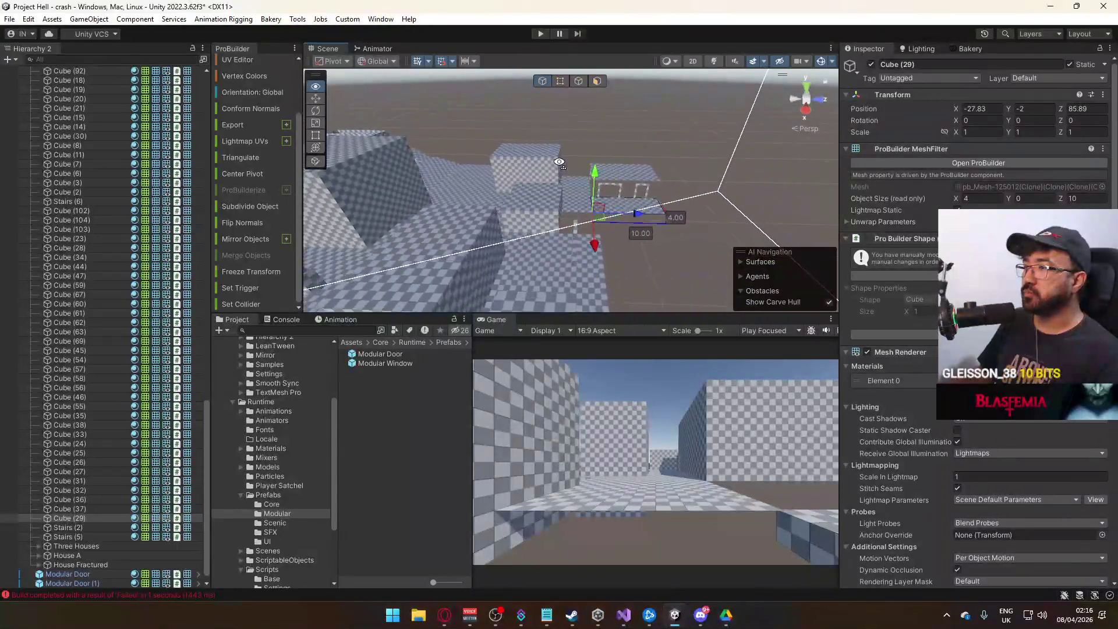
mouse_move(560, 163)
mouse_down()
mouse_move(560, 221)
mouse_move(530, 175)
mouse_move(556, 233)
mouse_move(535, 137)
mouse_up()
click(519, 162)
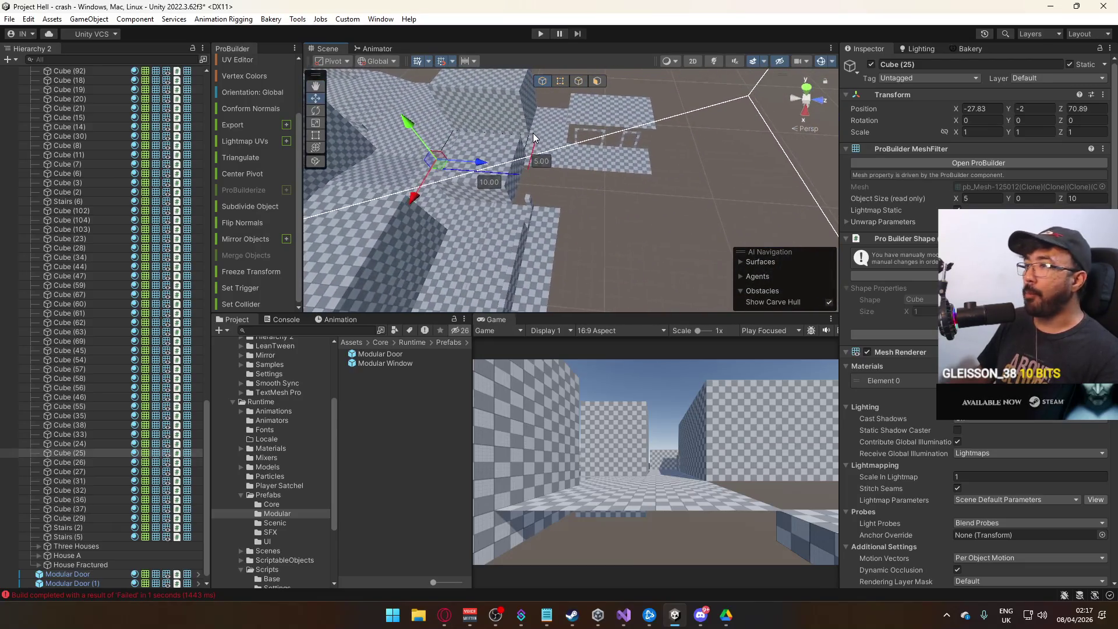
- Duplicate Cube (25), move the copy to Z 84.89 and set its Rotation Y to 90
key(ctrl+d)
drag(466, 166, 591, 173)
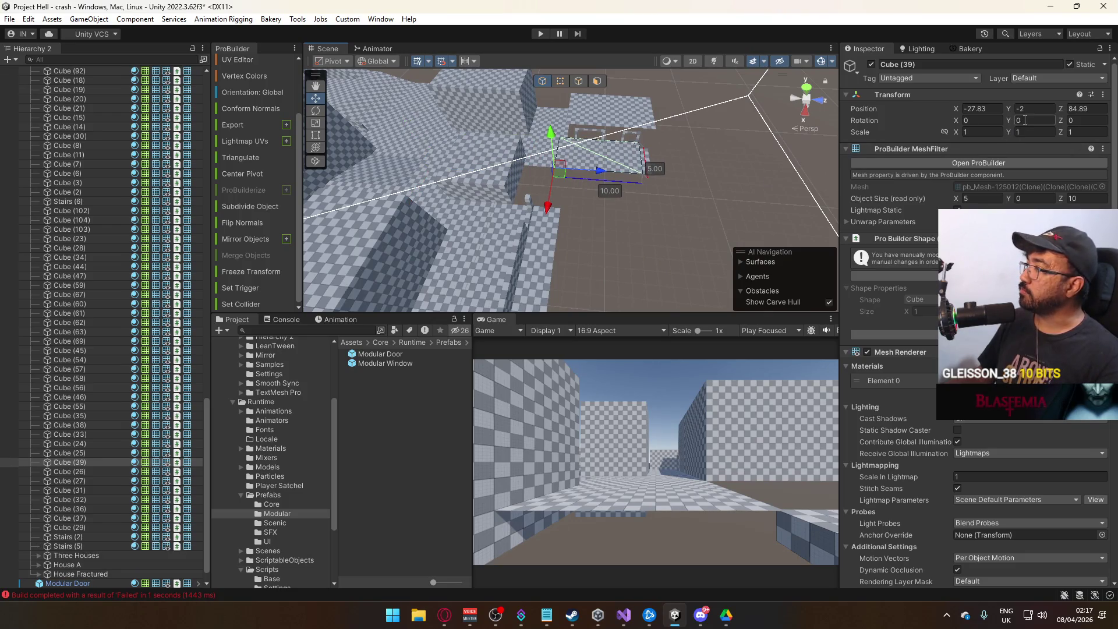
text(90)
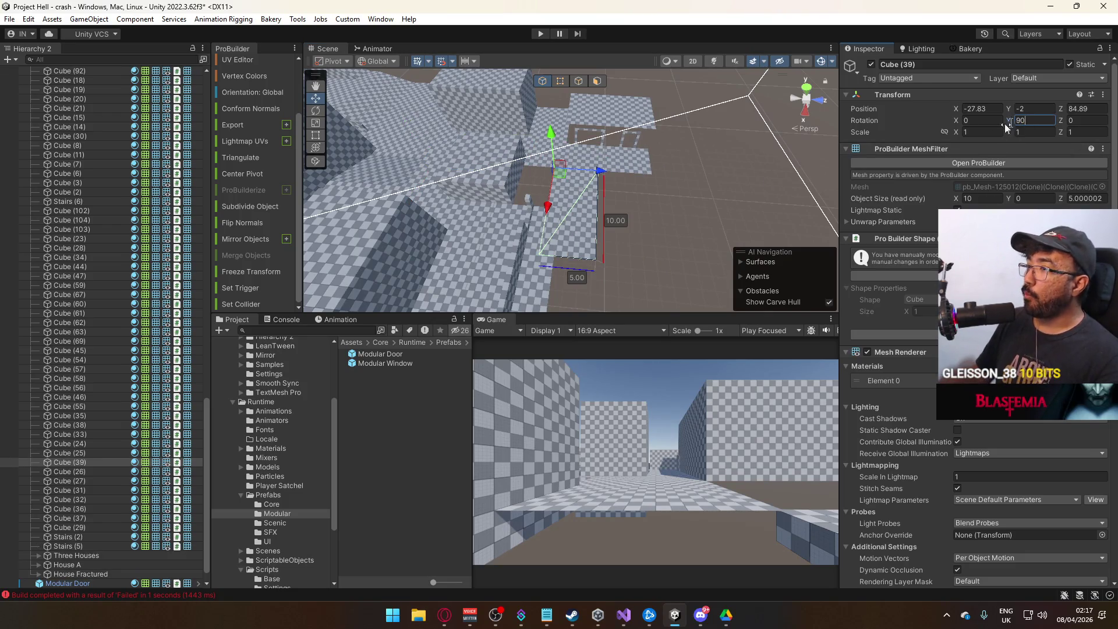
mouse_move(595, 184)
mouse_down()
mouse_move(602, 162)
mouse_move(575, 158)
mouse_move(664, 185)
mouse_move(653, 142)
mouse_up()
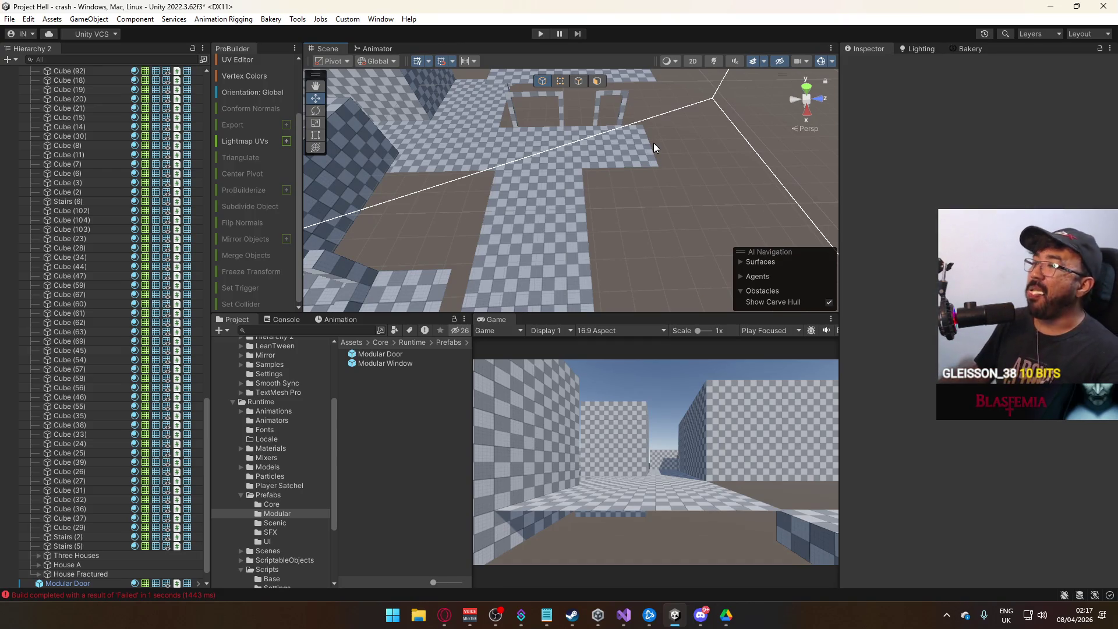
mouse_move(654, 142)
mouse_down()
mouse_move(643, 72)
mouse_move(639, 115)
mouse_move(525, 129)
mouse_up()
- Push house box Cube (244)'s end face outward to lengthen it to 12 units
click(639, 115)
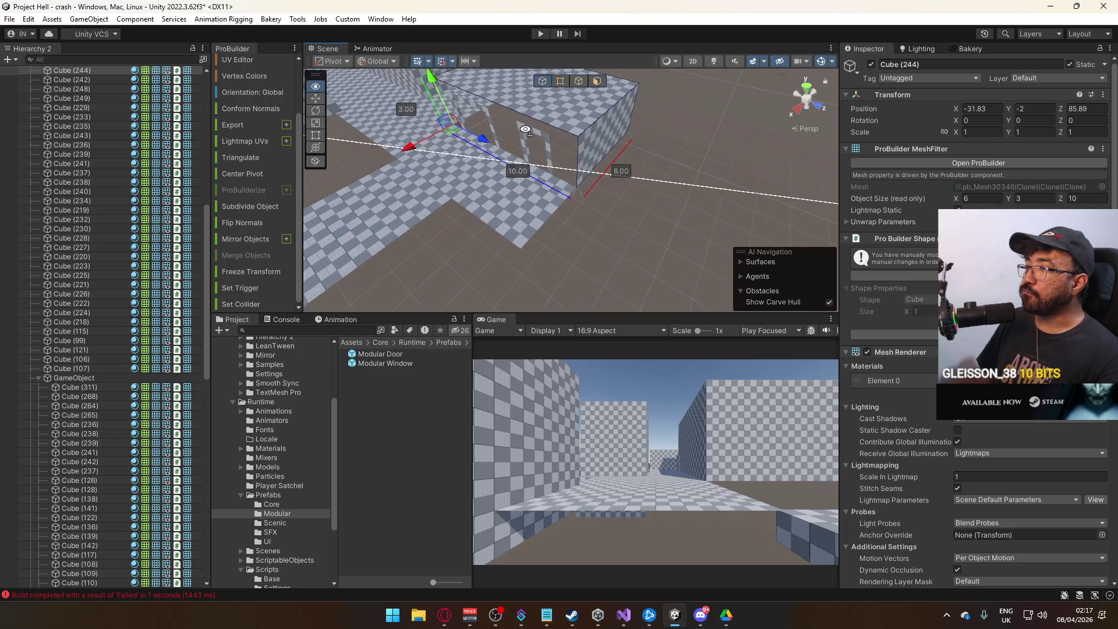
click(598, 80)
click(606, 133)
mouse_move(634, 146)
mouse_down()
mouse_move(678, 146)
mouse_move(571, 107)
mouse_up()
- Stretch floor slab Cube (29)'s end edge to make the slab 12 units long
click(543, 82)
click(551, 221)
mouse_move(551, 221)
mouse_down()
mouse_move(571, 236)
mouse_move(458, 196)
mouse_move(523, 223)
mouse_up()
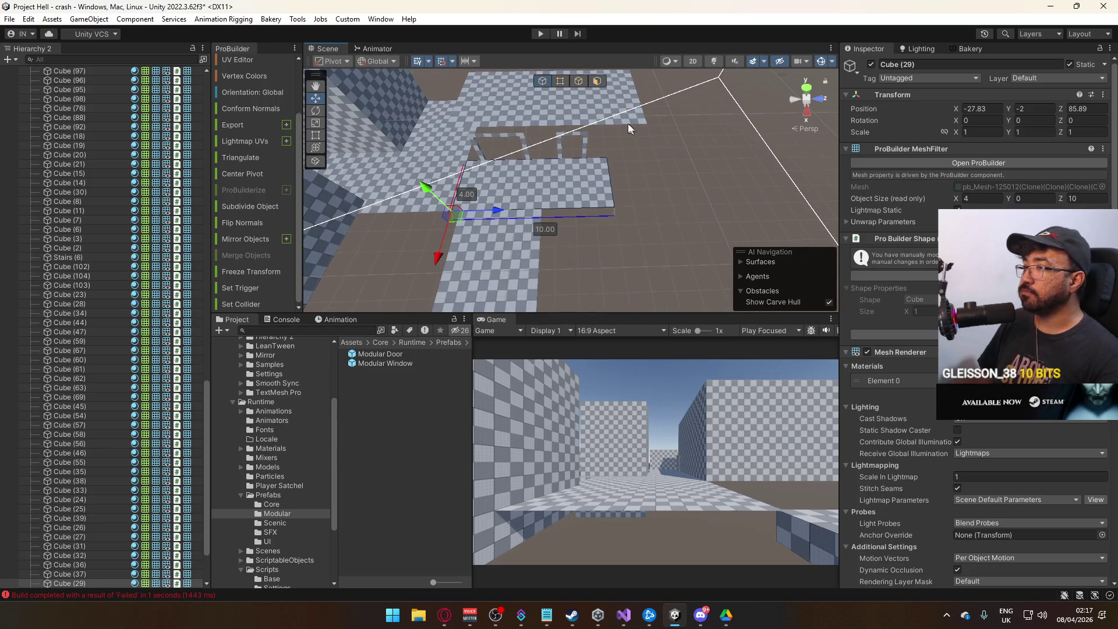
click(579, 82)
click(629, 188)
mouse_move(660, 187)
mouse_down()
mouse_move(690, 191)
mouse_move(652, 187)
mouse_up()
- Slide the Modular Door (1) frame to Z 73.5
click(539, 84)
click(492, 101)
key(f)
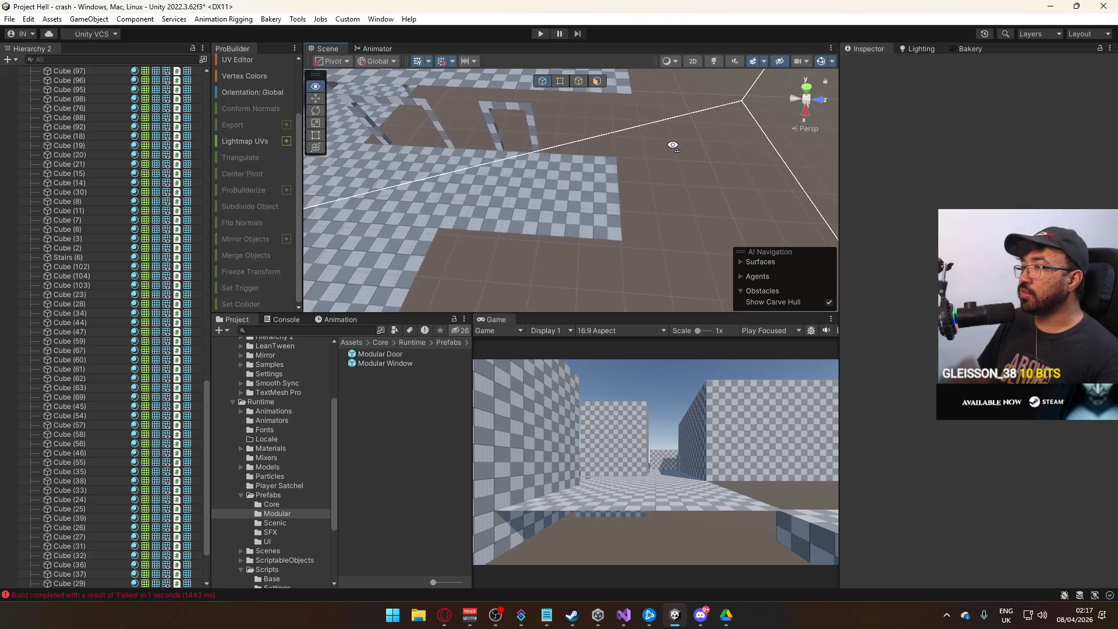
mouse_move(574, 153)
mouse_down()
mouse_move(671, 153)
mouse_move(658, 119)
mouse_move(674, 99)
mouse_move(606, 144)
mouse_move(549, 152)
mouse_up()
click(671, 152)
- Delete the end face of house box Cube (244) to open it
click(611, 144)
click(598, 81)
click(593, 162)
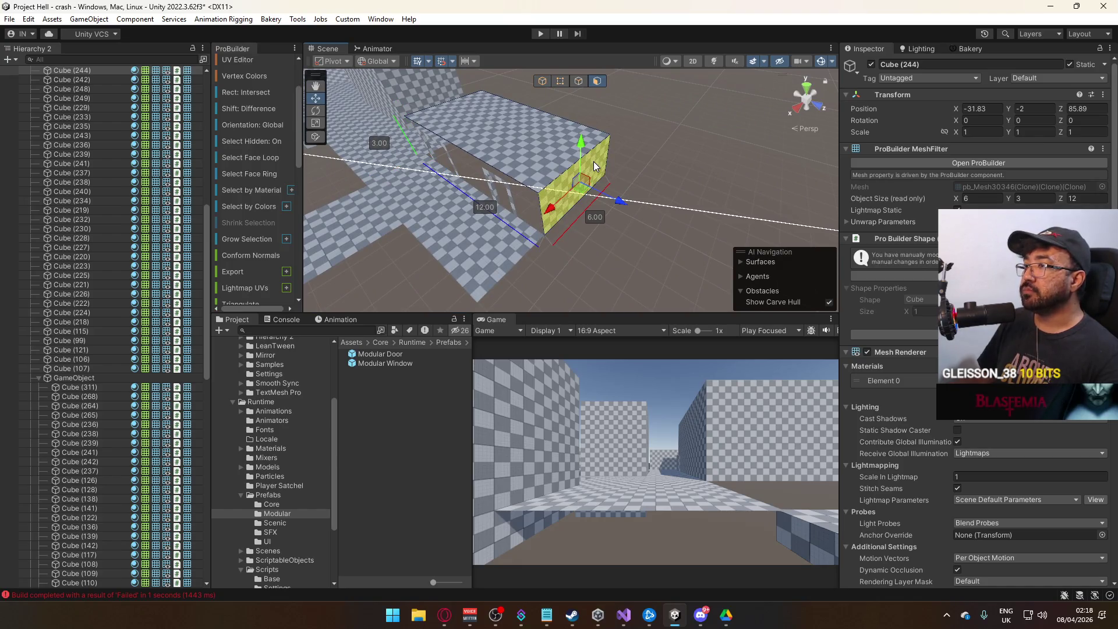
key(Delete)
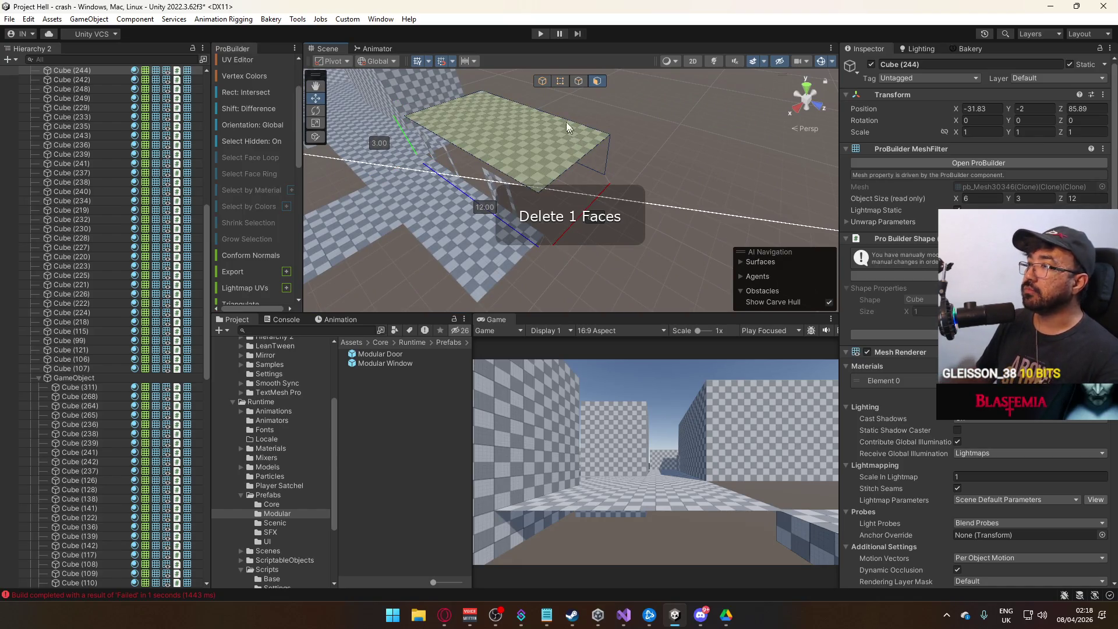
click(543, 81)
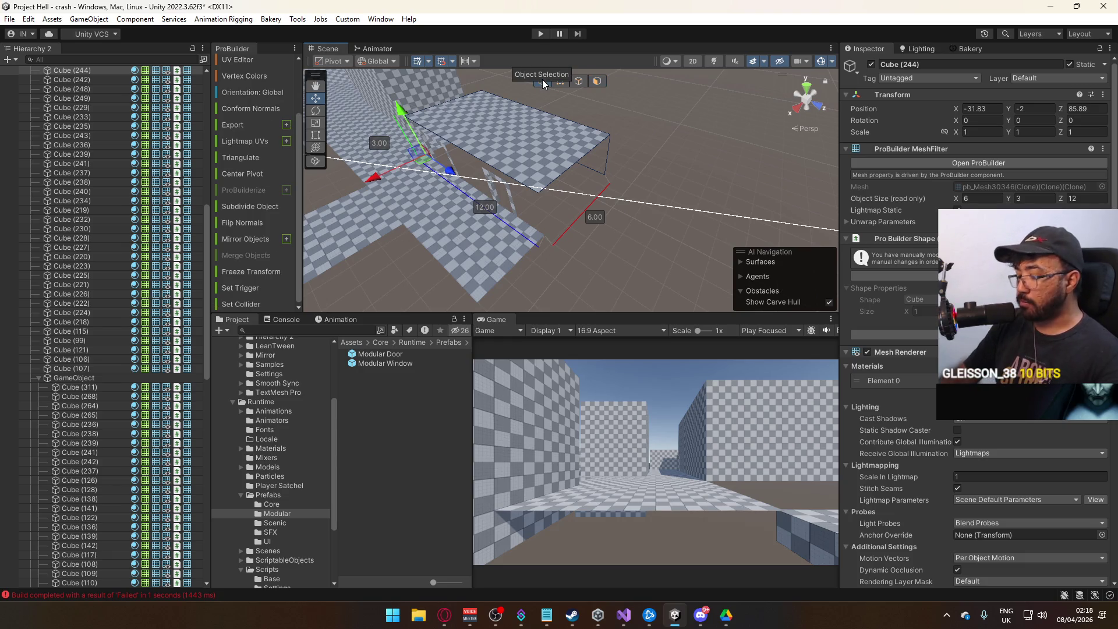
key(Delete)
- Select floor Cube (49), then the platform slab Cube (55)
mouse_move(562, 190)
mouse_down()
mouse_move(495, 107)
mouse_move(517, 164)
mouse_move(615, 197)
mouse_move(652, 227)
mouse_move(789, 260)
mouse_move(696, 257)
mouse_move(615, 226)
mouse_move(738, 230)
mouse_move(608, 148)
mouse_move(688, 87)
mouse_move(675, 150)
mouse_up()
click(597, 197)
click(640, 233)
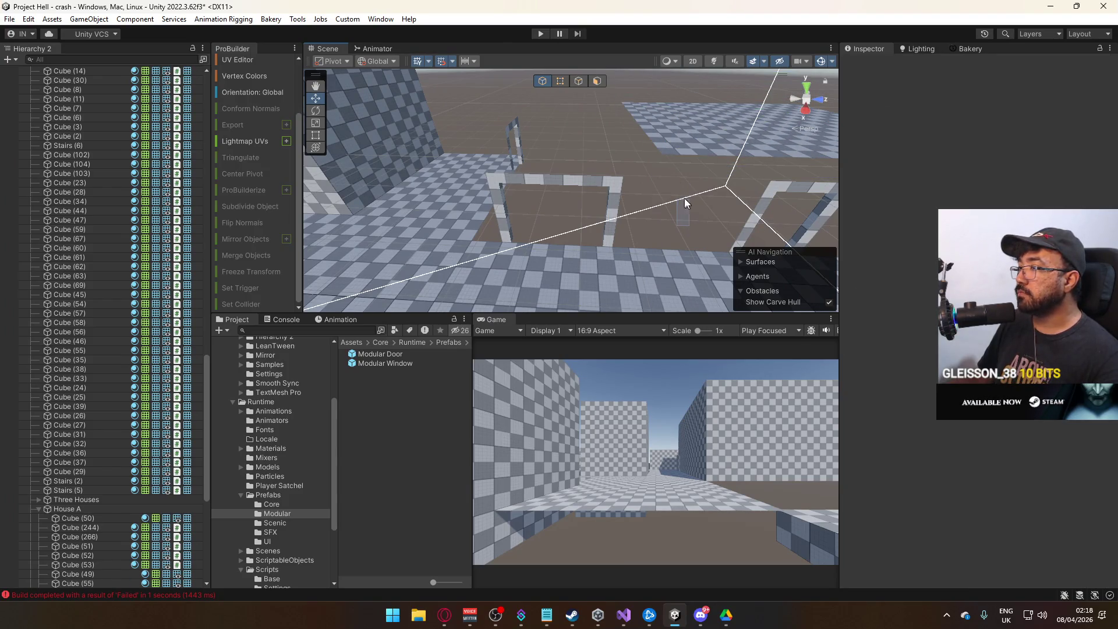
- Move platform slab Cube (55) to Z 48.5 and raise it to Y 1
key(z)
mouse_move(683, 192)
mouse_down()
mouse_move(757, 156)
mouse_move(687, 145)
mouse_move(693, 159)
mouse_move(406, 180)
mouse_move(738, 151)
mouse_move(727, 135)
mouse_up()
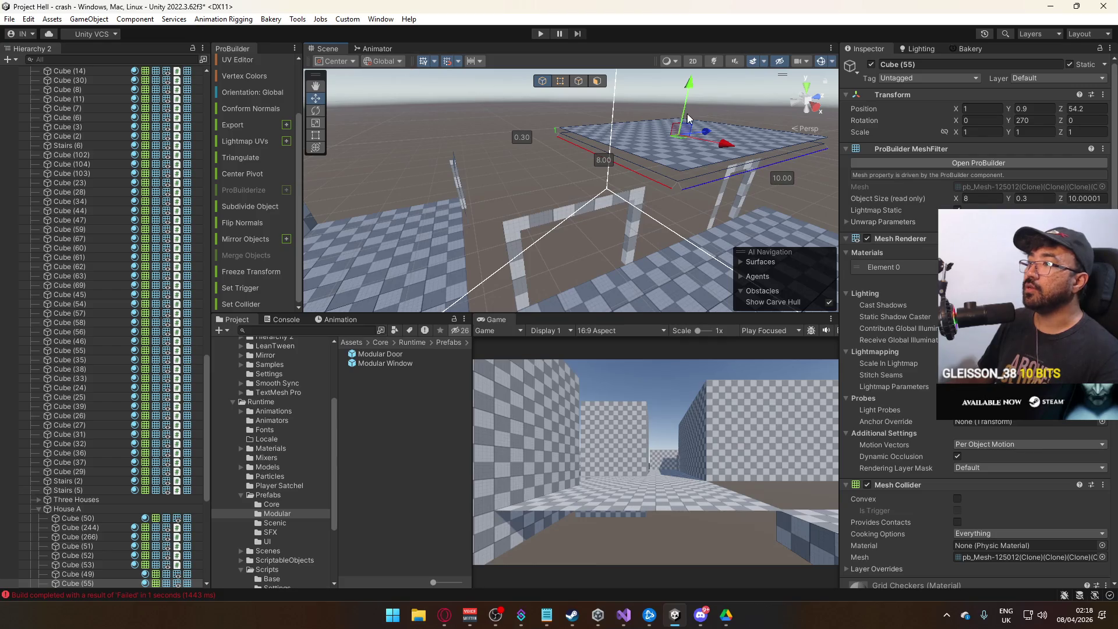
key(z)
mouse_move(706, 175)
mouse_down()
mouse_move(484, 201)
mouse_move(505, 199)
mouse_move(497, 171)
mouse_move(750, 125)
mouse_up()
mouse_move(682, 101)
mouse_down()
mouse_move(534, 92)
mouse_move(542, 107)
mouse_up()
click(595, 104)
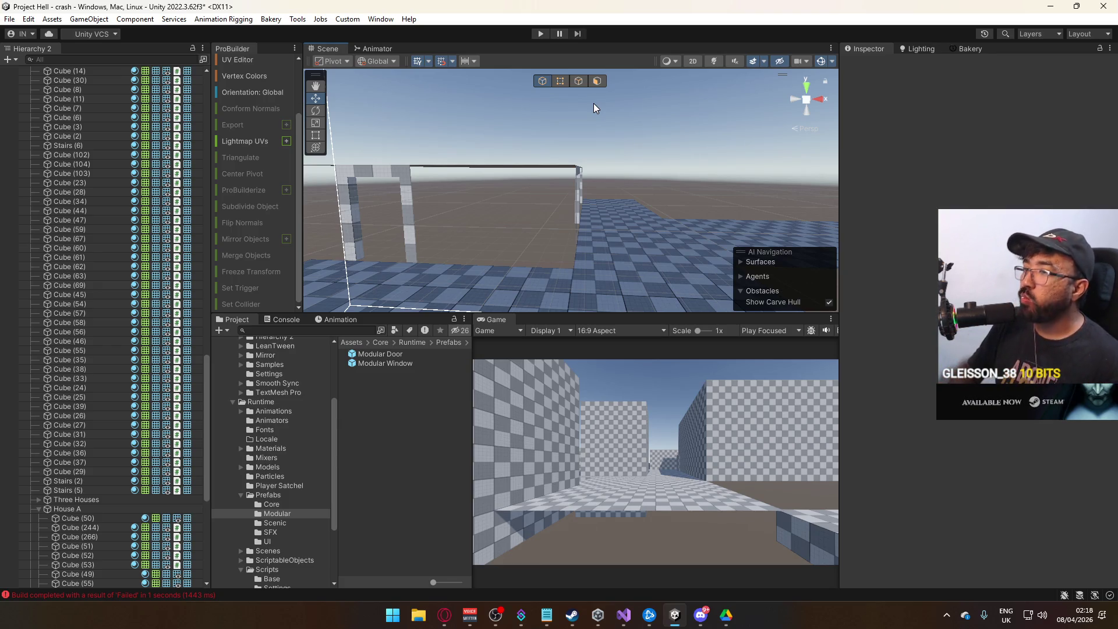
- Pull Cube (55)'s end vertices in to shorten the platform to about 8.2 units
mouse_move(575, 211)
mouse_down()
mouse_move(617, 242)
mouse_move(633, 158)
mouse_move(687, 192)
mouse_move(815, 216)
mouse_move(729, 175)
mouse_up()
click(620, 182)
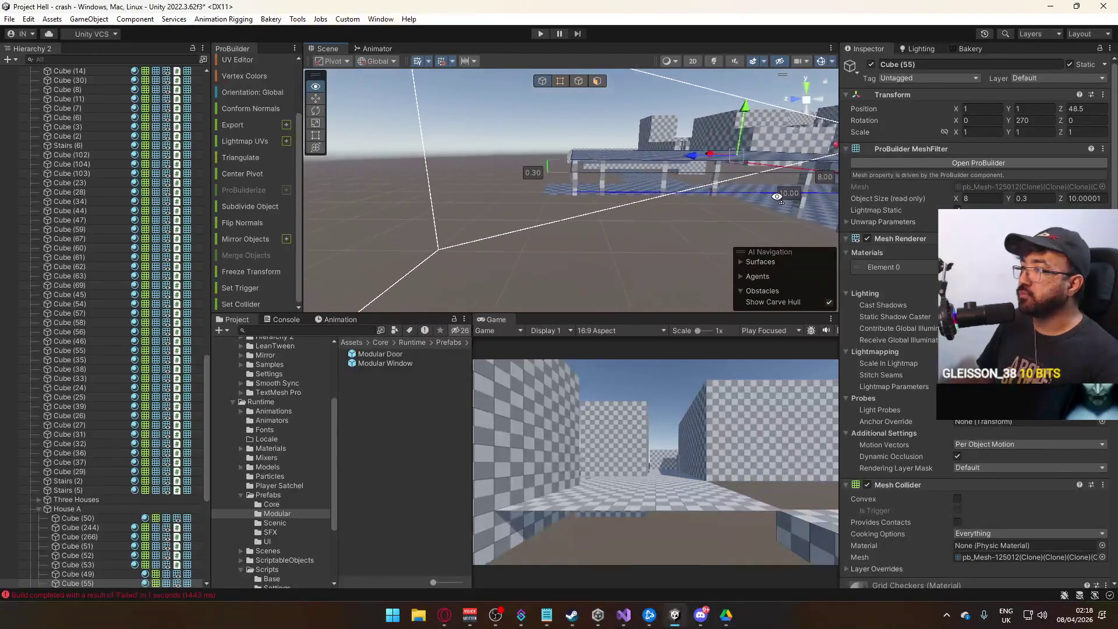
click(560, 81)
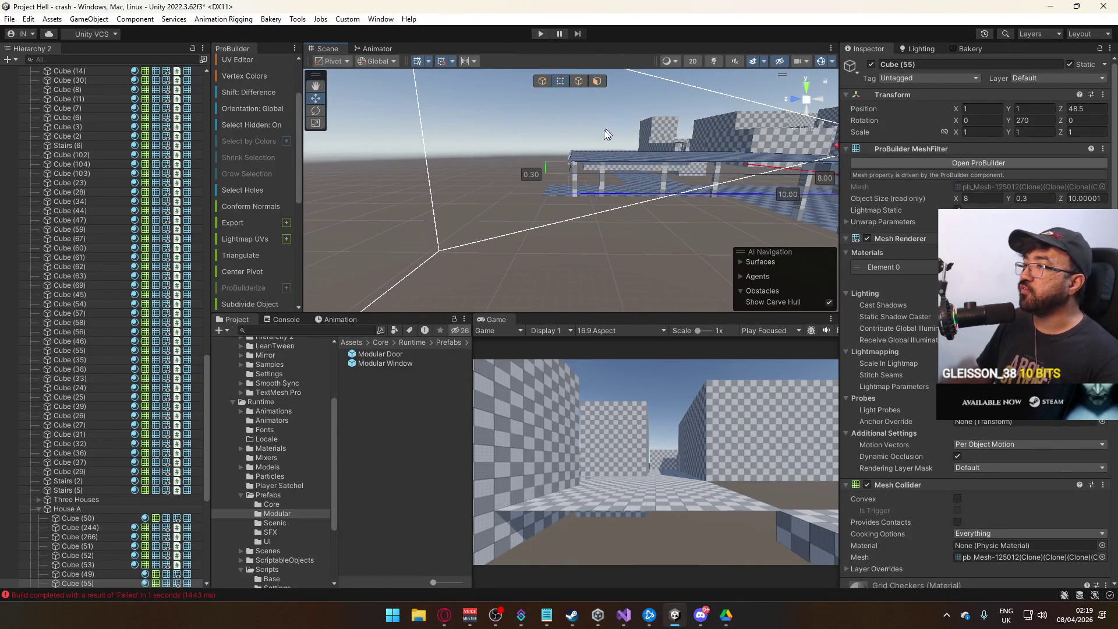
mouse_move(543, 156)
mouse_down()
mouse_move(561, 156)
mouse_move(588, 204)
mouse_move(595, 171)
mouse_move(531, 127)
mouse_move(575, 139)
mouse_move(554, 136)
mouse_move(564, 119)
mouse_move(667, 205)
mouse_move(766, 191)
mouse_move(636, 237)
mouse_move(619, 228)
mouse_move(756, 167)
mouse_move(670, 175)
mouse_move(580, 235)
mouse_up()
click(571, 83)
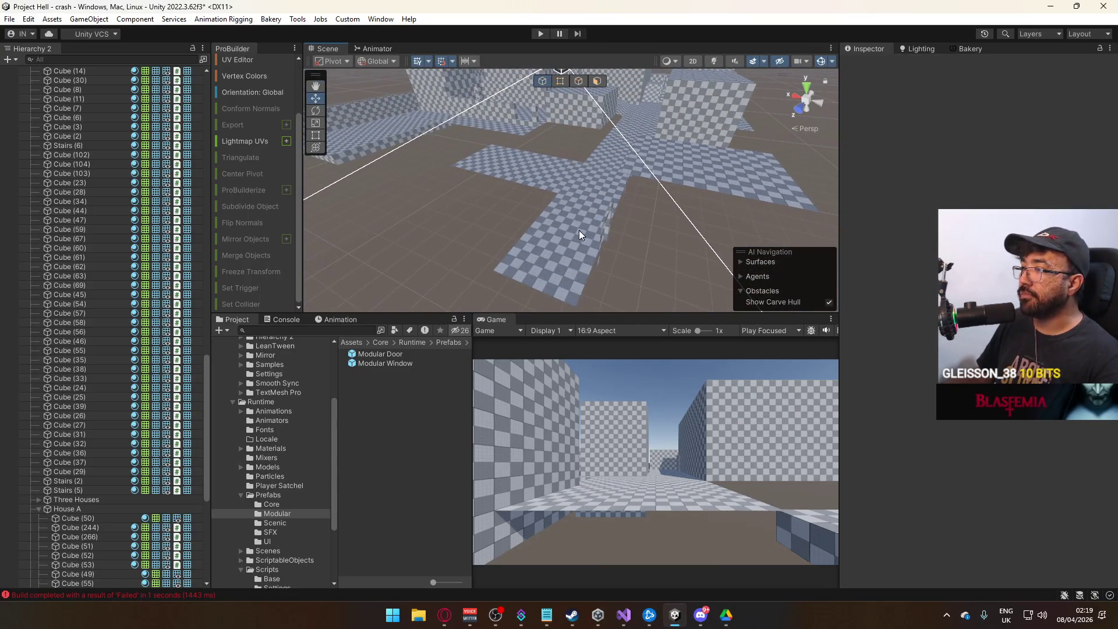
click(574, 232)
- Duplicate the floor slab, move the copy to X -34.03, Z 91.69, and shrink it to 2 wide, 2.5 long
key(f)
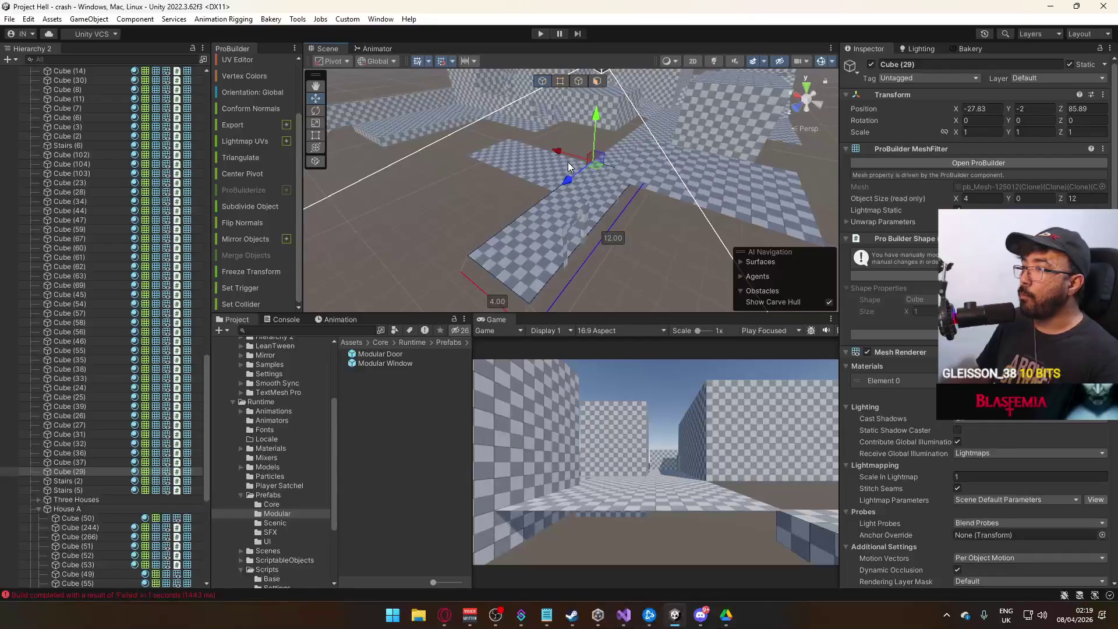
key(ctrl+d)
mouse_move(569, 167)
mouse_down()
mouse_move(619, 195)
mouse_move(588, 230)
mouse_up()
key(f)
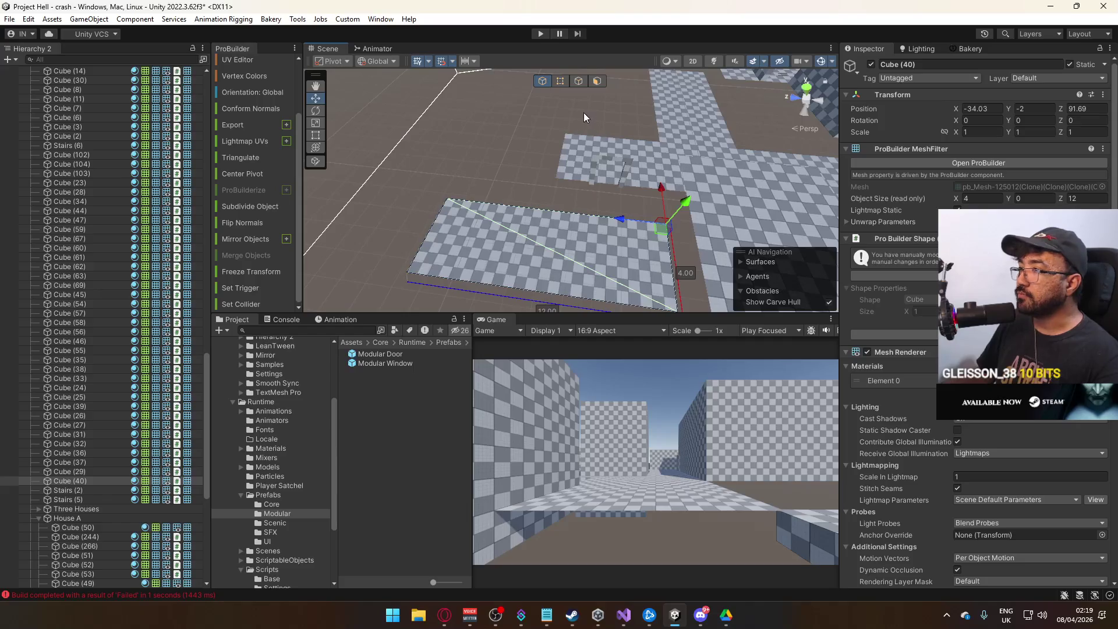
key(h)
mouse_move(569, 104)
mouse_down()
mouse_move(655, 220)
mouse_move(460, 265)
mouse_up()
drag(652, 185, 659, 143)
drag(443, 134, 401, 236)
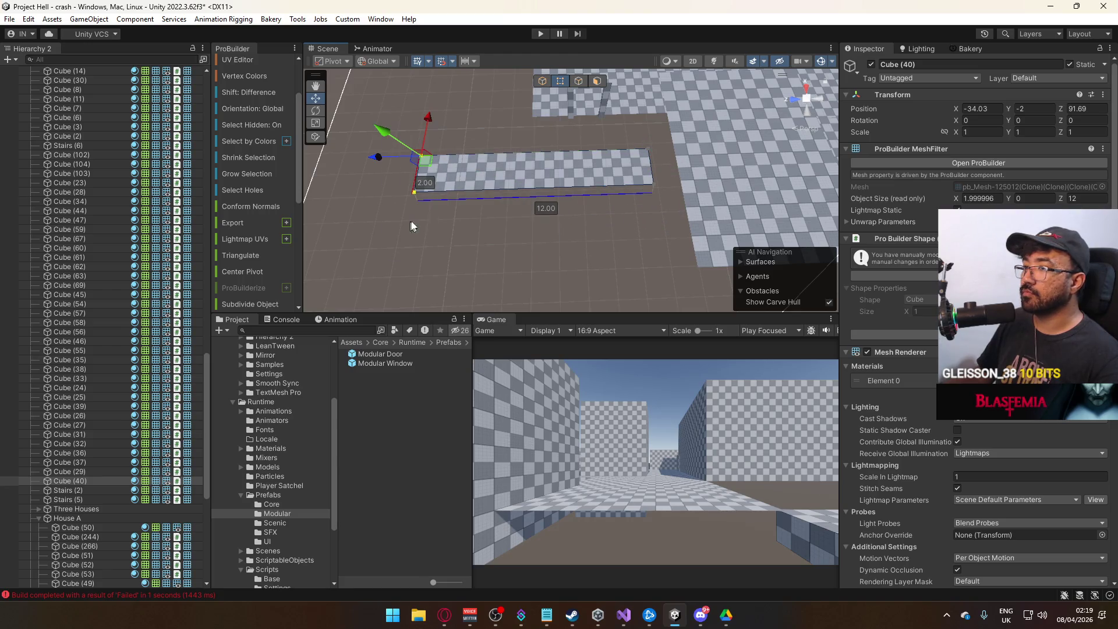
mouse_move(394, 162)
mouse_down()
mouse_move(572, 153)
mouse_move(625, 175)
mouse_move(559, 146)
mouse_move(495, 146)
mouse_up()
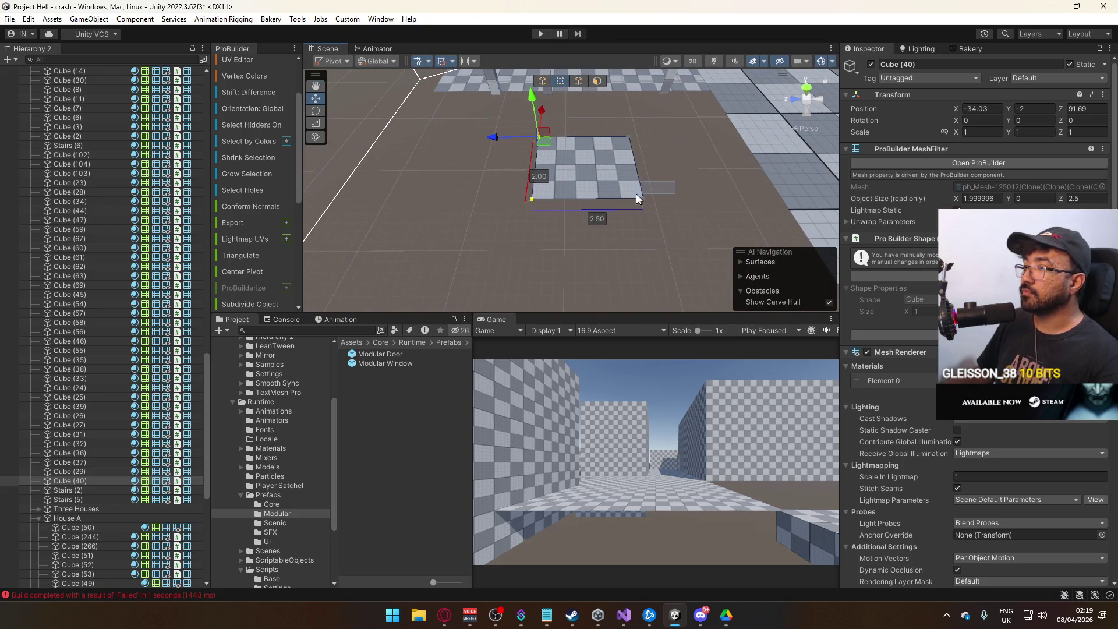
click(660, 170)
click(573, 158)
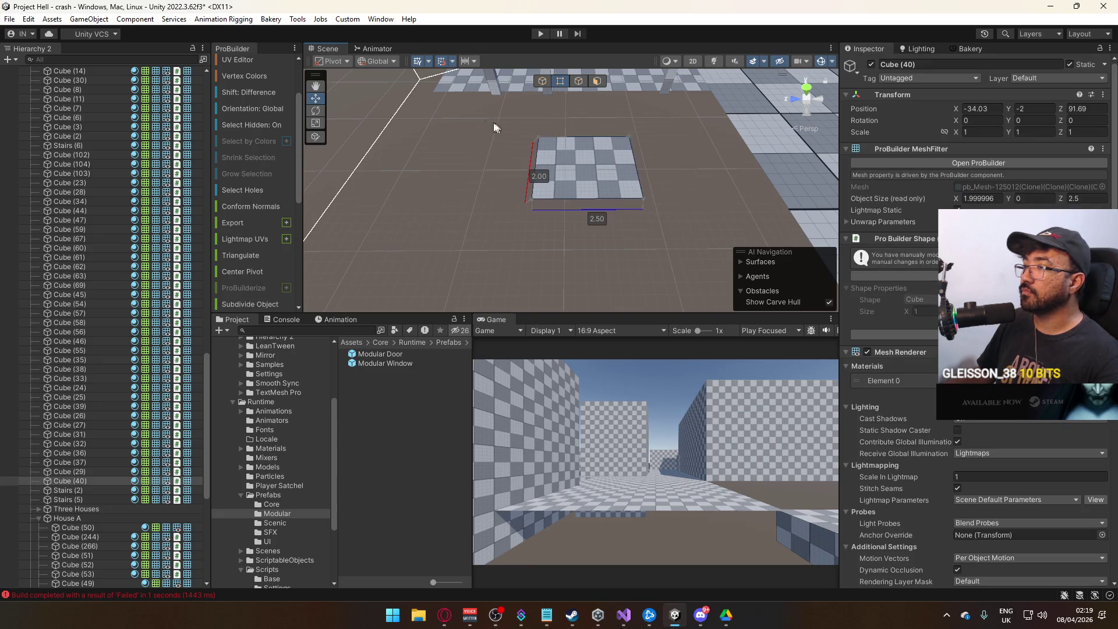
click(543, 81)
- Set the plane's pivot to a corner vertex, widen it from 2.00 to 2.50, and shift it along X
drag(564, 124, 617, 89)
click(558, 82)
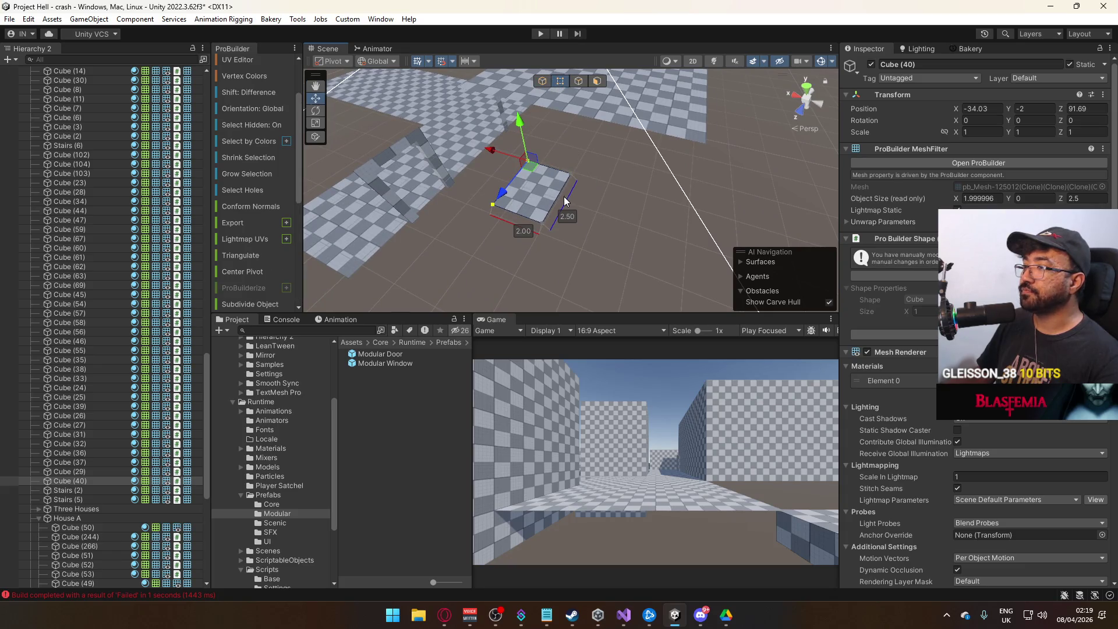
key(ctrl+j)
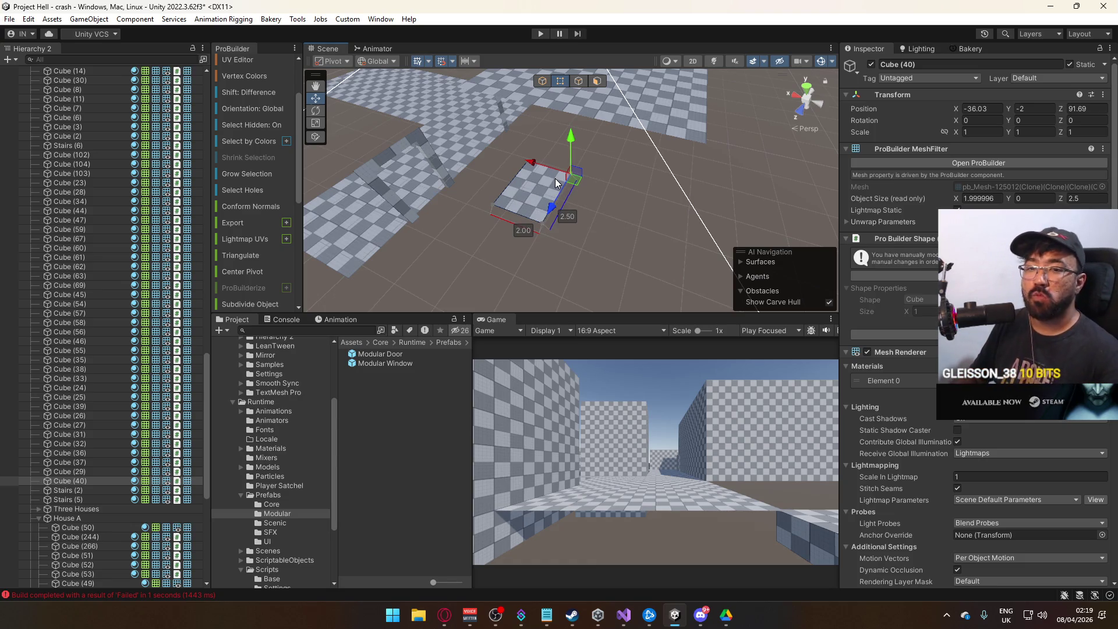
drag(461, 200, 503, 204)
drag(509, 198, 512, 197)
click(522, 175)
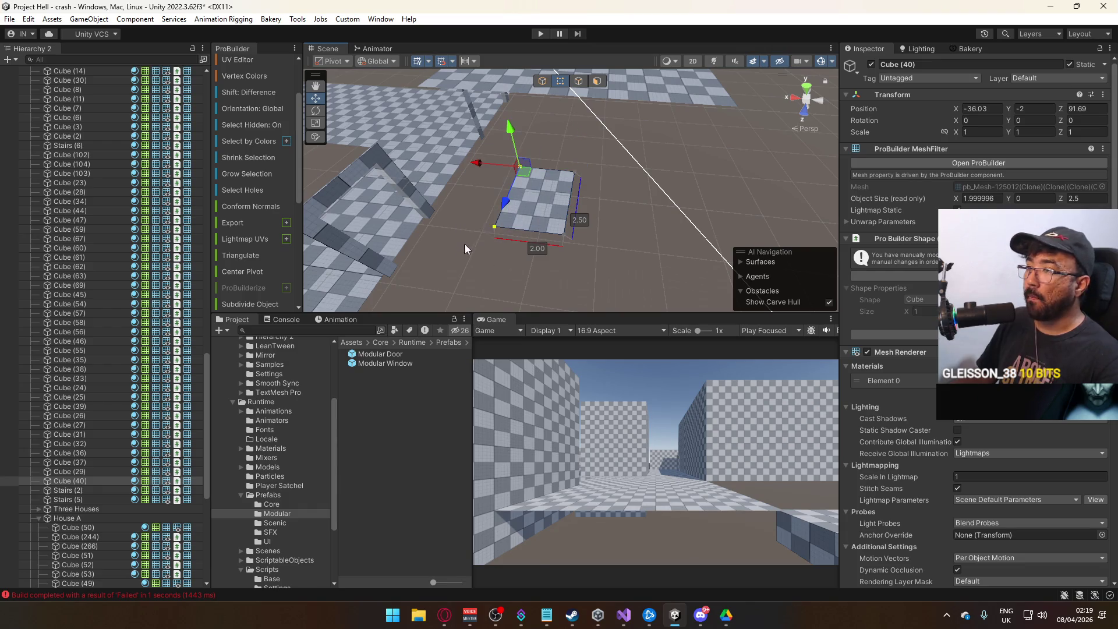
drag(479, 162, 429, 167)
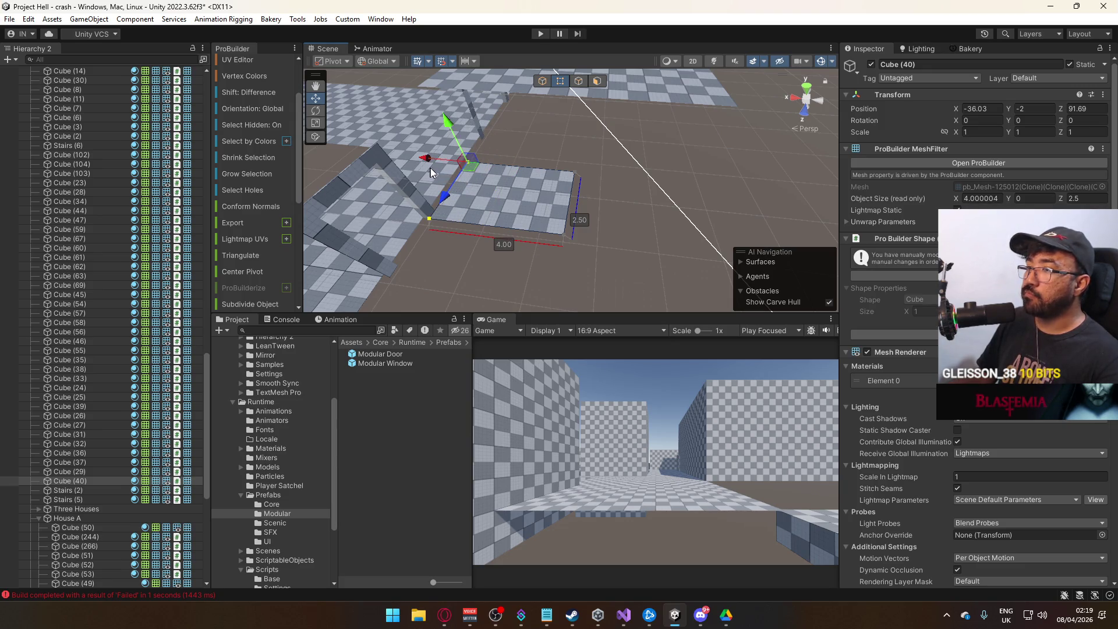
click(542, 85)
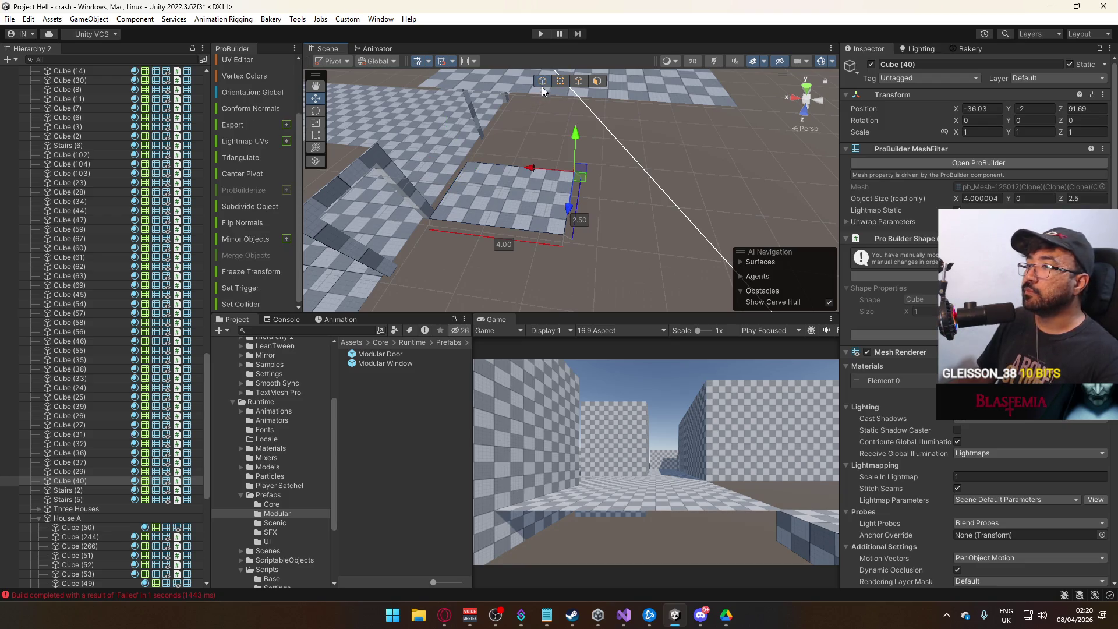
drag(528, 176, 620, 180)
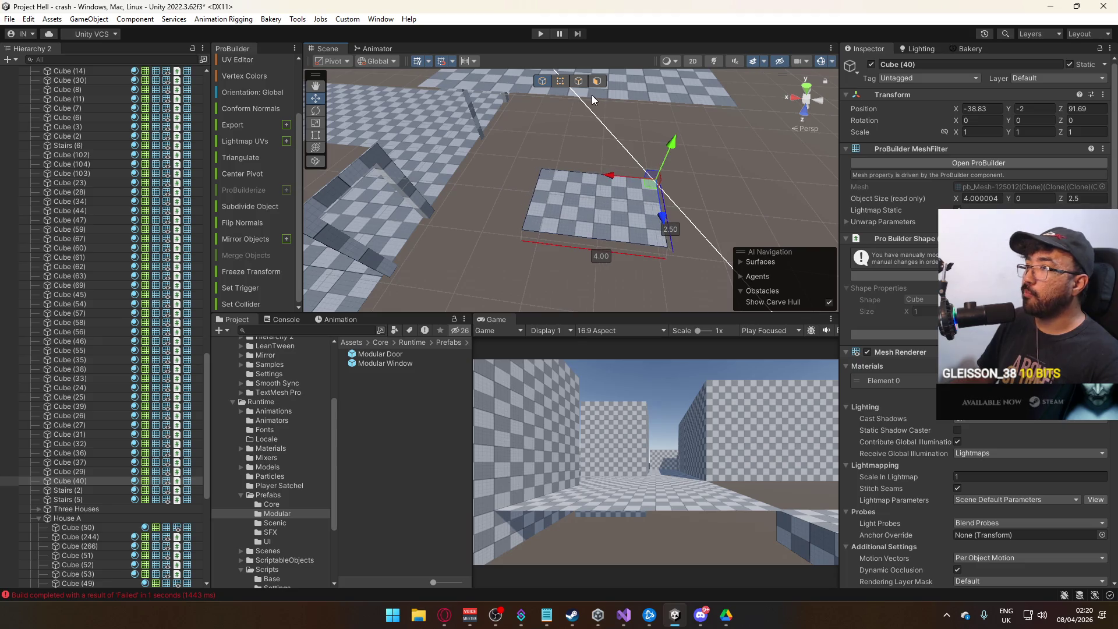
- Raise the plane's far edge to about 3.00 to form a ramp, then lower it slightly
click(572, 83)
click(552, 180)
drag(553, 180, 543, 145)
mouse_move(619, 152)
mouse_down()
mouse_move(557, 25)
mouse_move(554, 65)
mouse_up()
mouse_move(629, 169)
mouse_down()
mouse_move(839, 152)
mouse_move(784, 124)
mouse_move(914, 177)
mouse_move(856, 169)
mouse_move(686, 202)
mouse_move(580, 142)
mouse_up()
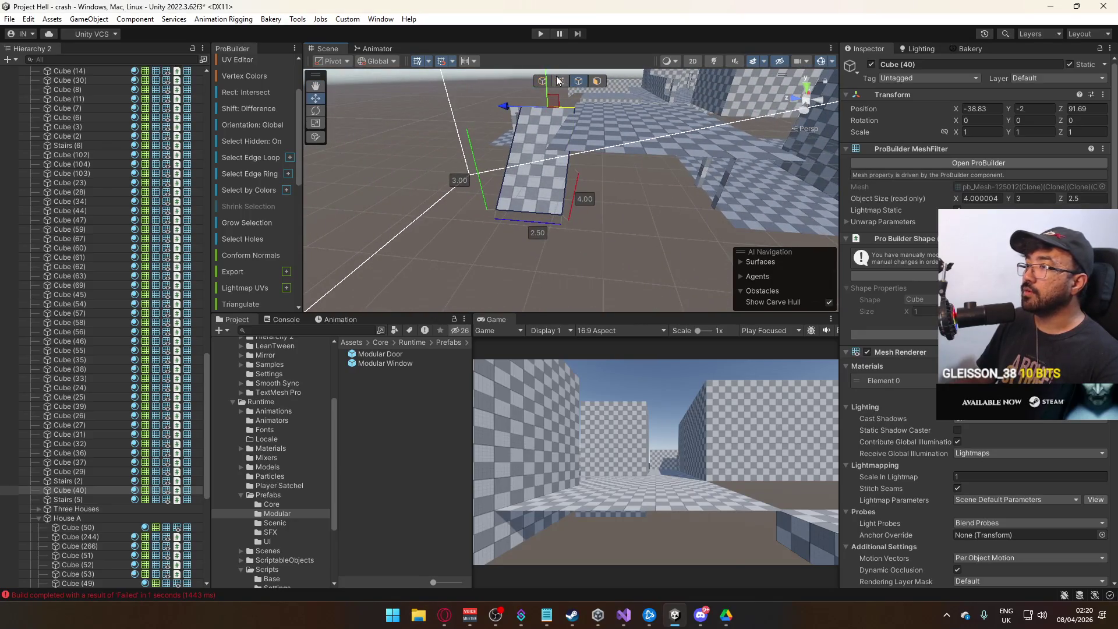
click(542, 80)
click(568, 133)
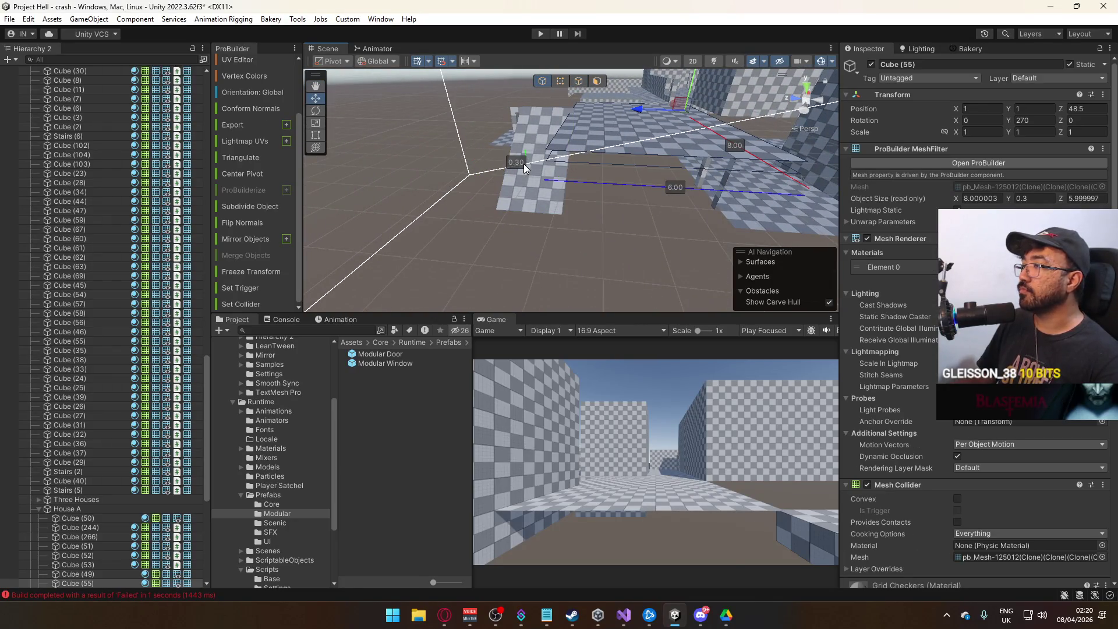
key(ctrl+z)
key(f)
click(499, 105)
drag(483, 91, 477, 96)
- Narrow the ramp Cube (40)'s depth from 2.5 to 2.0 and move it to Z 96.09
click(543, 82)
mouse_move(542, 83)
mouse_down()
mouse_move(511, 125)
mouse_move(595, 162)
mouse_up()
drag(599, 215, 502, 239)
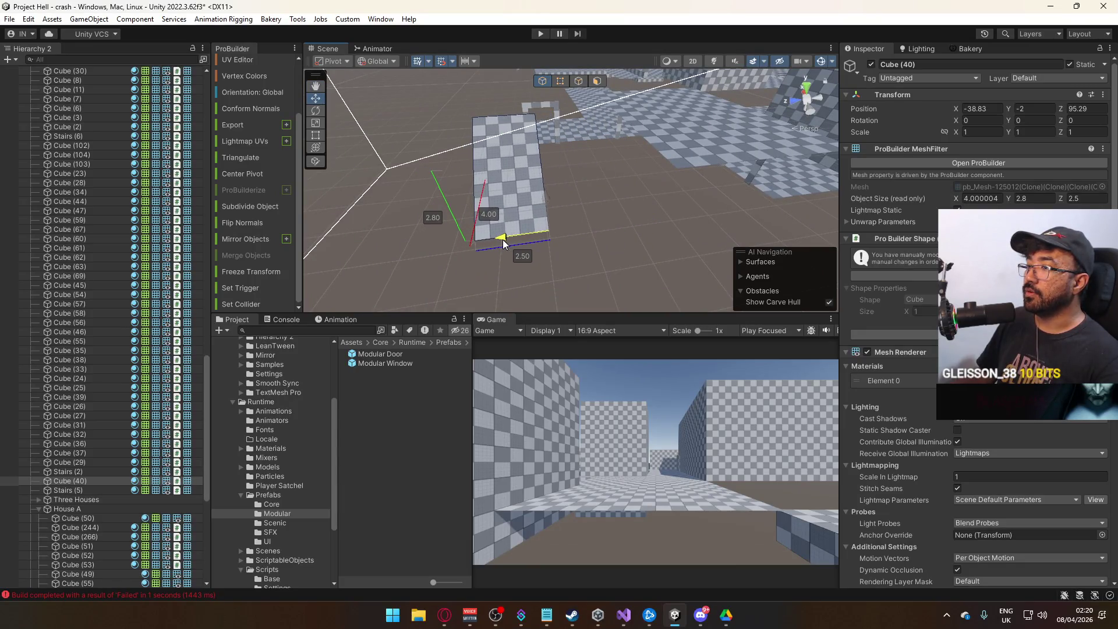
click(558, 83)
drag(419, 102, 491, 290)
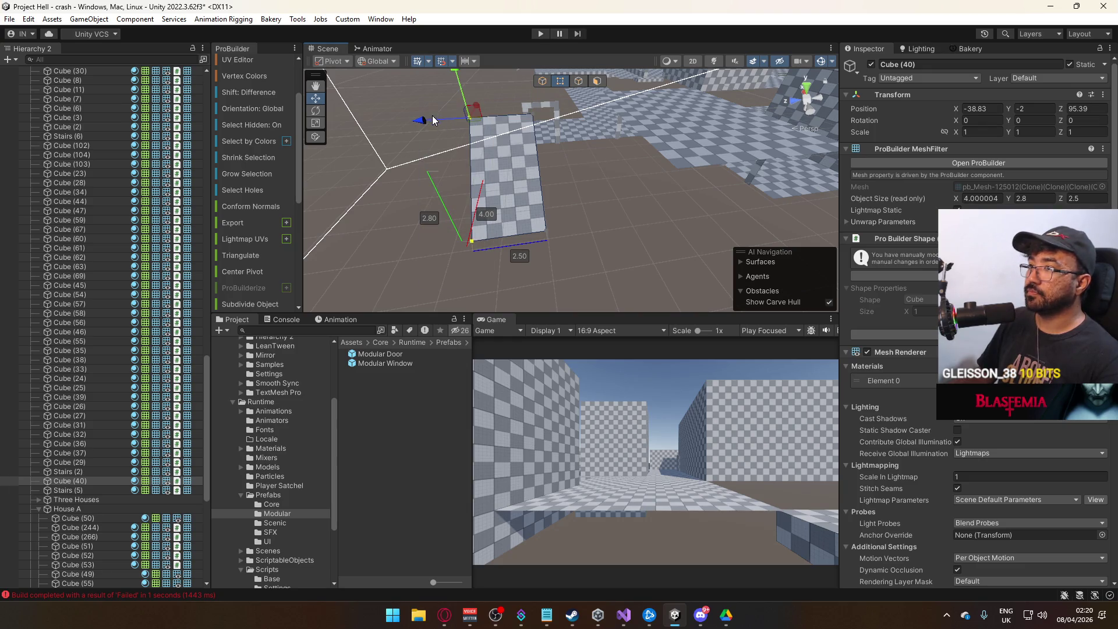
drag(433, 120, 447, 120)
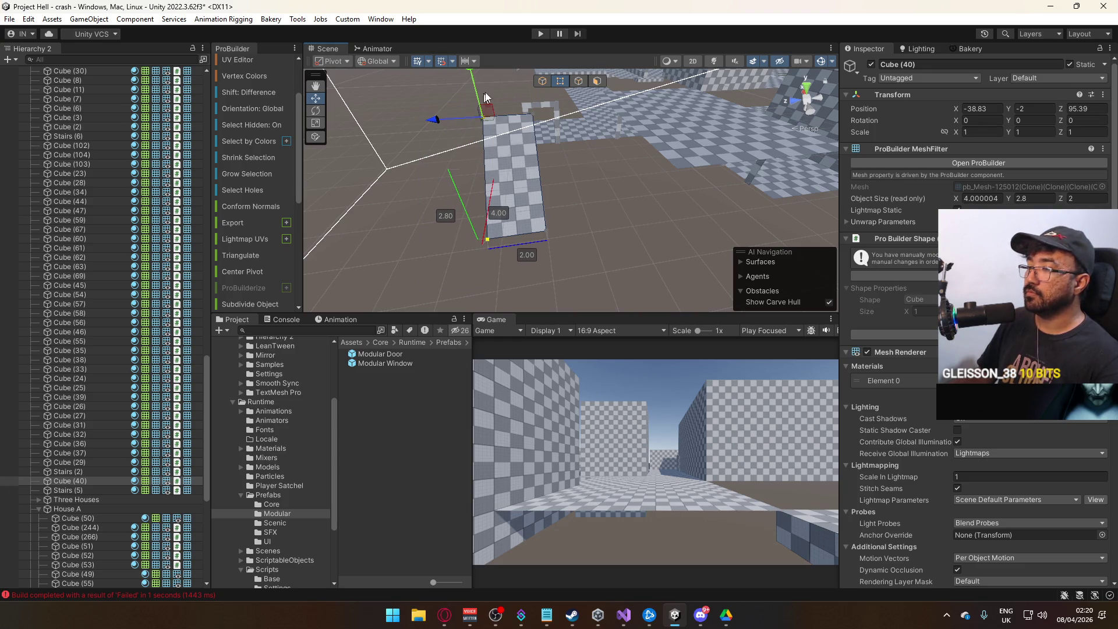
click(541, 81)
mouse_move(565, 255)
mouse_down()
mouse_move(526, 255)
mouse_move(582, 262)
mouse_move(643, 216)
mouse_move(530, 222)
mouse_move(582, 233)
mouse_move(807, 211)
mouse_move(683, 229)
mouse_up()
click(530, 222)
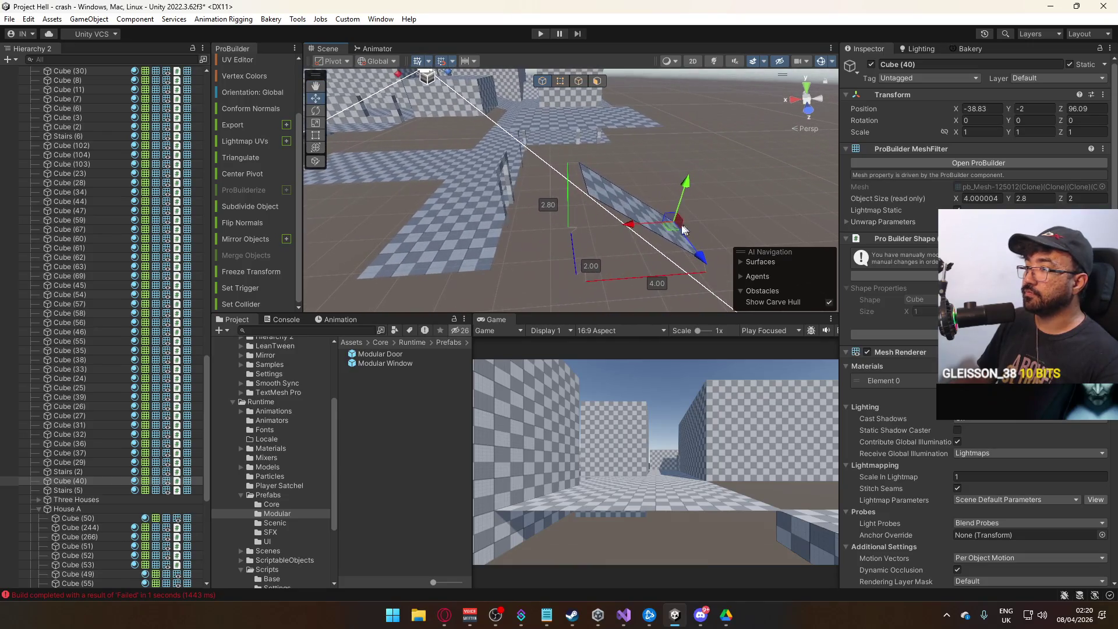
click(537, 113)
mouse_move(536, 113)
mouse_down()
mouse_move(365, 181)
mouse_move(478, 174)
mouse_up()
- Shorten both slabs' depth from 6 to 5 and extrude Cube (56)'s end edge to 8.10 long
shift+click(644, 185)
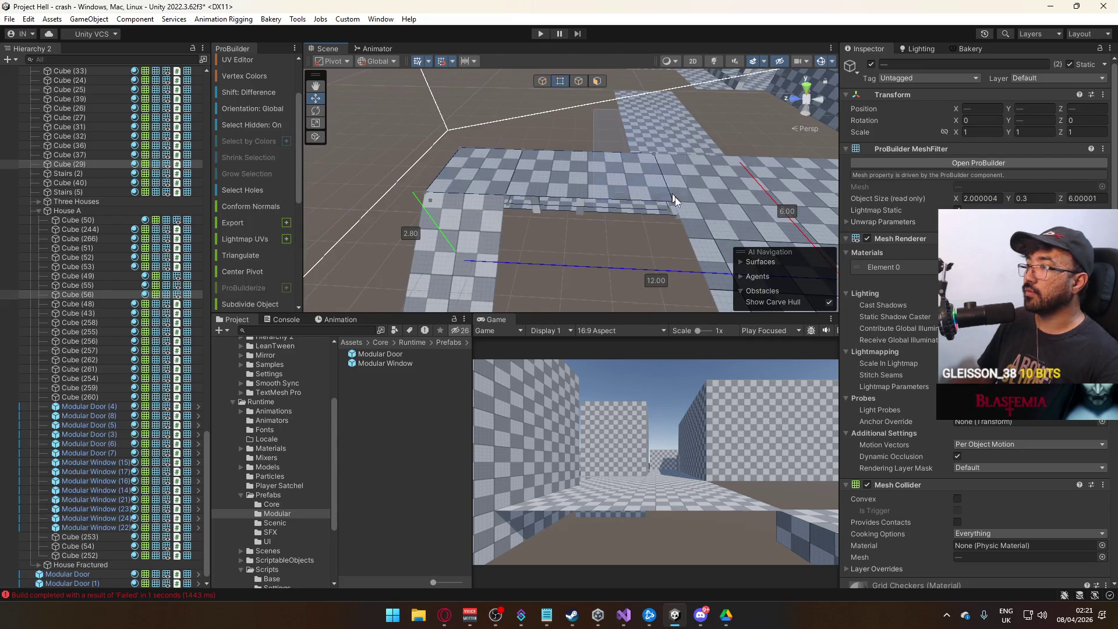
drag(609, 165, 578, 160)
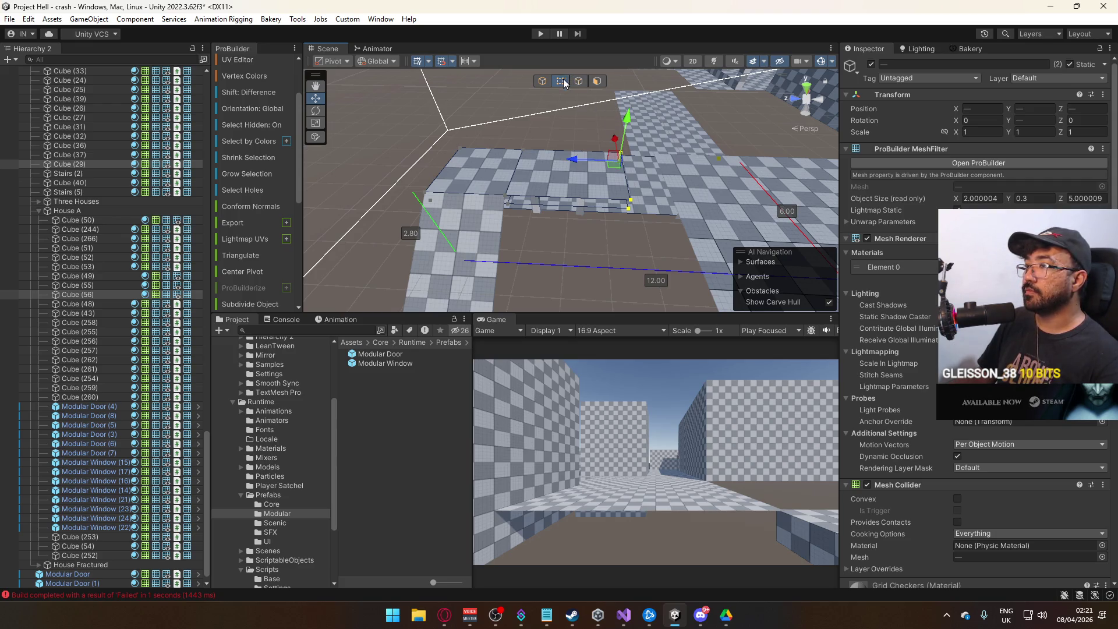
click(635, 202)
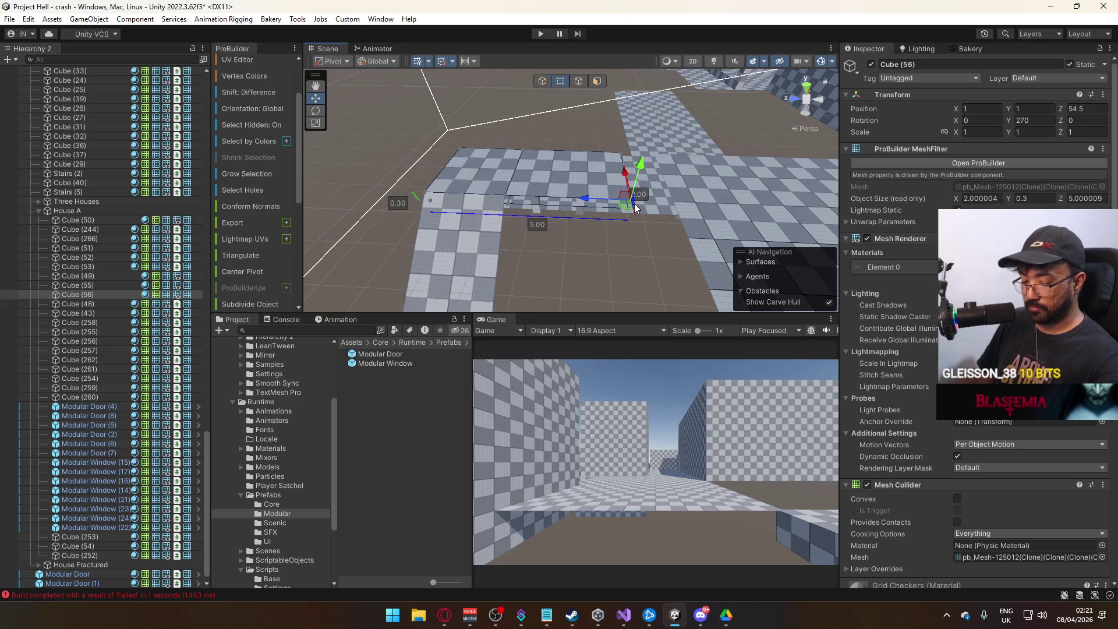
key(ctrl+j)
click(576, 82)
mouse_move(537, 191)
mouse_down()
mouse_move(789, 253)
mouse_move(679, 215)
mouse_up()
drag(469, 188, 575, 198)
click(699, 185)
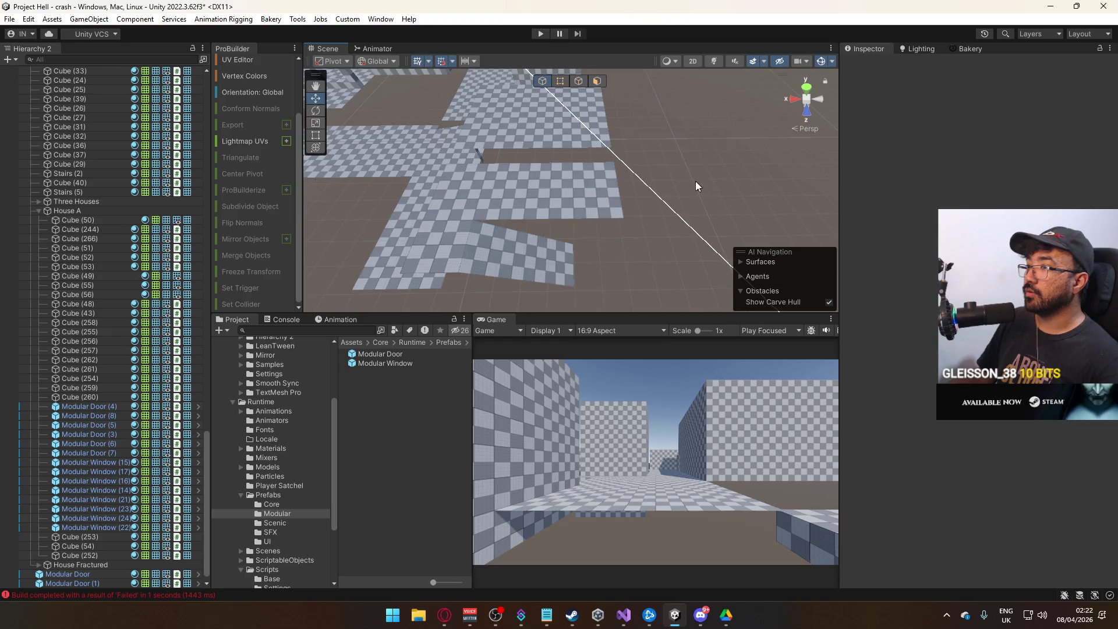
- Drag top slab Cube (55)'s end vertices to extend its depth to about 6.9
scroll(699, 185, down, 3)
click(638, 142)
mouse_move(638, 142)
mouse_down()
mouse_move(604, 110)
mouse_move(636, 93)
mouse_up()
click(561, 81)
drag(583, 253, 583, 250)
drag(632, 220, 660, 217)
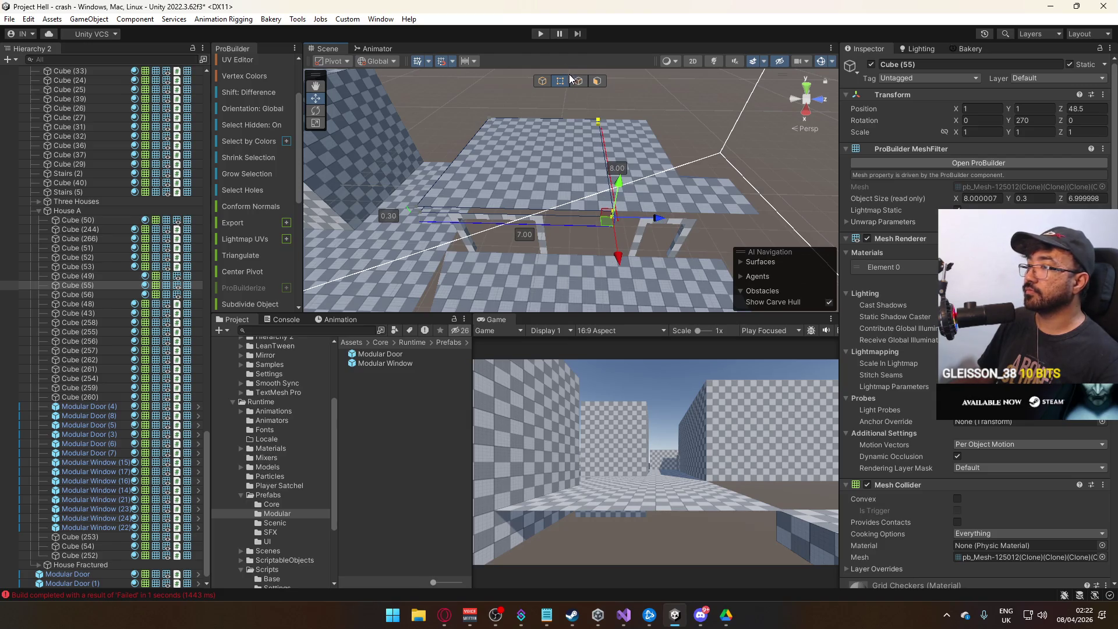
click(543, 81)
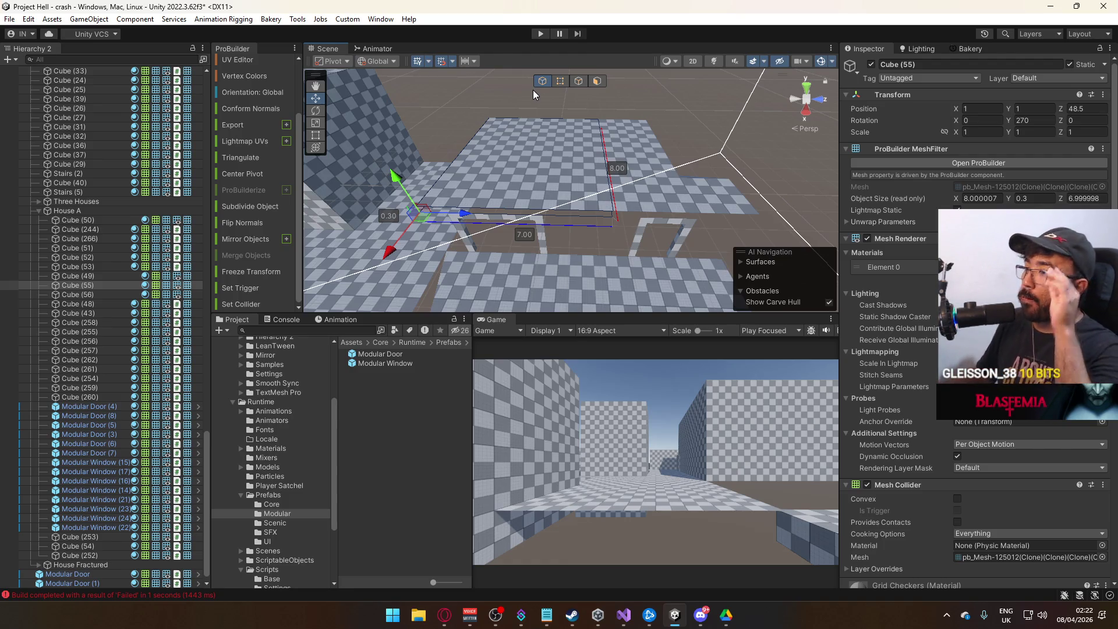
- Slide Modular Door (1) along the house wall to Z 72.6
drag(658, 73, 594, 194)
click(594, 196)
key(f)
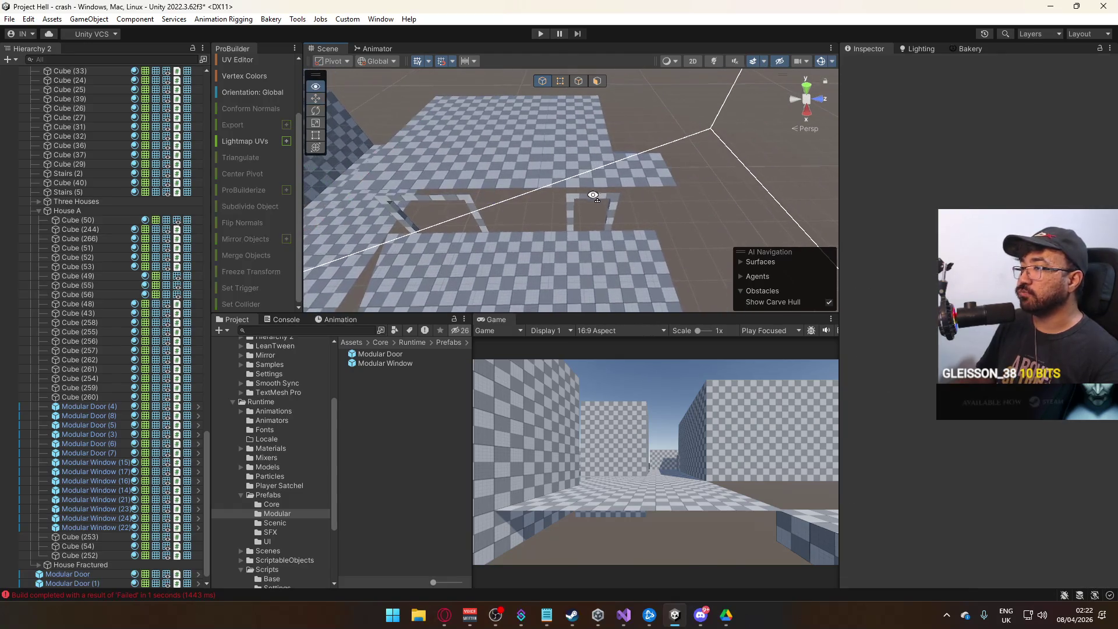
drag(616, 236, 586, 241)
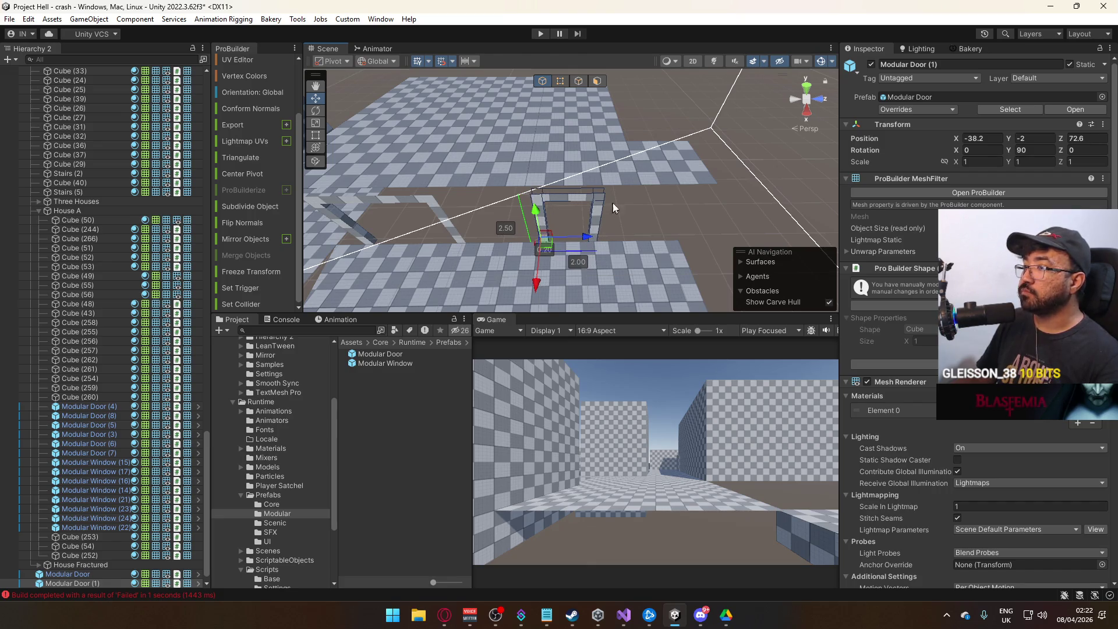
click(674, 233)
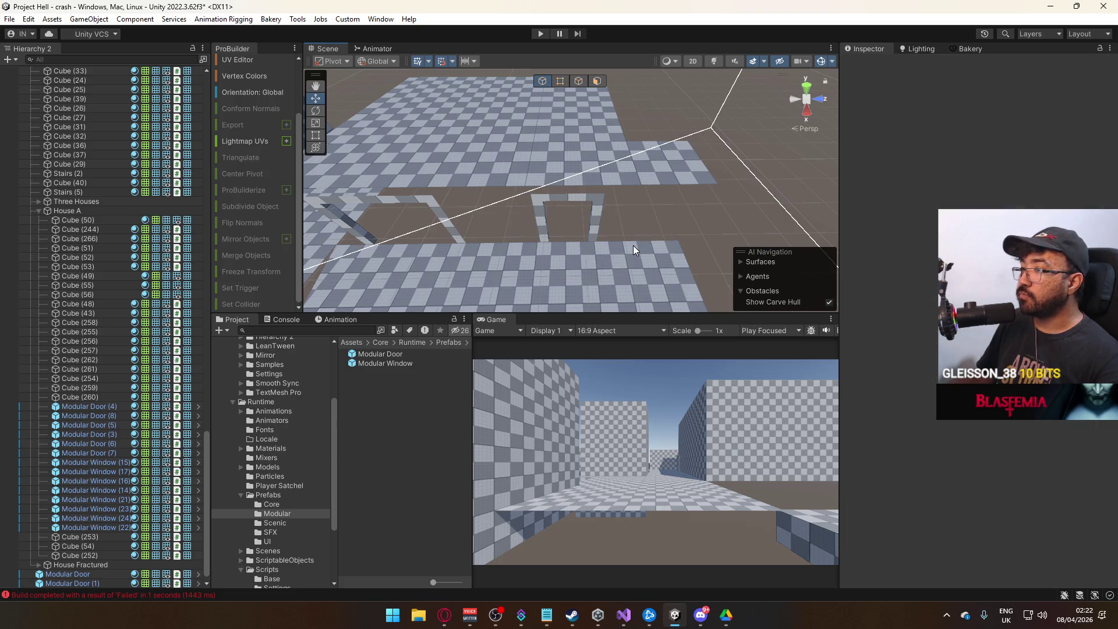
click(595, 235)
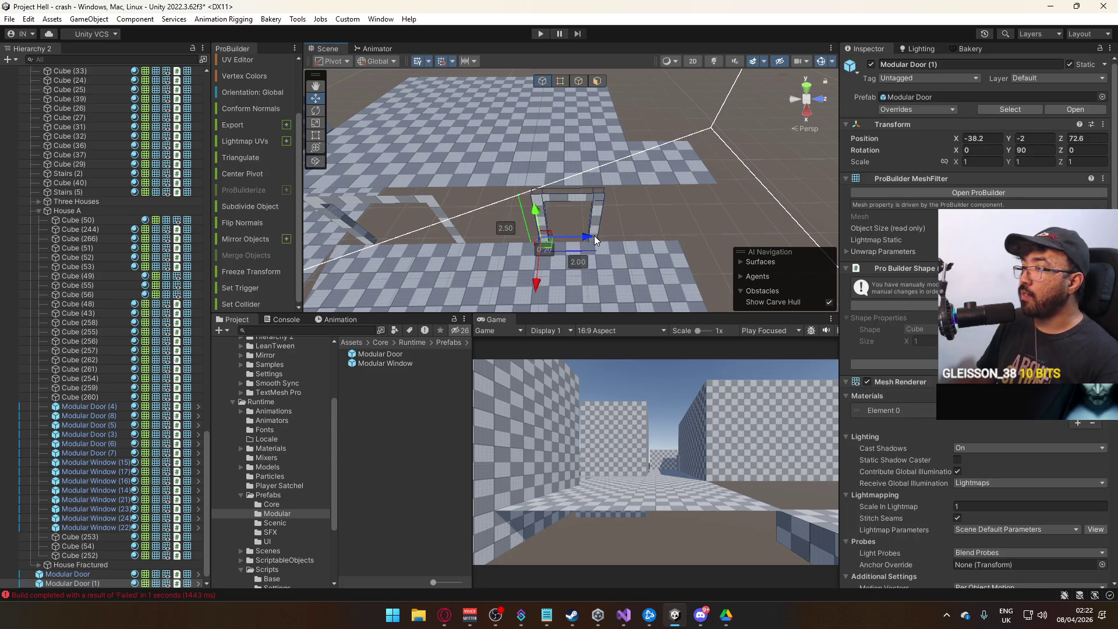
click(639, 233)
mouse_move(639, 233)
mouse_down()
mouse_move(632, 221)
mouse_move(678, 226)
mouse_move(612, 209)
mouse_up()
click(612, 209)
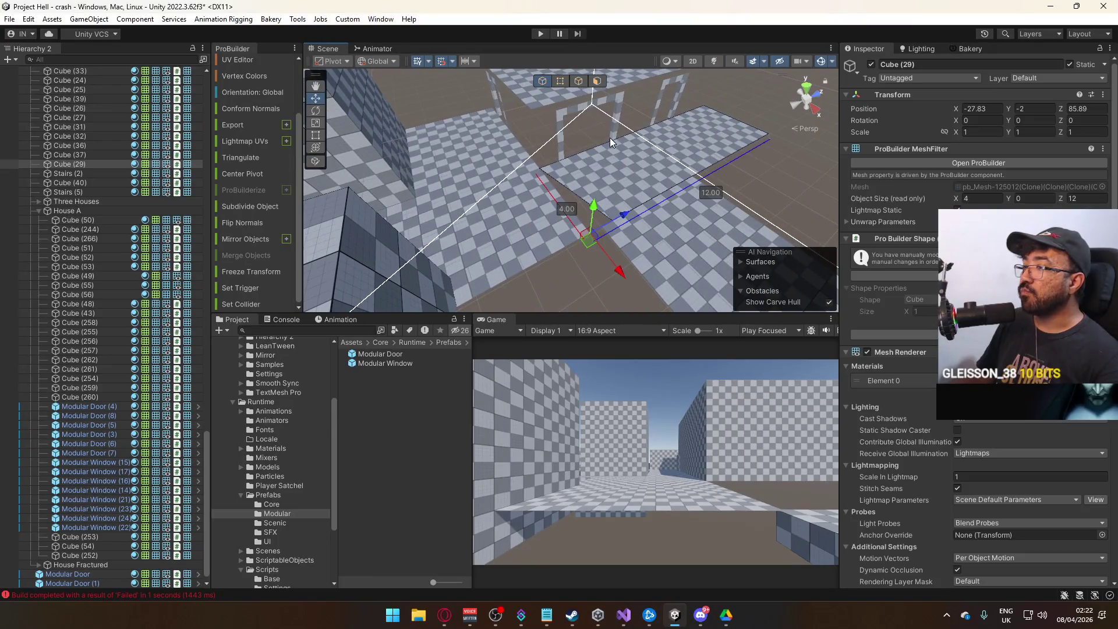
click(558, 81)
click(621, 222)
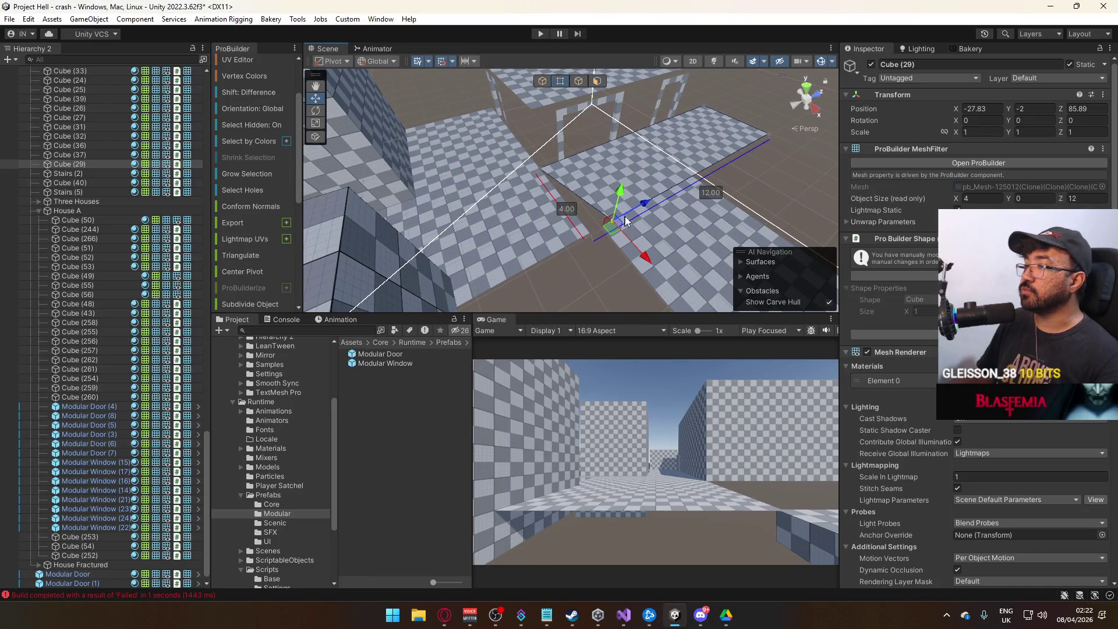
click(635, 217)
click(648, 203)
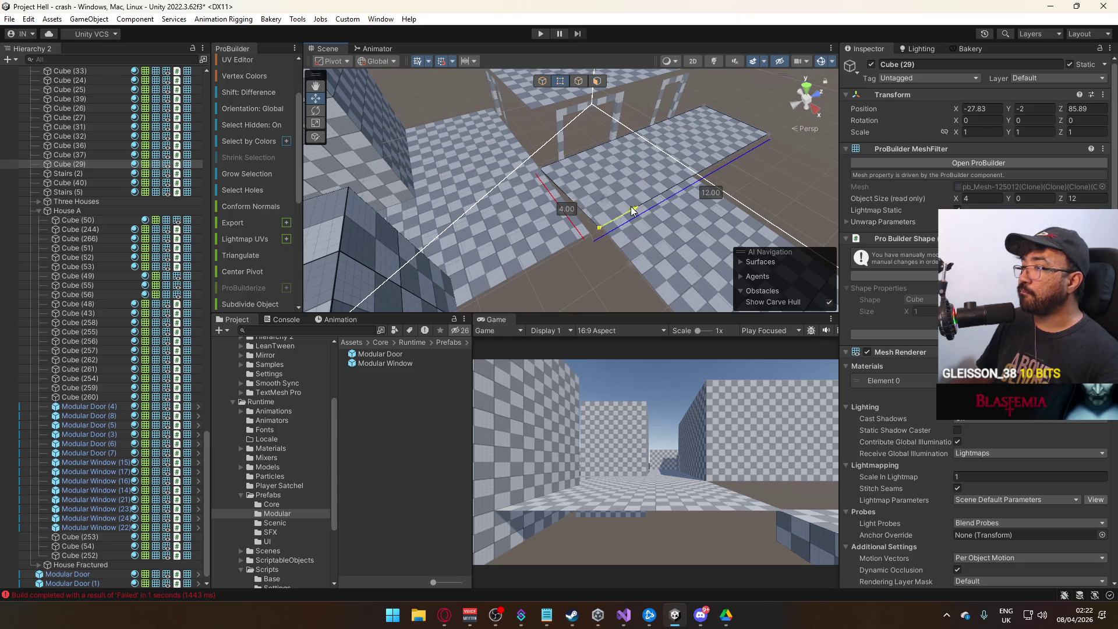
click(542, 80)
mouse_move(640, 204)
mouse_down()
mouse_move(679, 210)
mouse_move(542, 165)
mouse_move(565, 156)
mouse_move(554, 195)
mouse_move(670, 204)
mouse_up()
click(551, 203)
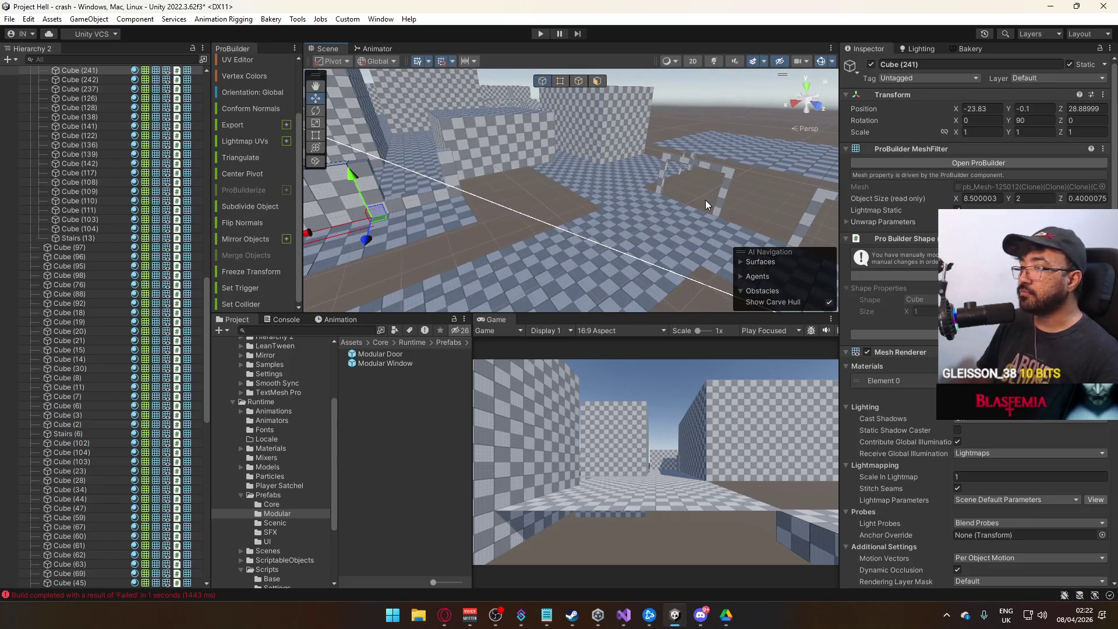
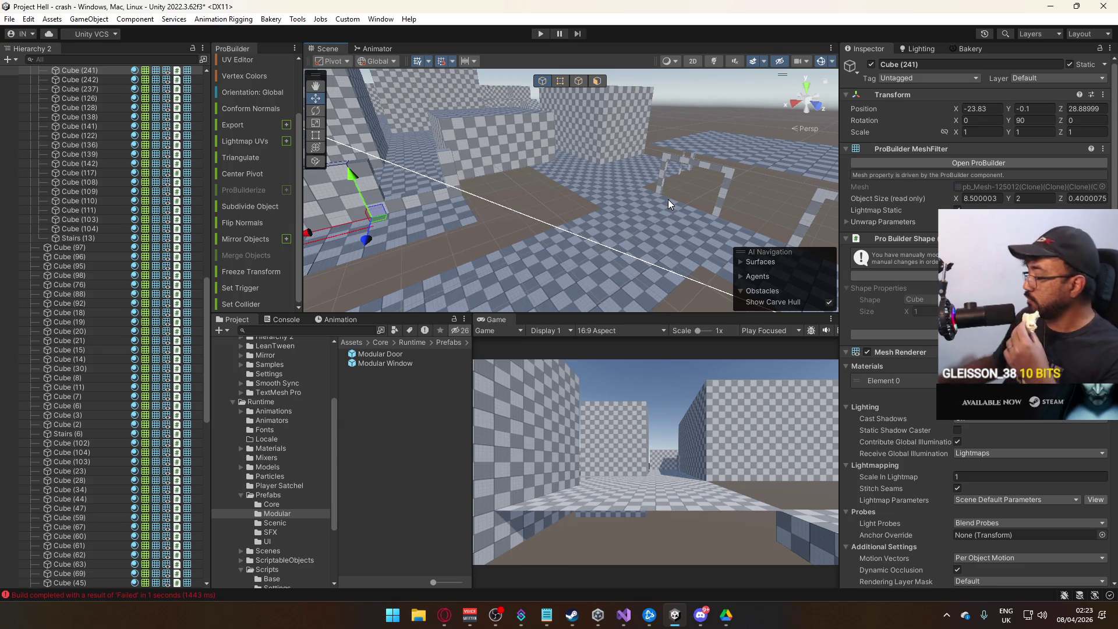
- Slide door frame Modular Door (1) along Z beneath platform Cube (56)
mouse_move(622, 184)
mouse_down()
mouse_move(756, 164)
mouse_move(562, 183)
mouse_up()
click(635, 175)
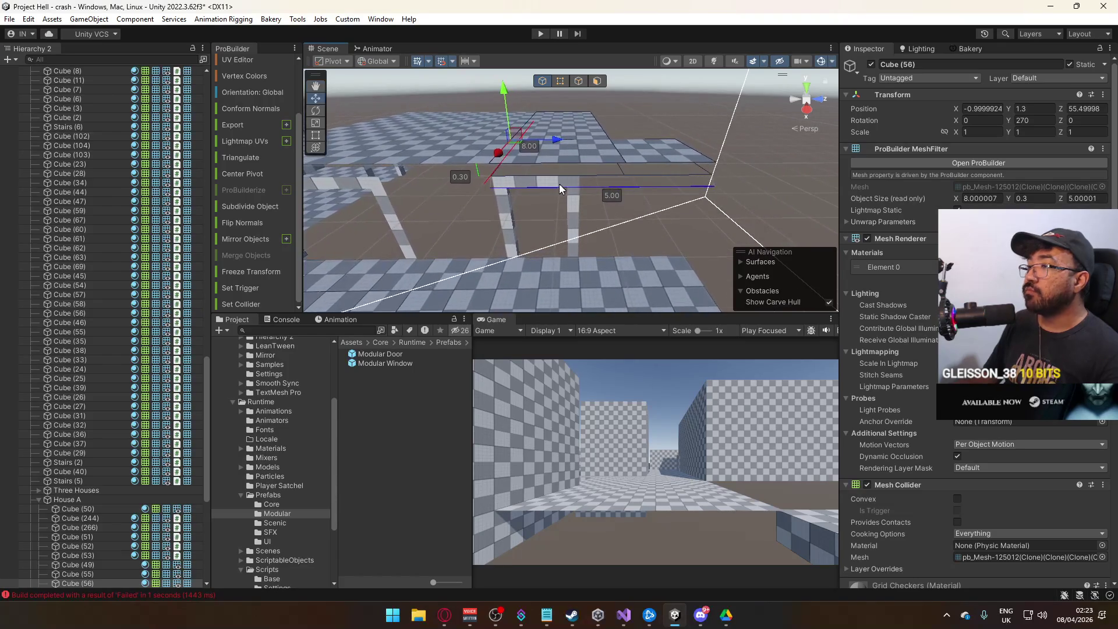
click(574, 202)
drag(554, 252, 576, 253)
click(596, 163)
- Orbit around platform Cube (56) and pick the sloped piece Cube (40) for edge editing
click(599, 155)
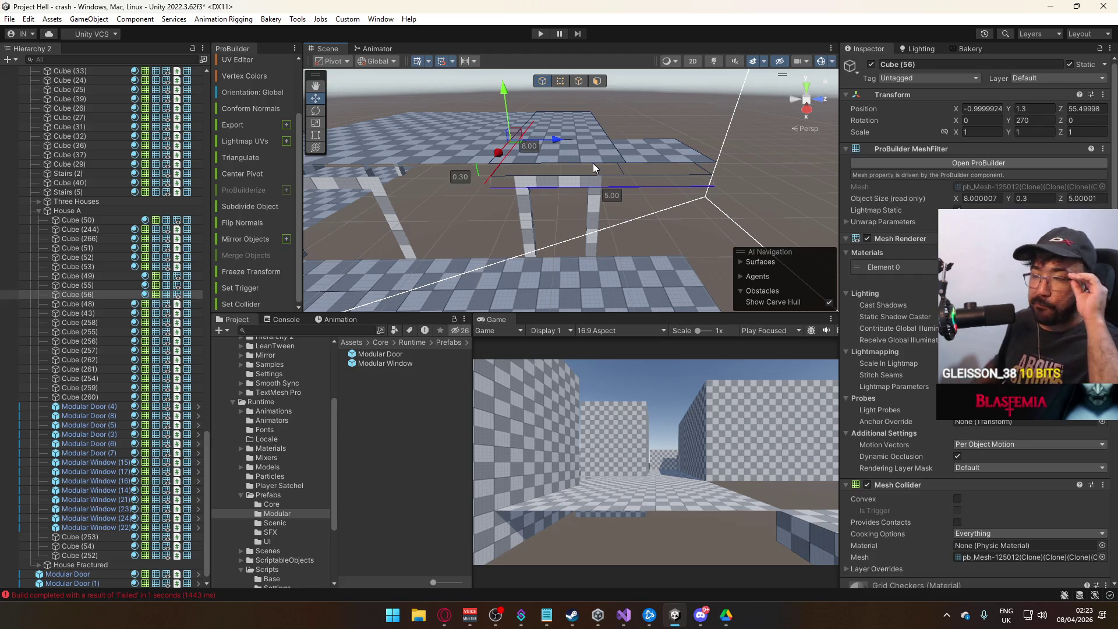
mouse_move(655, 155)
mouse_down()
mouse_move(419, 229)
mouse_move(598, 119)
mouse_up()
click(554, 155)
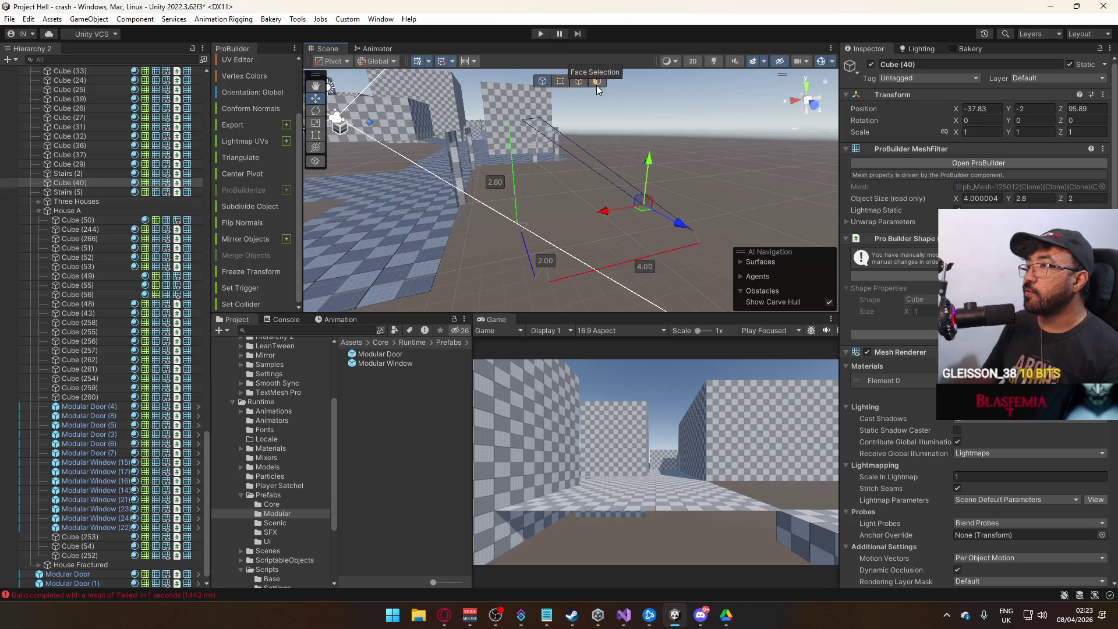
click(579, 82)
- Extrude the sloped piece's top edge into a new face
click(533, 123)
mouse_move(554, 131)
mouse_down()
mouse_move(557, 180)
mouse_move(455, 179)
mouse_move(478, 174)
mouse_up()
click(568, 123)
mouse_move(586, 102)
mouse_down()
mouse_move(569, 186)
mouse_move(630, 160)
mouse_move(643, 127)
mouse_up()
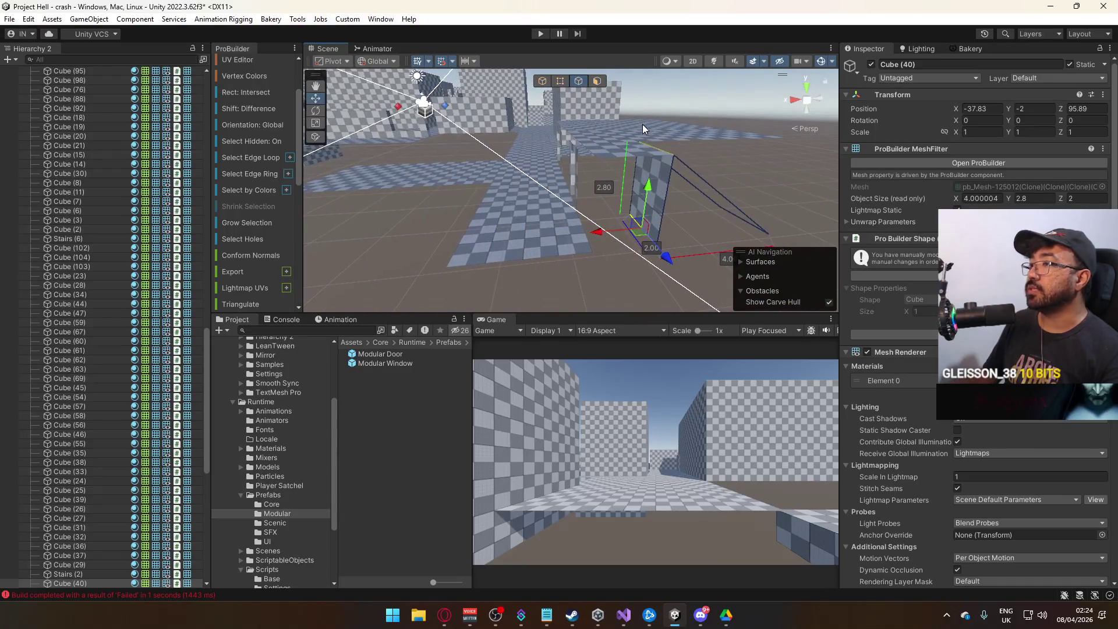
- Push the piece's side face out to 6.00 wide
click(598, 83)
click(644, 191)
mouse_move(644, 191)
mouse_down()
mouse_move(394, 235)
mouse_move(349, 204)
mouse_move(630, 235)
mouse_move(561, 207)
mouse_move(526, 222)
mouse_up()
drag(494, 219, 490, 220)
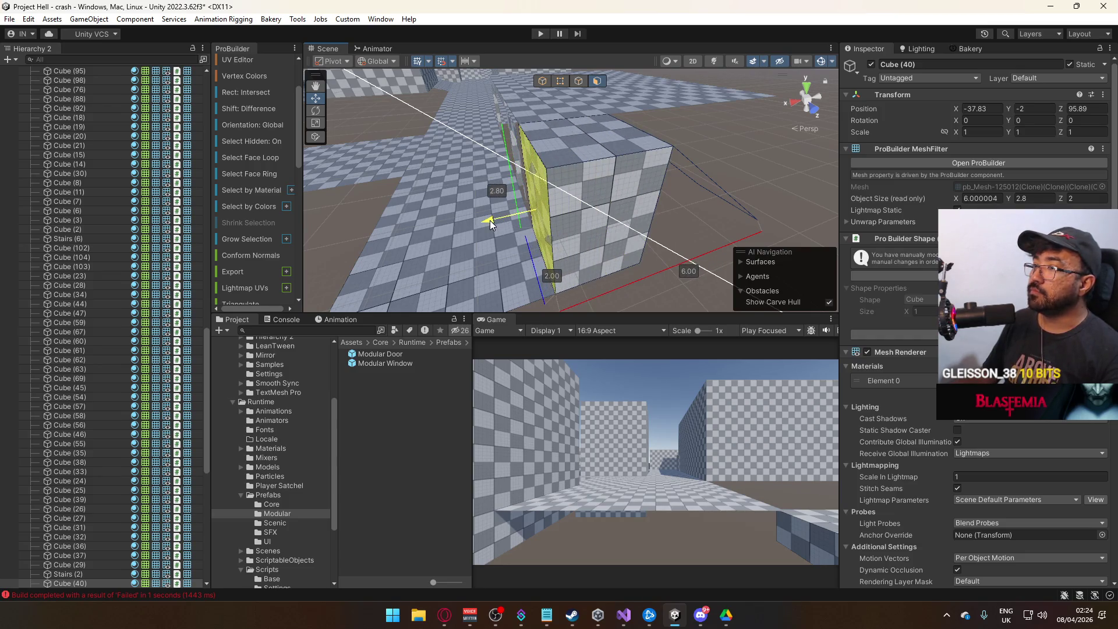
- Delete the top and underside faces of platform Cube (56)
click(564, 127)
click(623, 136)
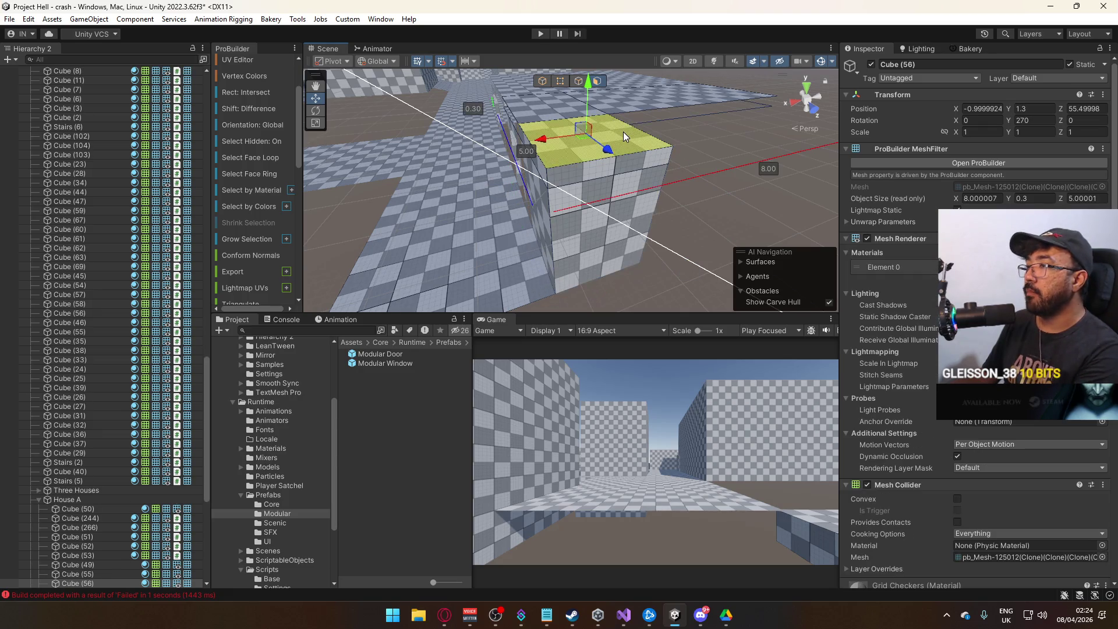
key(Delete)
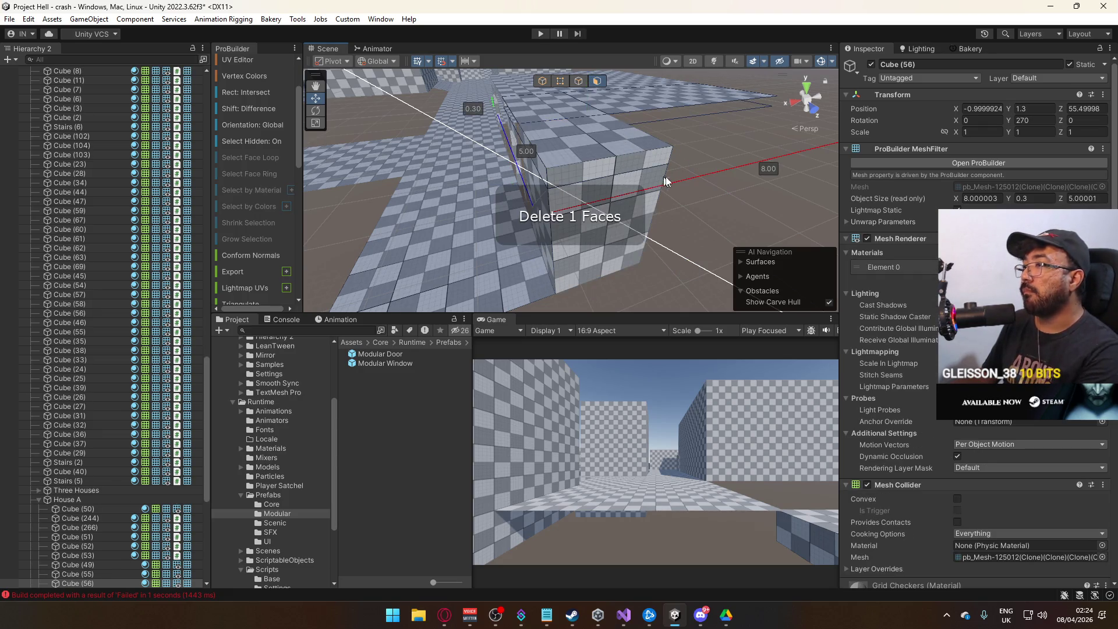
mouse_move(680, 174)
mouse_down()
mouse_move(602, 161)
mouse_move(595, 252)
mouse_move(519, 215)
mouse_up()
click(677, 184)
key(Delete)
- Delete three unneeded faces of Cube (40), including its bottom face
click(506, 207)
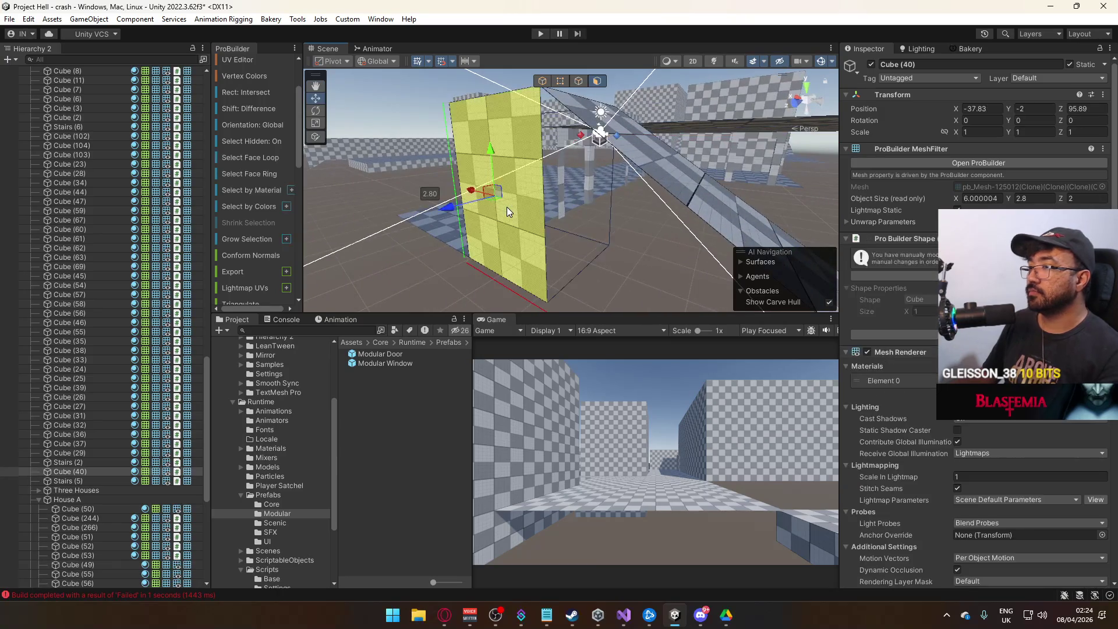
key(Delete)
click(548, 282)
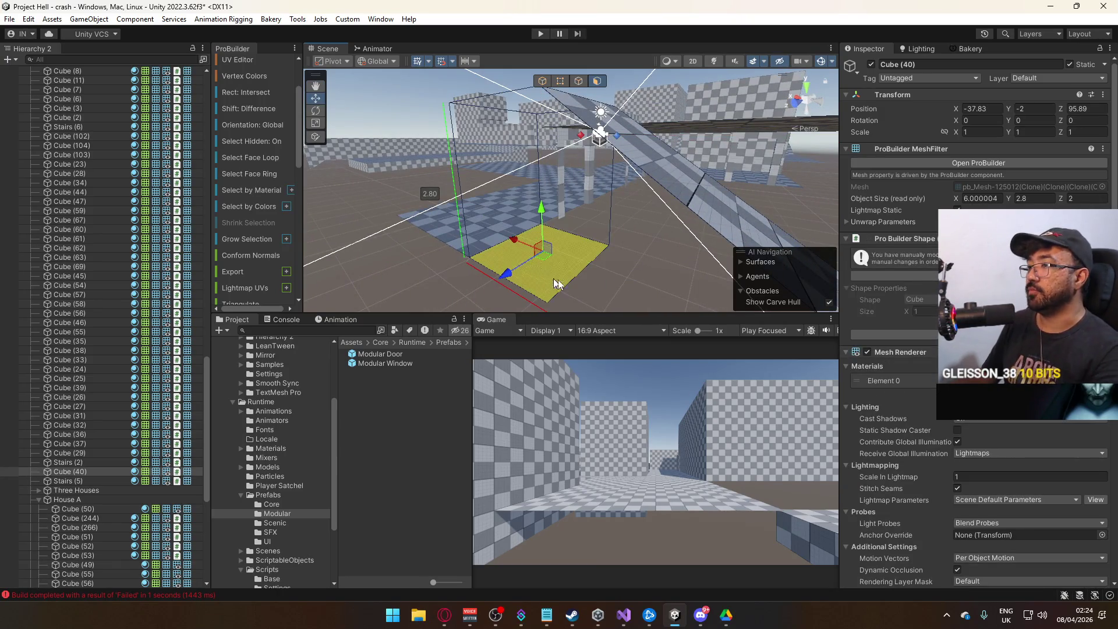
key(Delete)
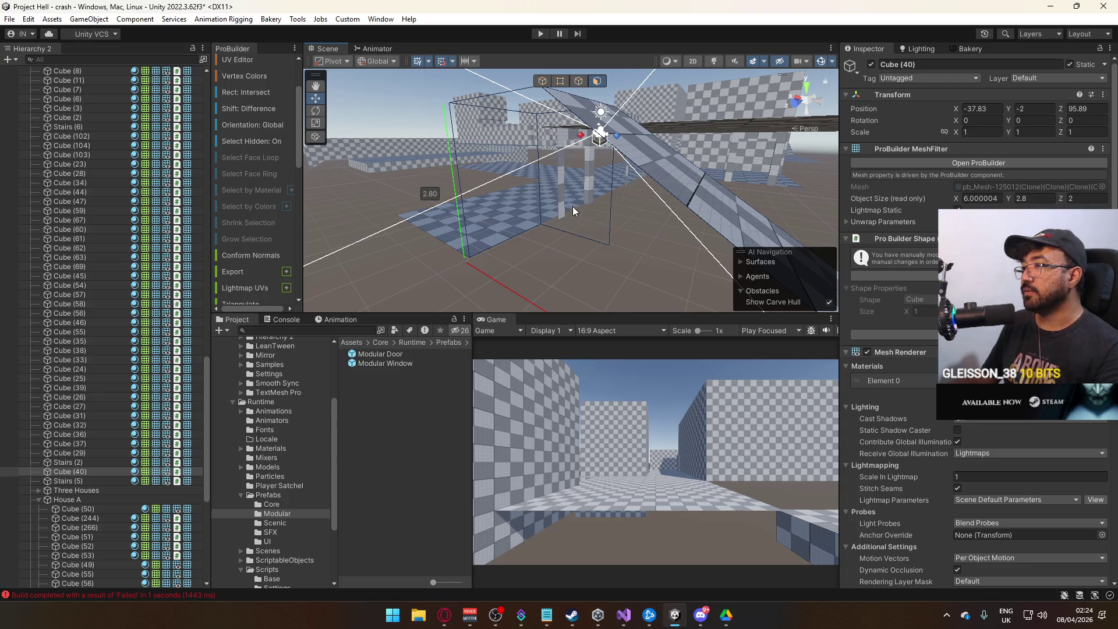
mouse_move(451, 203)
mouse_down()
mouse_move(837, 217)
mouse_move(652, 116)
mouse_move(614, 79)
mouse_up()
click(485, 202)
key(Delete)
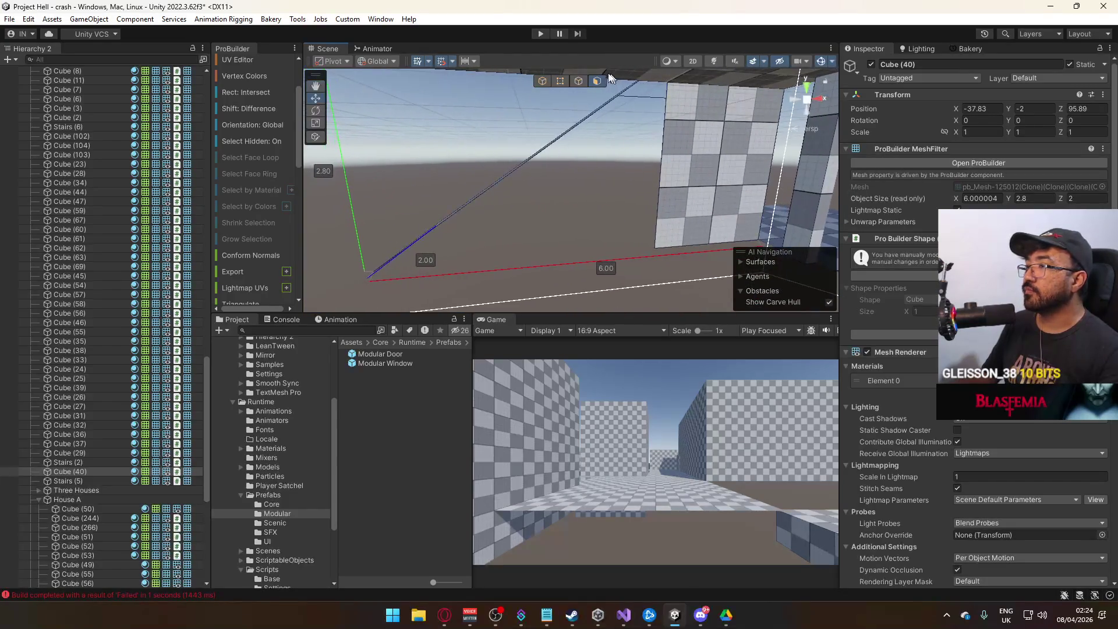
click(578, 81)
- Extrude the wall edge into a new wall face under the ramp
click(679, 149)
drag(718, 155, 466, 153)
scroll(533, 104, down, 3)
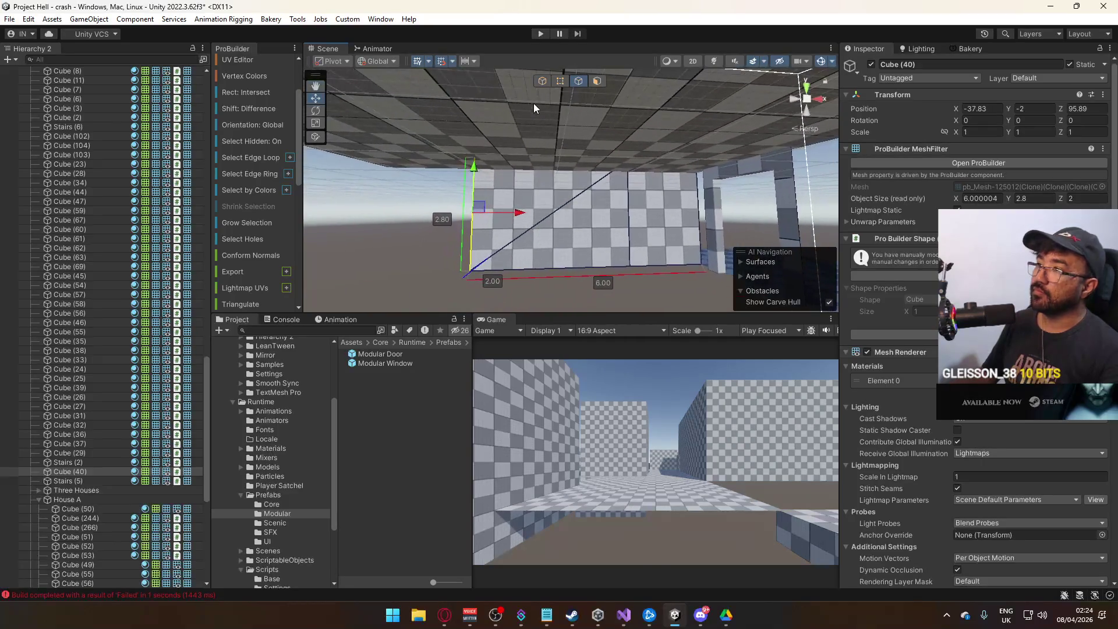
- Pull the wall's top-left vertex down into a slope and weld the corner vertices
click(560, 81)
click(473, 169)
drag(476, 133, 486, 229)
key(alt+v)
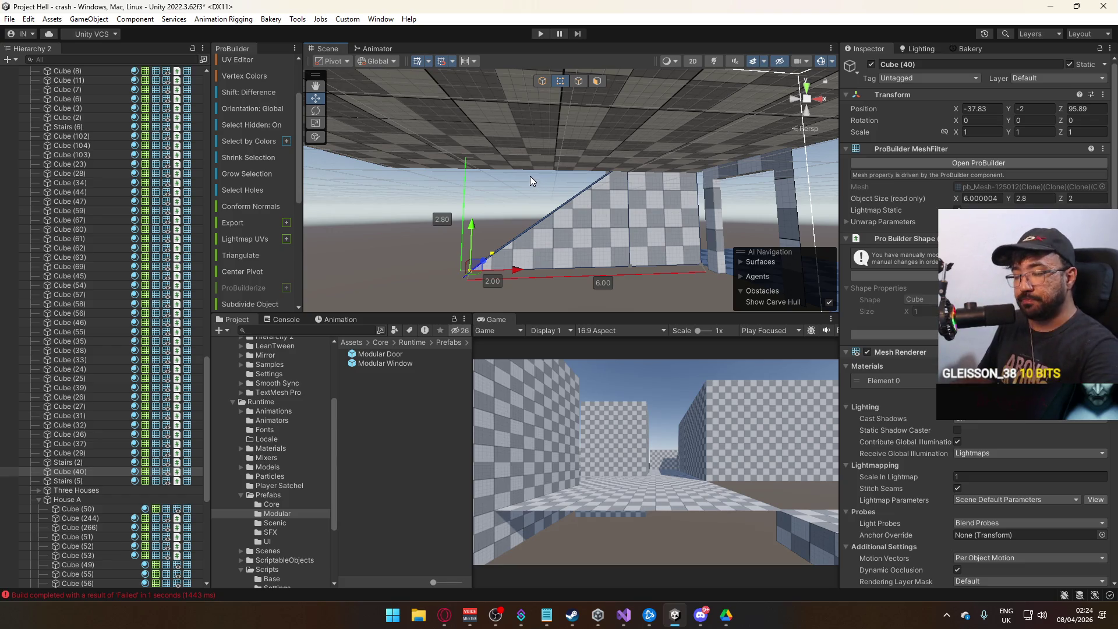
mouse_move(517, 181)
alt+mouse_down()
mouse_move(662, 238)
mouse_move(544, 114)
alt+mouse_up()
click(545, 86)
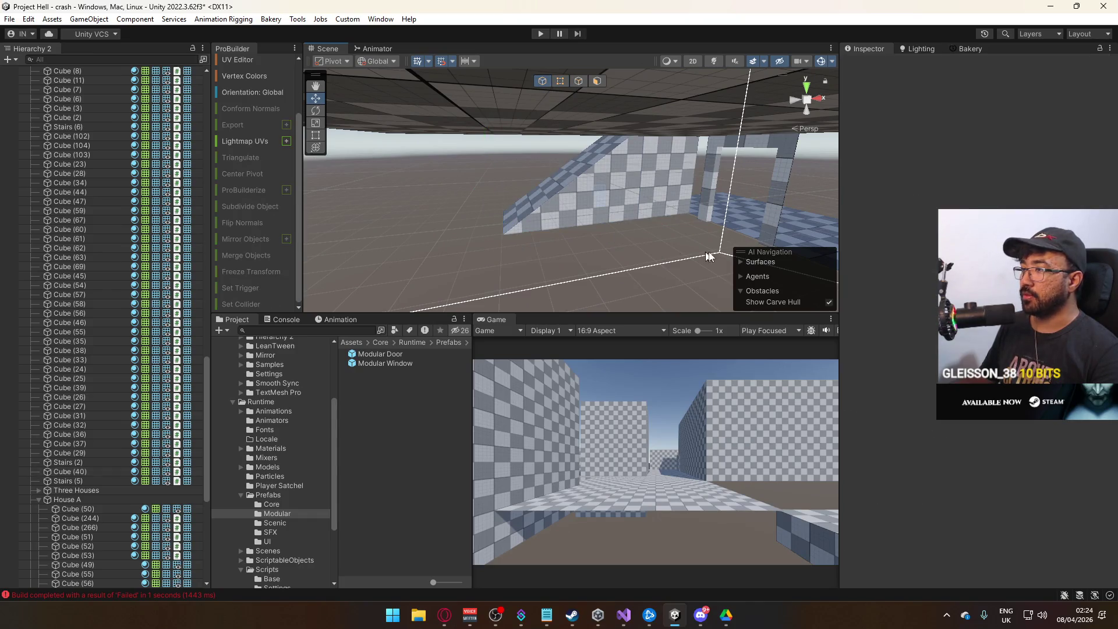
click(699, 256)
- Nudge floor slab Cube (41) along Z and widen it by pulling its edge along X
key(f)
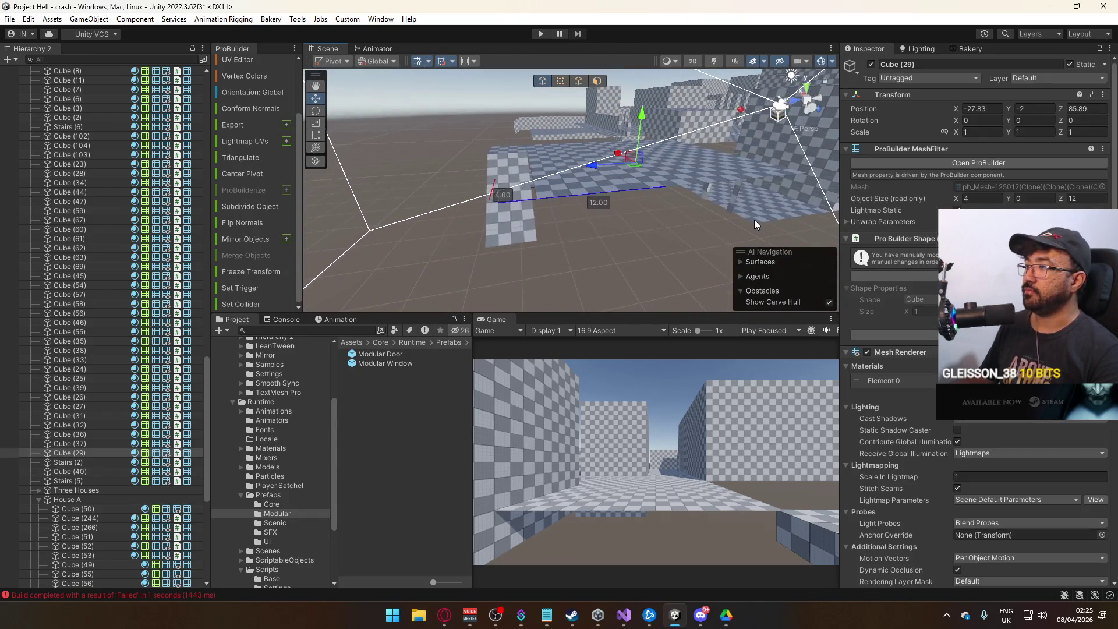
click(755, 224)
key(f)
mouse_move(755, 224)
alt+mouse_down()
mouse_move(700, 239)
mouse_move(662, 181)
alt+mouse_up()
click(667, 203)
key(f)
mouse_move(499, 166)
mouse_down()
mouse_move(556, 156)
mouse_move(503, 176)
mouse_move(622, 210)
mouse_move(593, 143)
mouse_up()
click(579, 81)
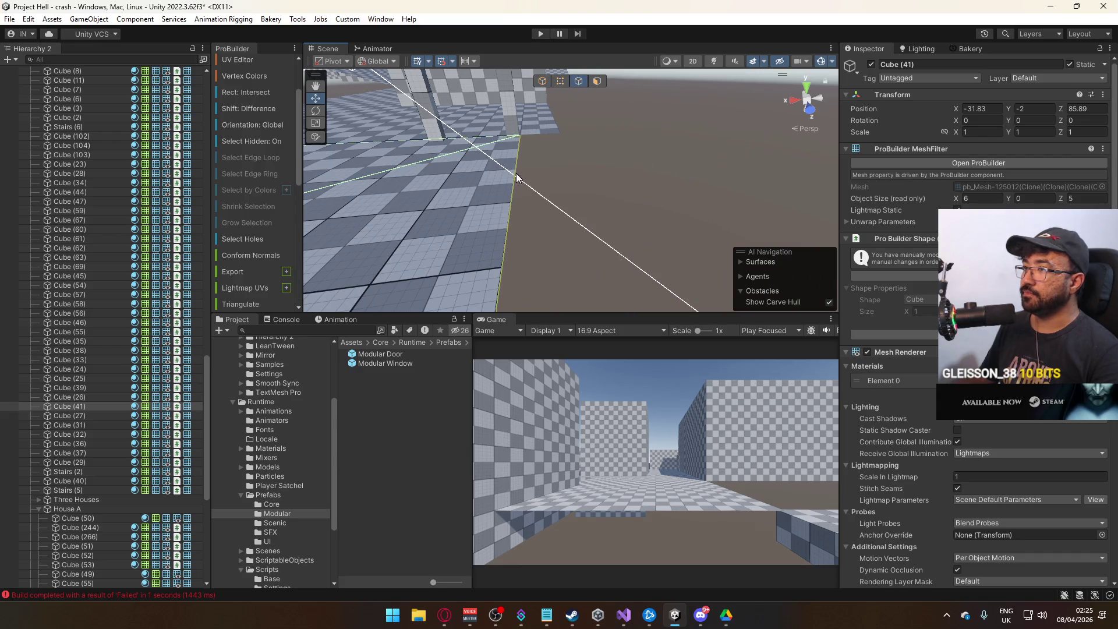
mouse_move(477, 187)
mouse_down()
mouse_move(560, 181)
mouse_move(475, 190)
mouse_move(599, 202)
mouse_move(530, 194)
mouse_move(542, 117)
mouse_move(577, 203)
mouse_move(518, 106)
mouse_move(467, 116)
mouse_up()
key(g)
- Duplicate wall piece Cube (263) as Cube (271) and move it out of the Three Houses group
click(571, 164)
mouse_move(571, 164)
alt+mouse_down()
mouse_move(401, 160)
mouse_move(518, 215)
mouse_move(606, 232)
mouse_move(687, 169)
mouse_move(506, 154)
alt+mouse_up()
click(453, 181)
key(ctrl+d)
drag(76, 445, 75, 429)
click(38, 444)
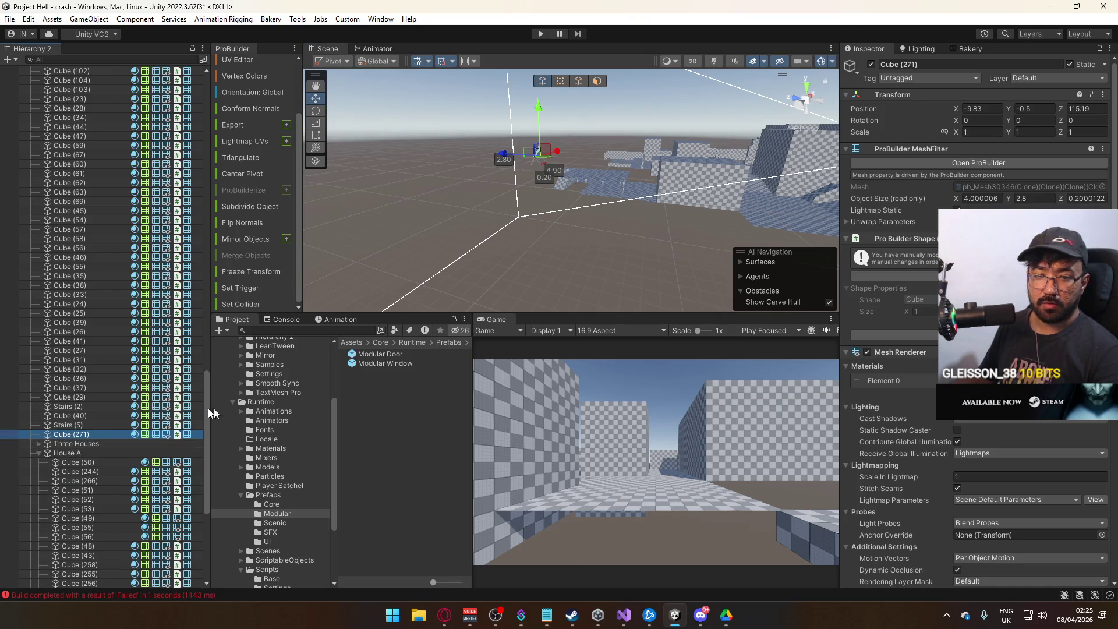
- Lower the top face of wall Cube (271) so it stands 2.5 tall
mouse_move(400, 290)
mouse_down()
mouse_move(409, 267)
mouse_move(376, 250)
mouse_move(557, 201)
mouse_up()
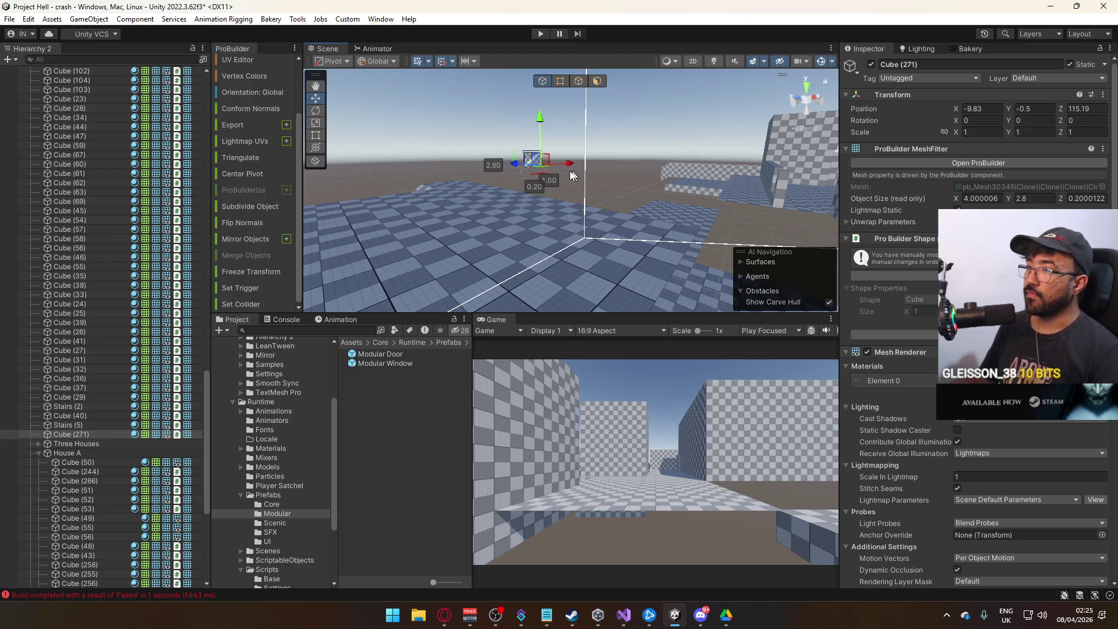
key(f)
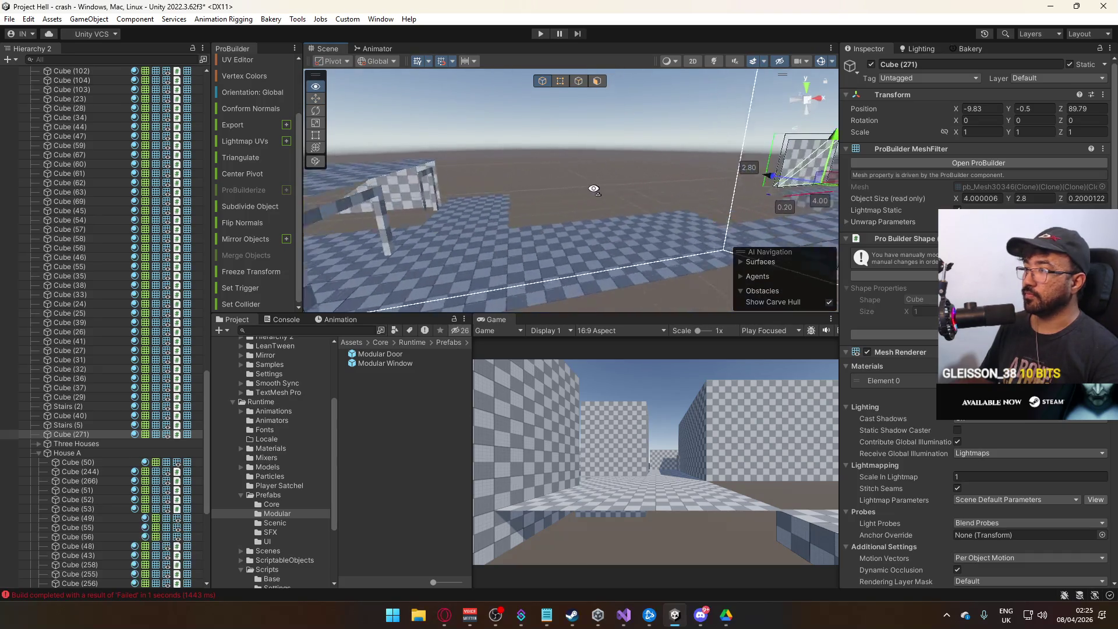
drag(582, 189, 512, 100)
click(558, 83)
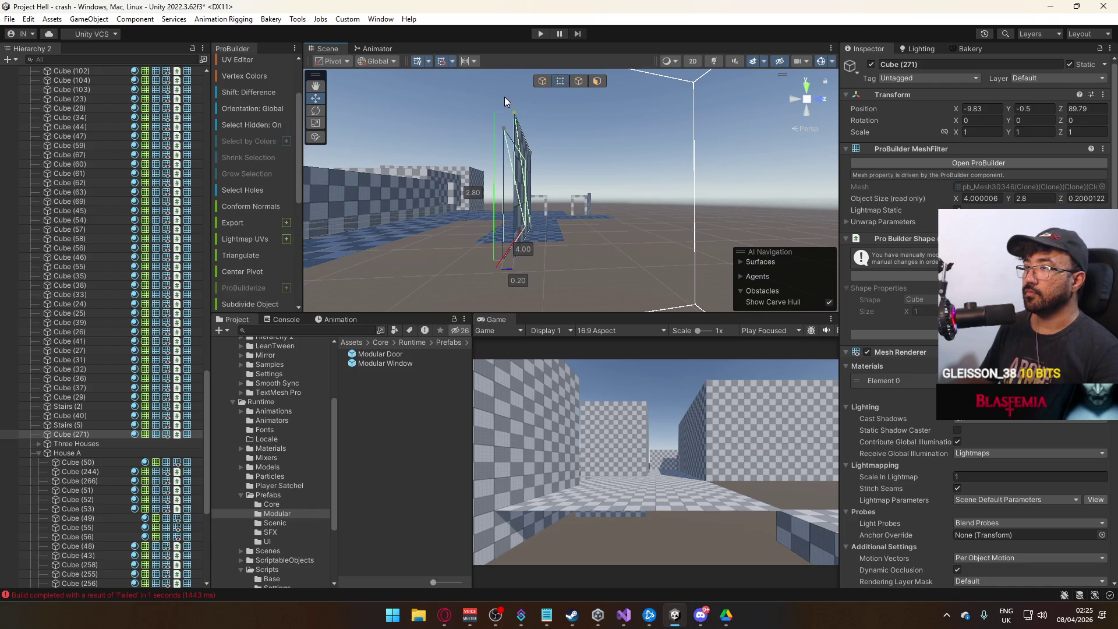
drag(535, 110, 537, 118)
click(542, 81)
- Duplicate the lowered wall piece as Cube (272)
mouse_move(579, 175)
mouse_down()
mouse_move(595, 189)
mouse_move(793, 199)
mouse_move(783, 168)
mouse_move(584, 181)
mouse_move(559, 169)
mouse_move(624, 145)
mouse_move(598, 145)
mouse_move(592, 173)
mouse_move(617, 170)
mouse_move(595, 215)
mouse_move(517, 217)
mouse_move(607, 261)
mouse_move(574, 249)
mouse_move(681, 234)
mouse_move(856, 249)
mouse_up()
mouse_move(442, 243)
mouse_down()
mouse_move(414, 246)
mouse_move(638, 226)
mouse_move(568, 153)
mouse_move(555, 155)
mouse_up()
key(ctrl+d)
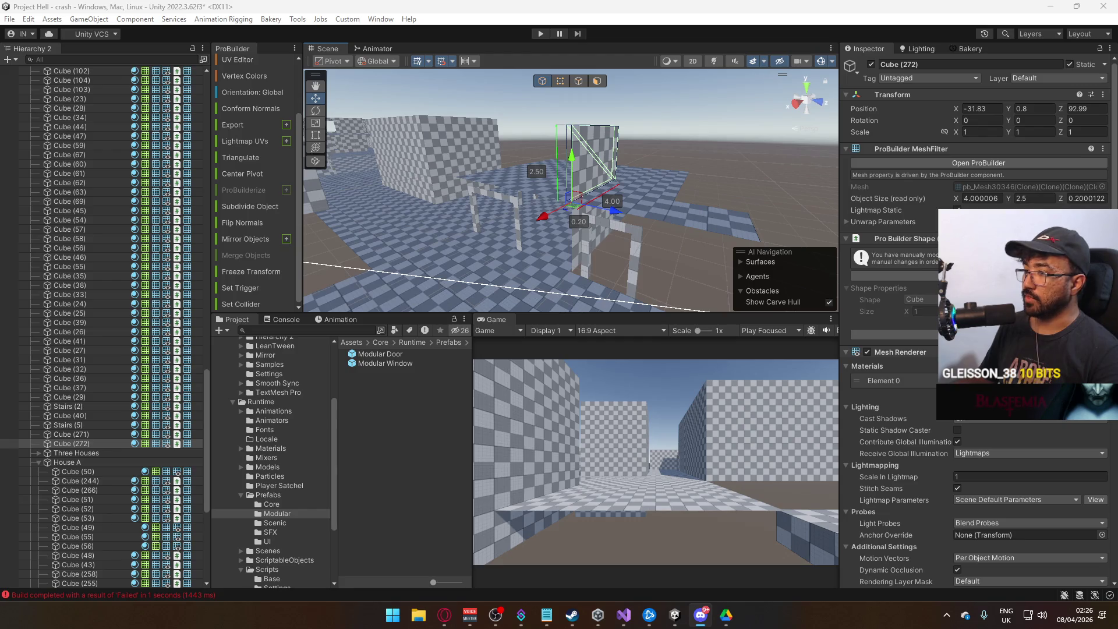
- Move door frame Modular Door (3) along X to position -44
mouse_move(672, 224)
mouse_down()
mouse_move(576, 224)
mouse_move(496, 242)
mouse_move(494, 285)
mouse_up()
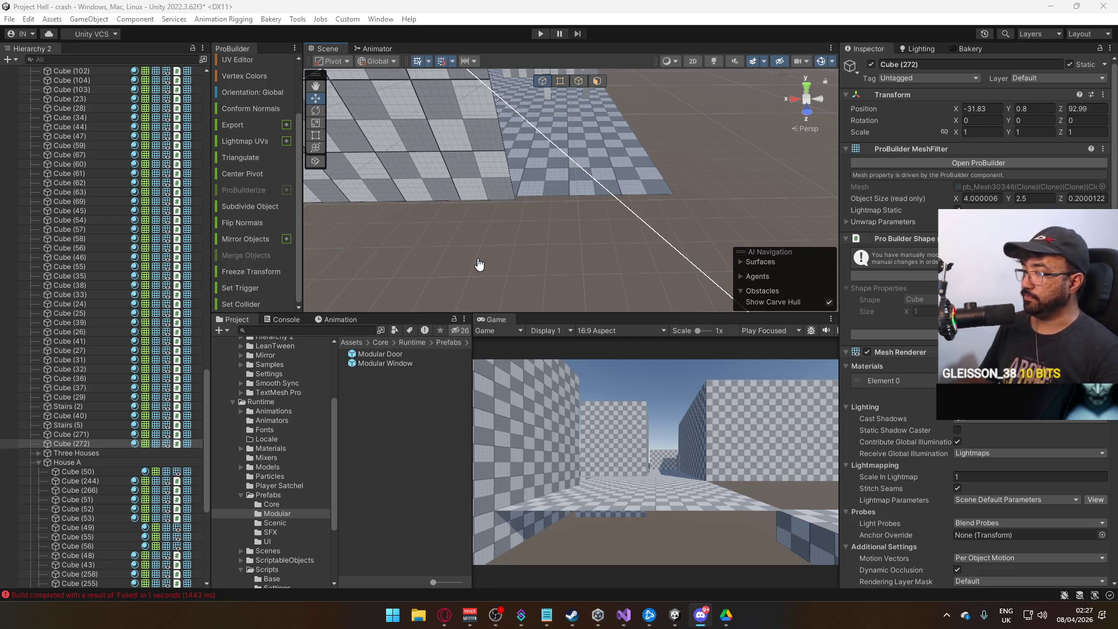
mouse_move(679, 219)
mouse_down()
mouse_move(436, 182)
mouse_move(649, 183)
mouse_move(447, 342)
mouse_move(395, 351)
mouse_move(550, 257)
mouse_move(600, 192)
mouse_move(650, 177)
mouse_move(492, 169)
mouse_move(633, 197)
mouse_up()
mouse_move(515, 188)
mouse_down()
mouse_move(568, 187)
mouse_move(542, 190)
mouse_move(458, 88)
mouse_move(555, 138)
mouse_move(525, 200)
mouse_move(546, 178)
mouse_up()
scroll(553, 174, up, 5)
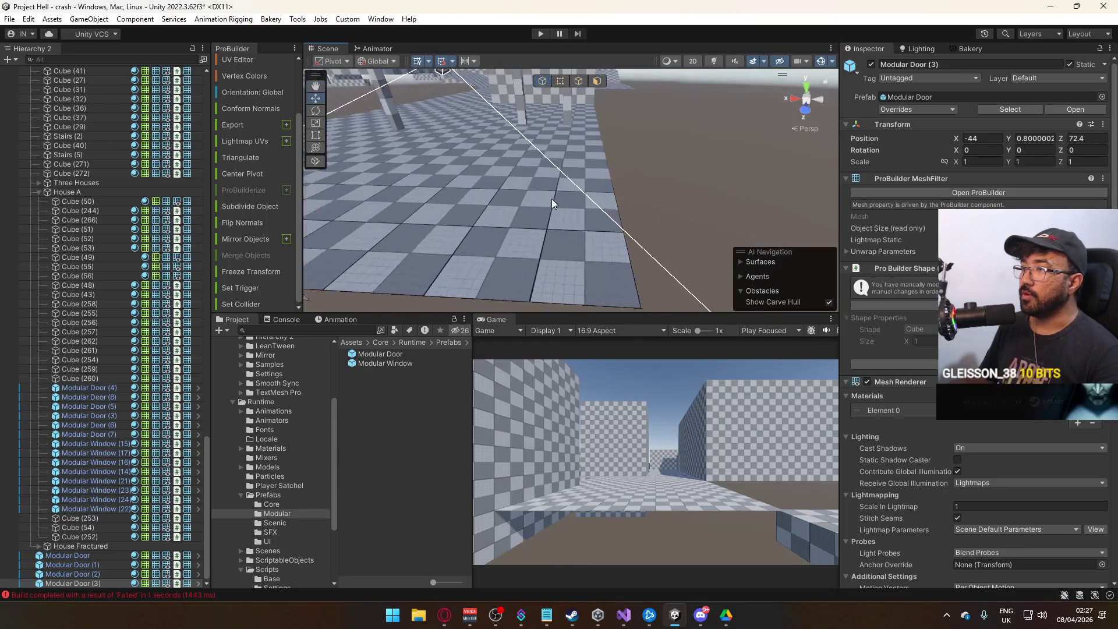
- Try widening slab Cube (41) along X, then undo it back to 7.00
click(551, 198)
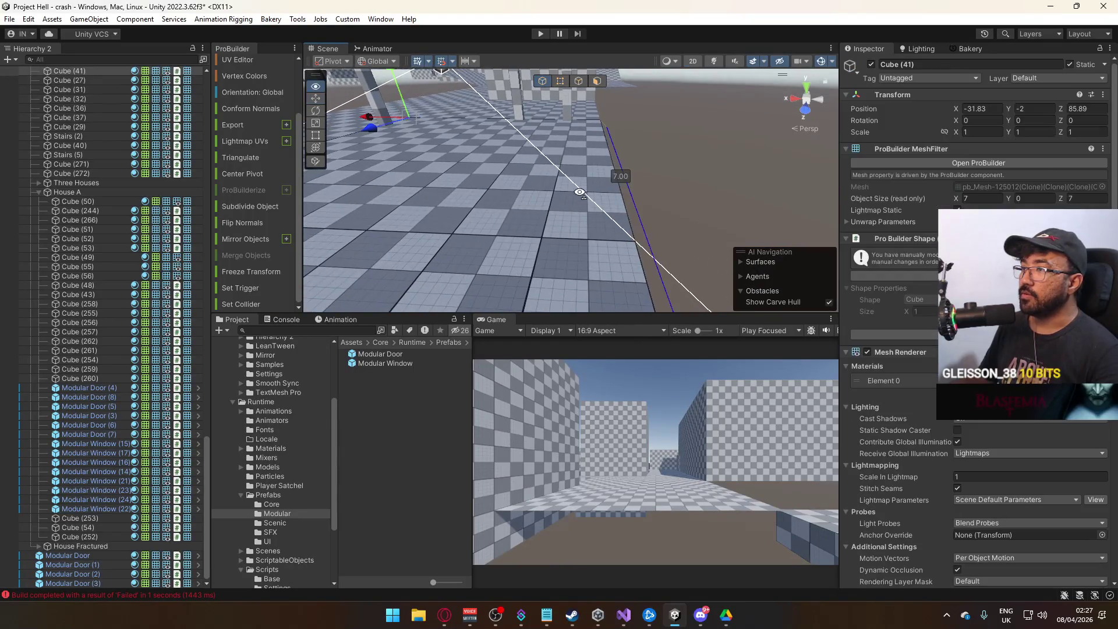
click(578, 81)
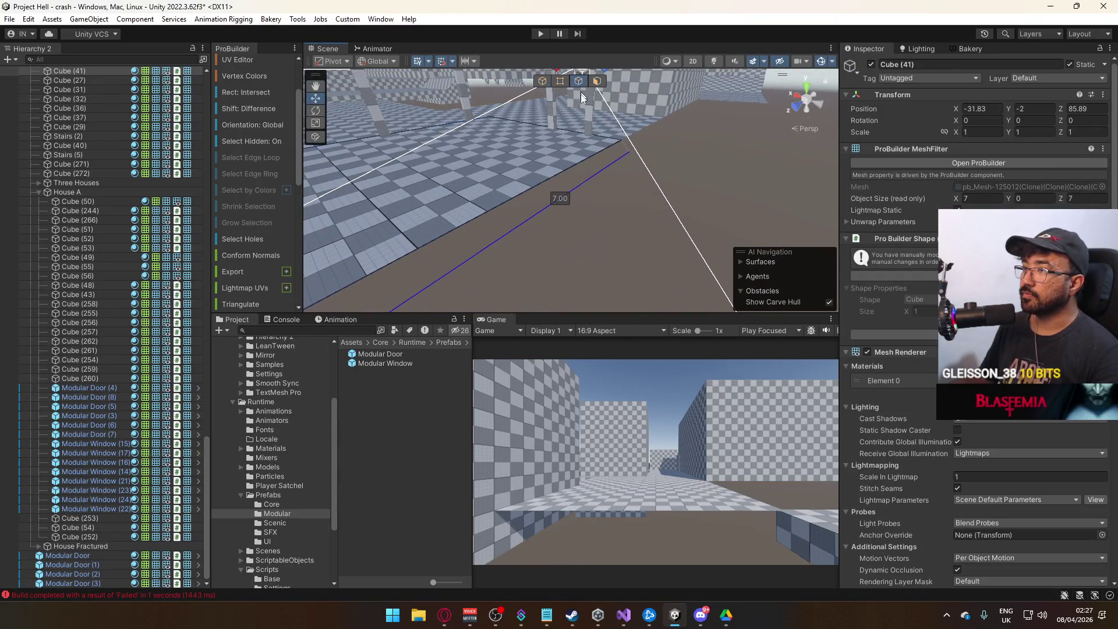
mouse_move(568, 160)
mouse_down()
mouse_move(691, 180)
mouse_move(614, 167)
mouse_up()
drag(534, 169, 541, 169)
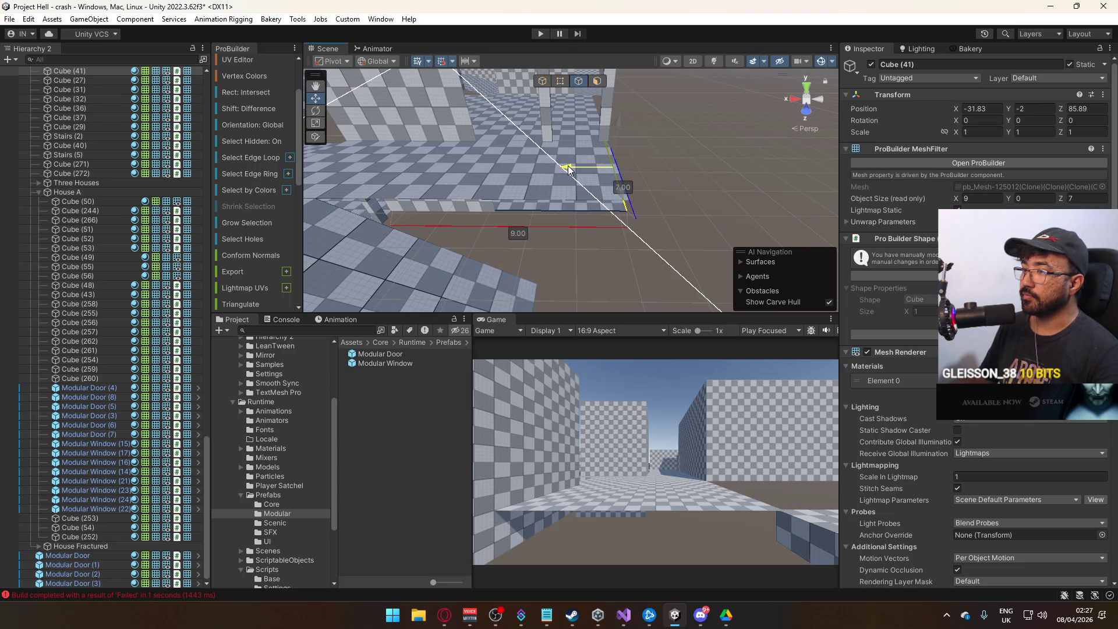
key(ctrl+z)
drag(598, 173, 419, 173)
- Lower door frame Modular Door (4) to Y -2
click(554, 175)
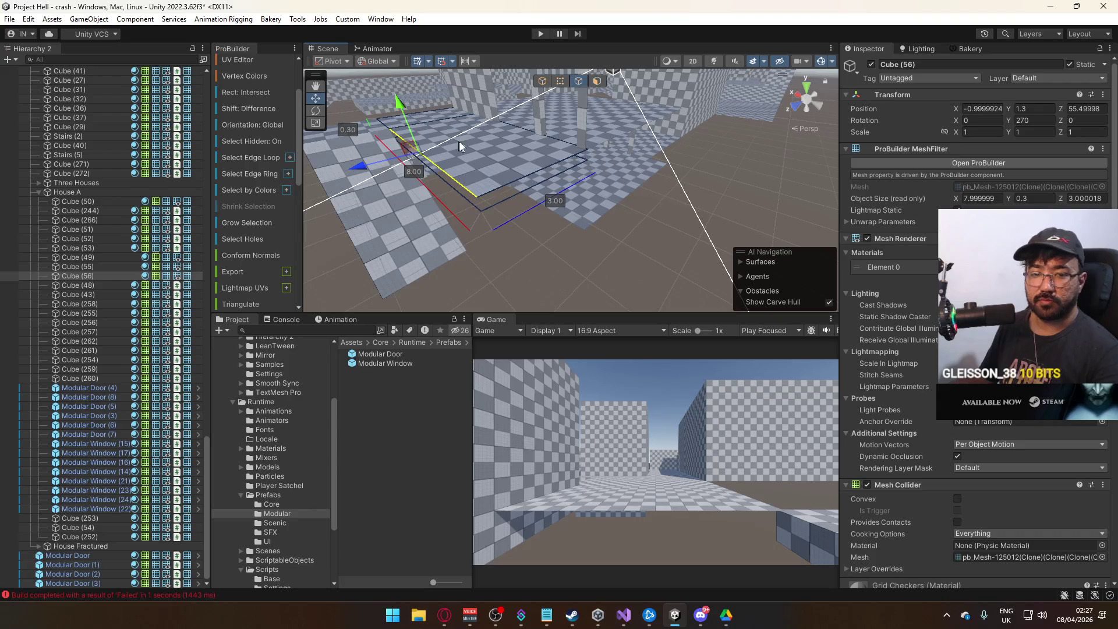
click(543, 81)
click(616, 148)
mouse_move(615, 148)
mouse_down()
mouse_move(607, 164)
mouse_move(597, 109)
mouse_move(649, 132)
mouse_up()
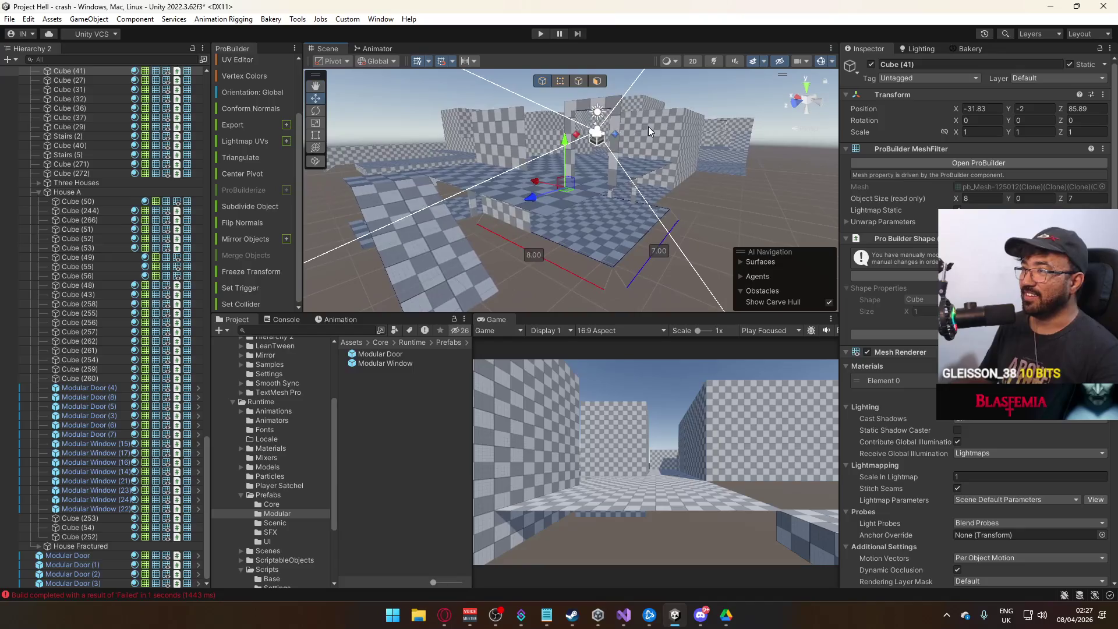
click(622, 120)
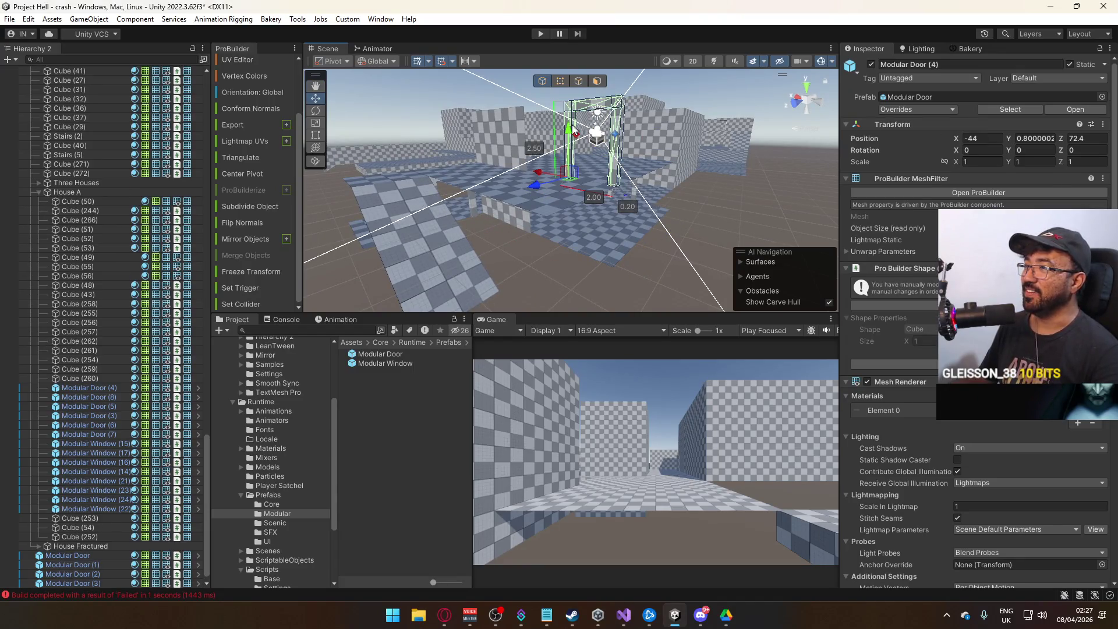
mouse_move(568, 133)
mouse_down()
mouse_move(562, 242)
mouse_move(529, 274)
mouse_move(269, 237)
mouse_up()
mouse_move(447, 239)
mouse_down()
mouse_move(625, 183)
mouse_move(621, 173)
mouse_up()
- Duplicate slab Cube (41) as Cube (42) beside it along Z and shorten it to 5.50
click(629, 220)
mouse_move(629, 220)
mouse_down()
mouse_move(885, 340)
mouse_move(869, 316)
mouse_move(684, 208)
mouse_up()
key(ctrl+d)
mouse_move(630, 151)
mouse_down()
mouse_move(478, 161)
mouse_move(494, 160)
mouse_move(456, 182)
mouse_move(470, 170)
mouse_up()
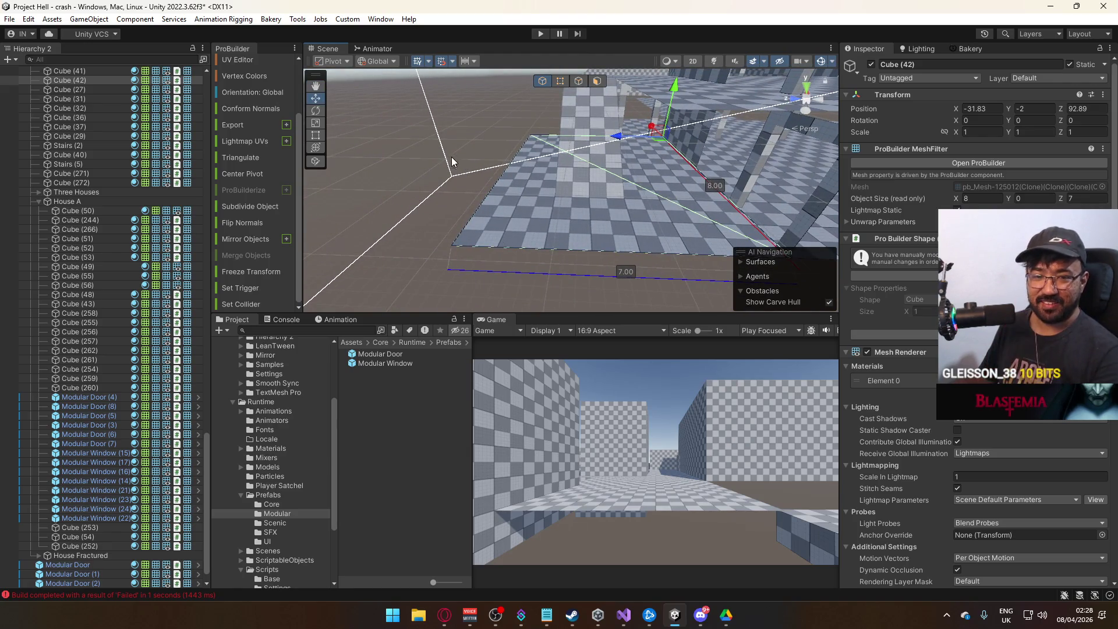
click(561, 83)
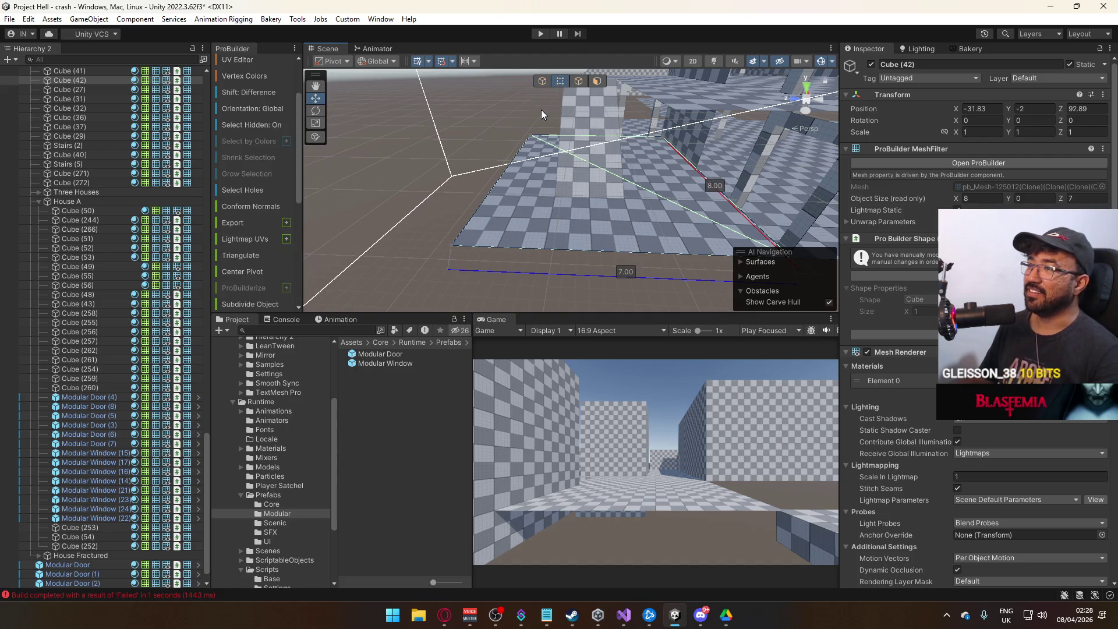
mouse_move(492, 138)
mouse_down()
mouse_move(522, 145)
mouse_move(518, 160)
mouse_move(606, 100)
mouse_move(670, 145)
mouse_move(869, 200)
mouse_move(661, 195)
mouse_move(655, 181)
mouse_move(664, 203)
mouse_move(647, 241)
mouse_up()
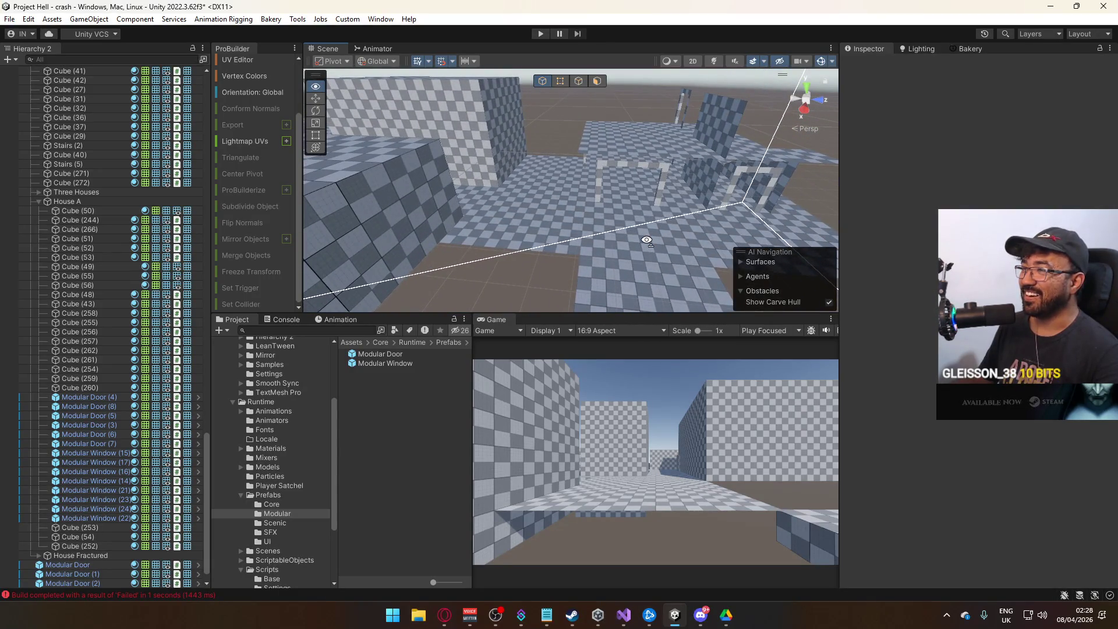
- Slide the table frame together with its floor slab sideways along X
drag(647, 241, 647, 241)
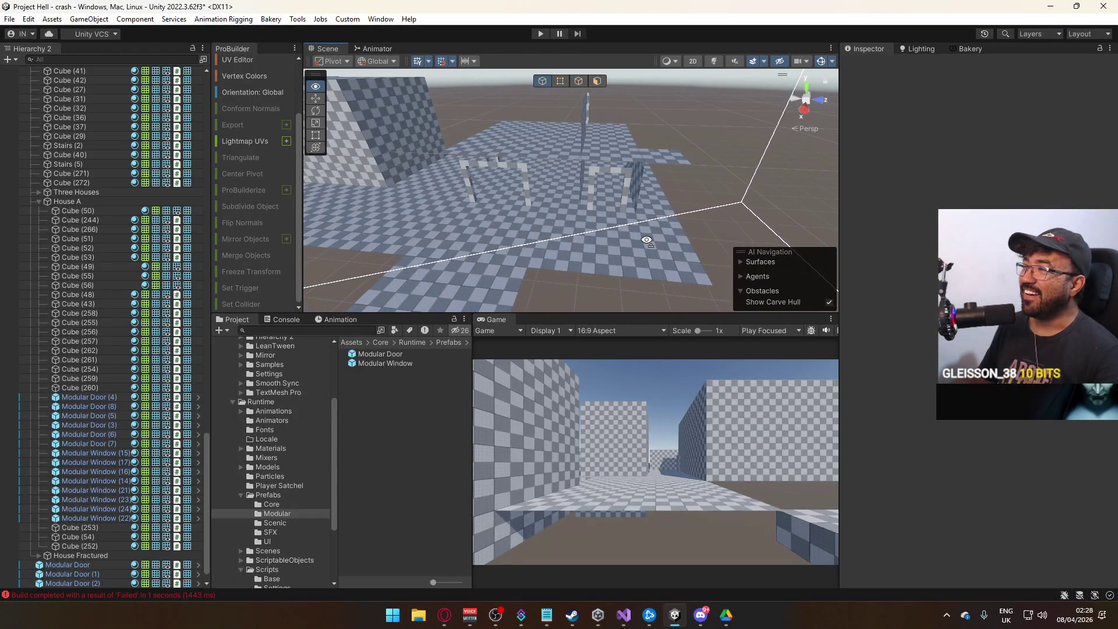
click(622, 148)
drag(666, 180, 665, 180)
shift+click(625, 180)
shift+click(563, 195)
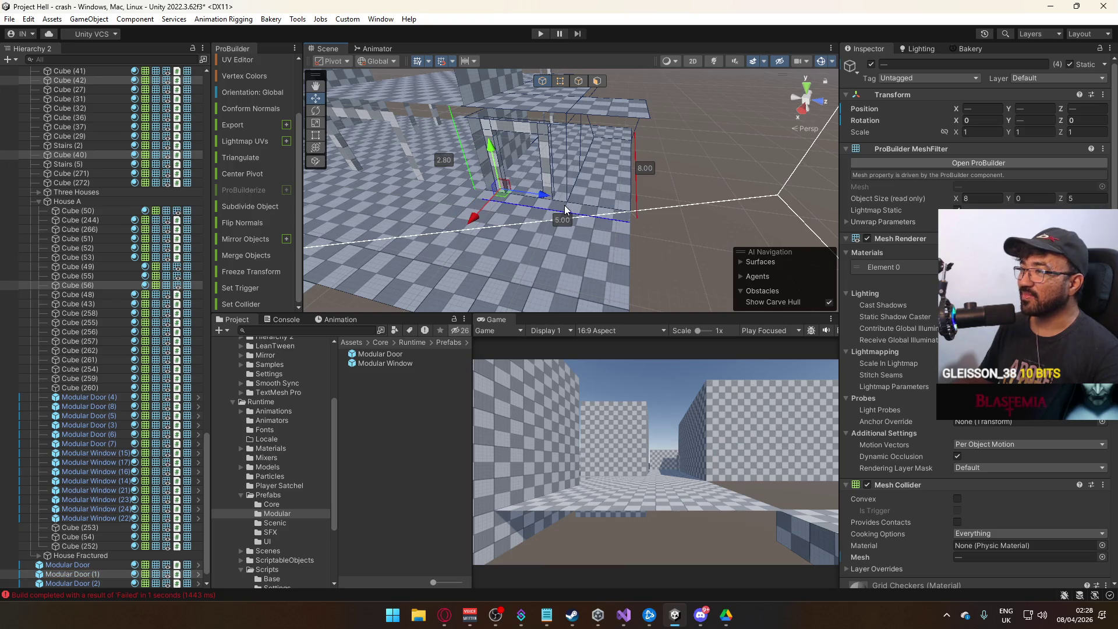
mouse_move(548, 197)
mouse_down()
mouse_move(602, 195)
mouse_move(606, 225)
mouse_move(617, 220)
mouse_move(615, 189)
mouse_up()
- Select walls Cube (271) and (272), window frames, slabs and arch, and slide them along Z
click(597, 228)
click(615, 187)
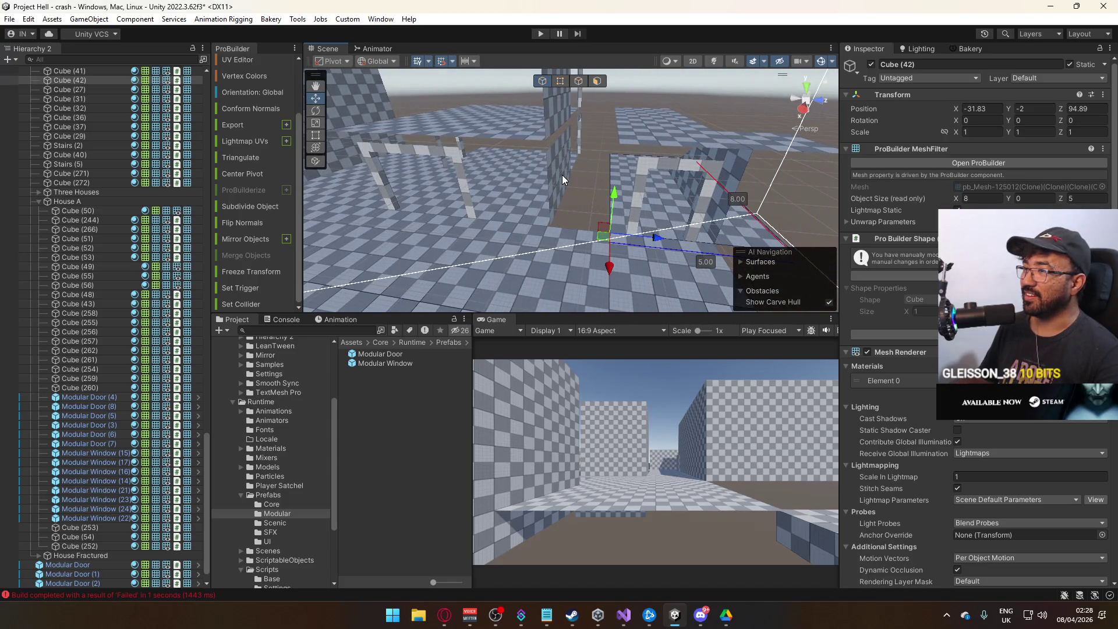
click(558, 107)
shift+click(559, 146)
key(f)
shift+click(634, 107)
key(f)
shift+click(638, 146)
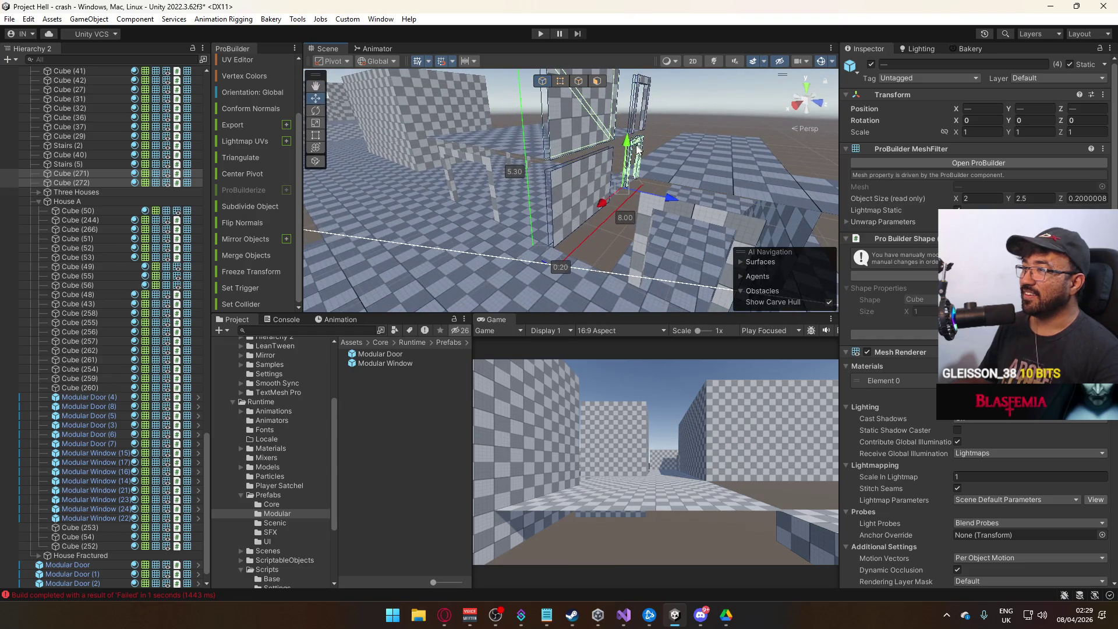
shift+click(520, 208)
key(f)
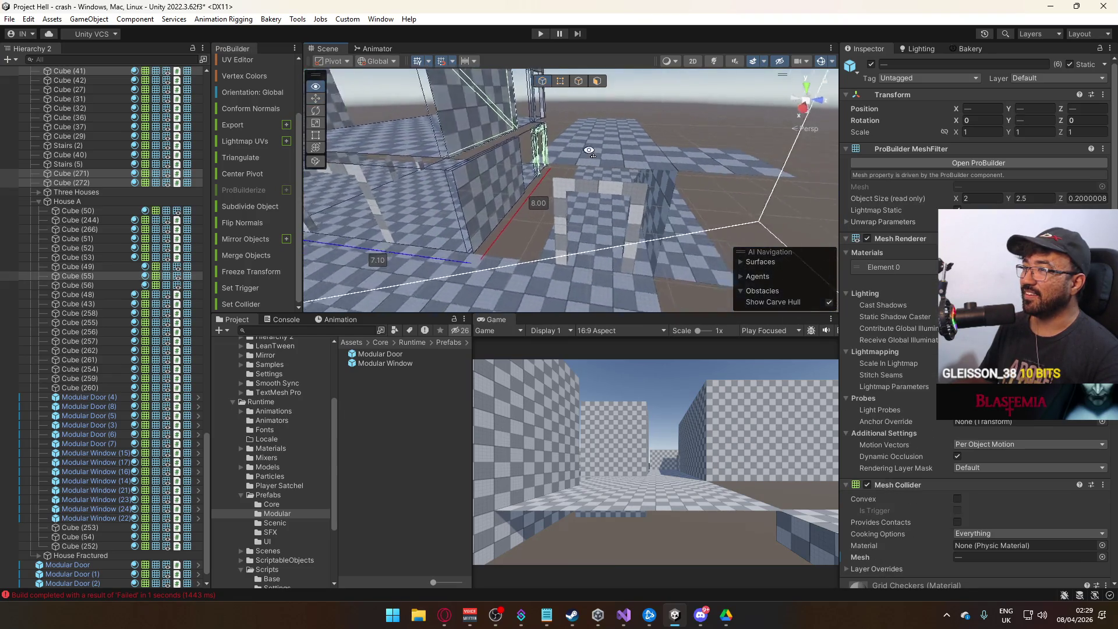
drag(421, 165, 464, 167)
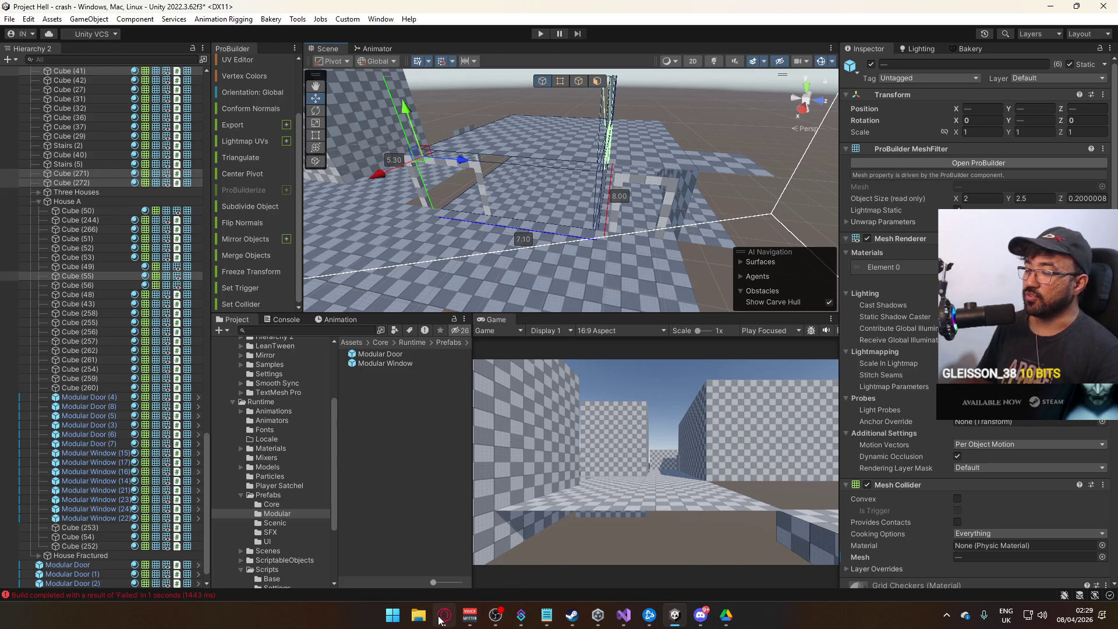
click(441, 620)
click(611, 13)
- Look up Overwatch's player stats on SteamDB, then close the tab and minimize the browser
text(steamdb)
key(Return)
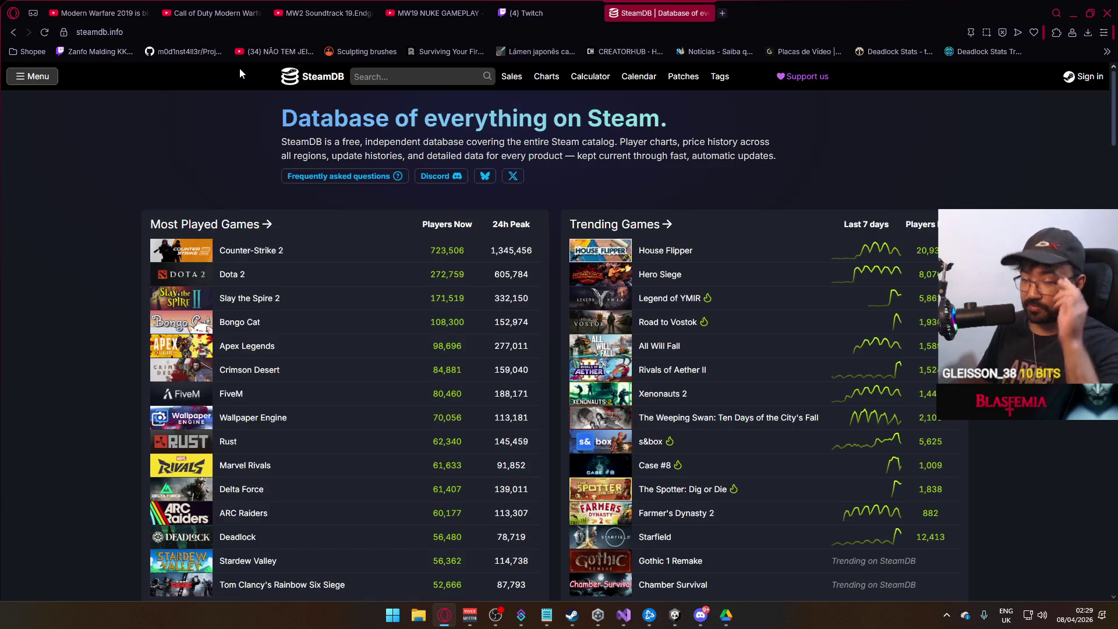
scroll(367, 157, down, 2)
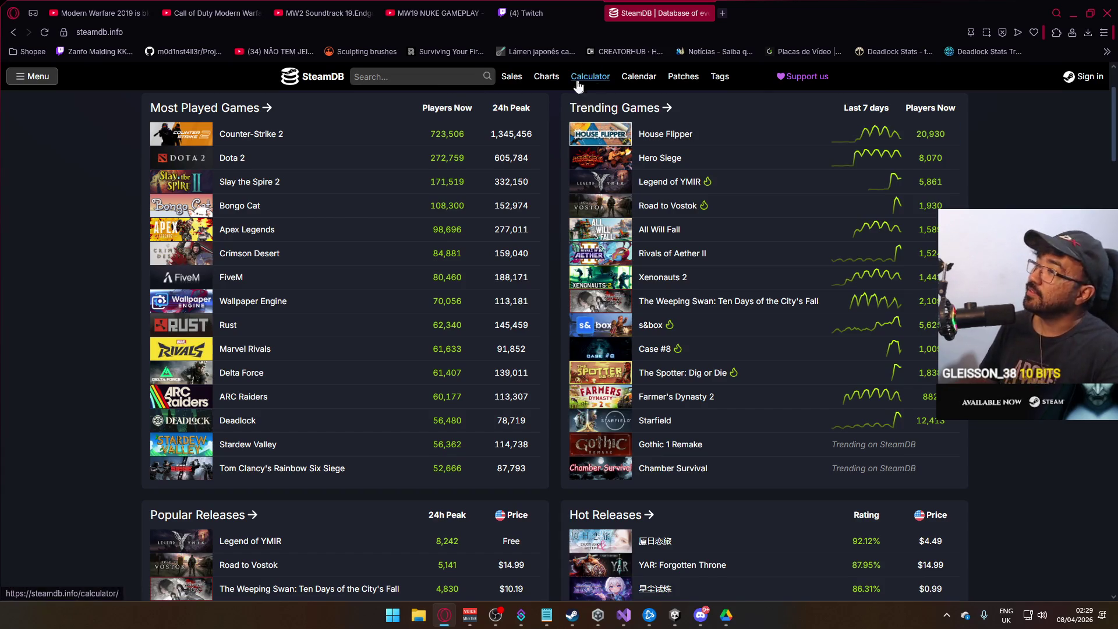
click(422, 76)
text(overwatch)
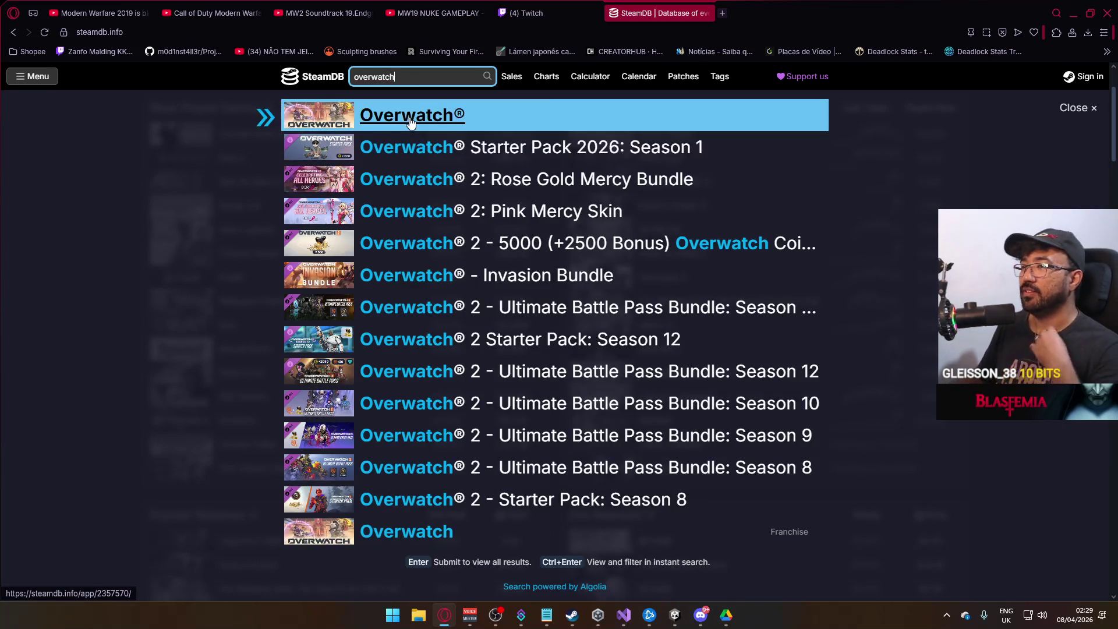
click(413, 107)
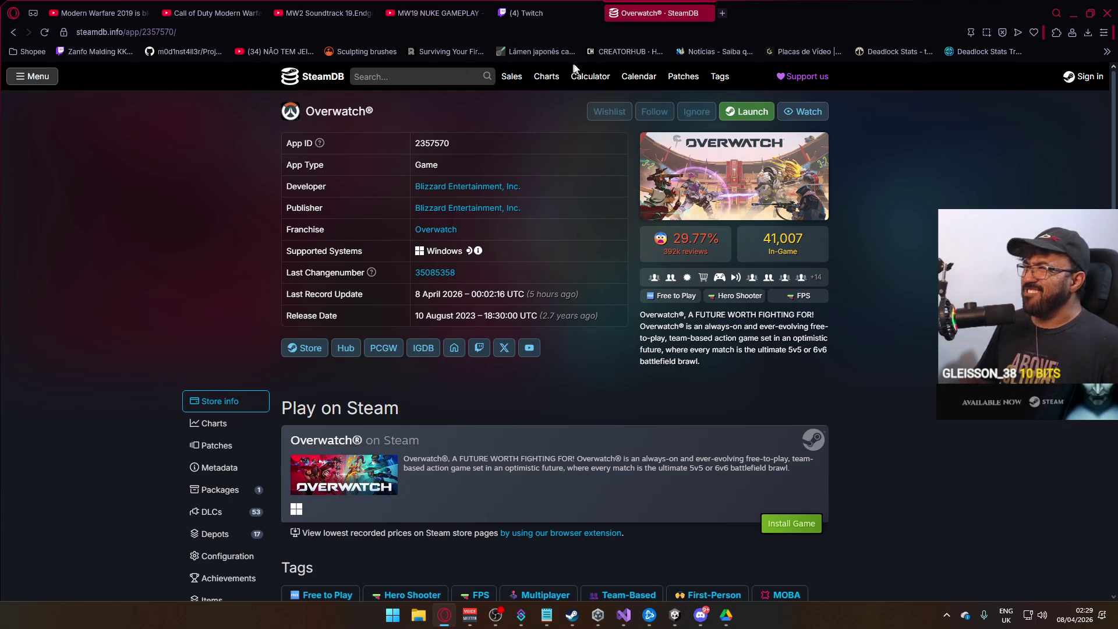
click(705, 13)
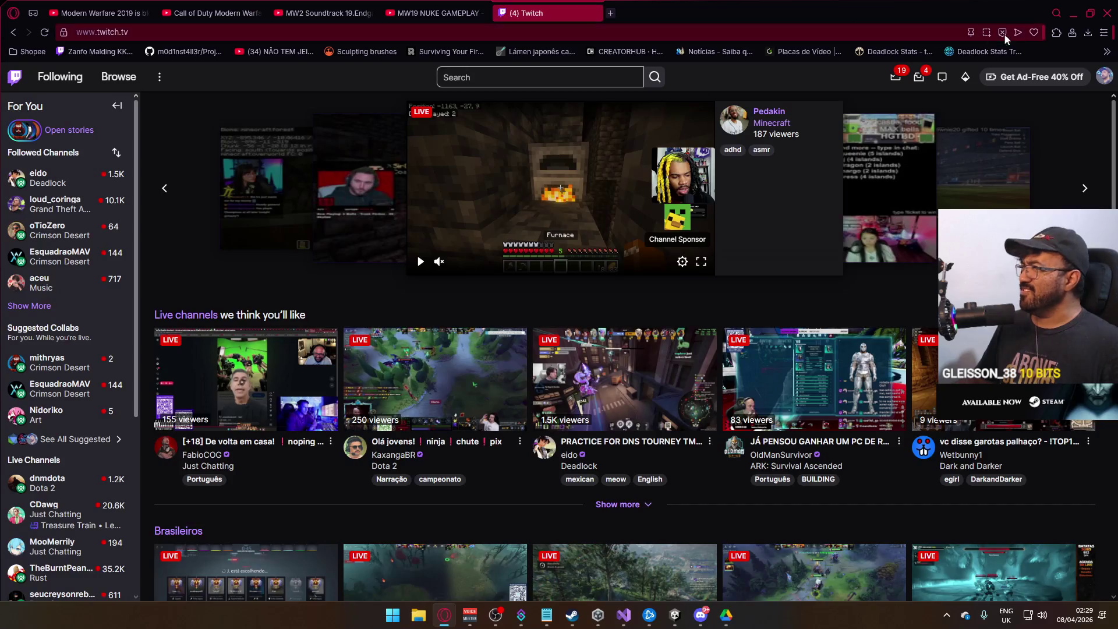
click(1074, 13)
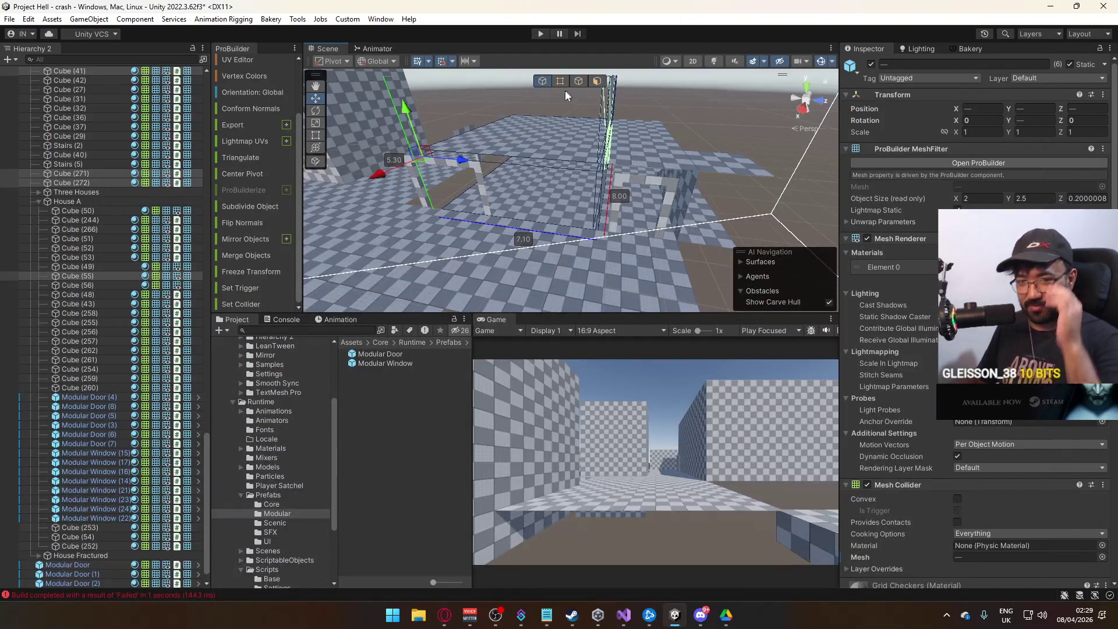
- Lengthen slab Cube (41) to 9 deep by pulling its edge along Z
mouse_move(642, 169)
mouse_down()
mouse_move(672, 125)
mouse_move(649, 144)
mouse_move(639, 130)
mouse_move(630, 157)
mouse_move(675, 158)
mouse_move(624, 188)
mouse_move(605, 216)
mouse_move(580, 216)
mouse_up()
click(612, 200)
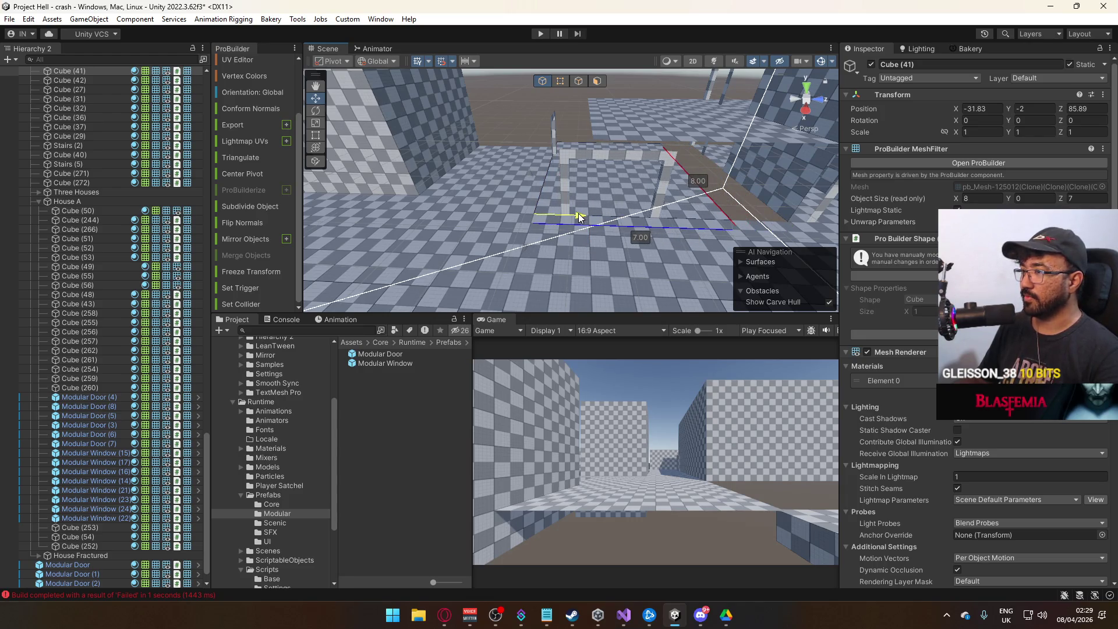
click(579, 81)
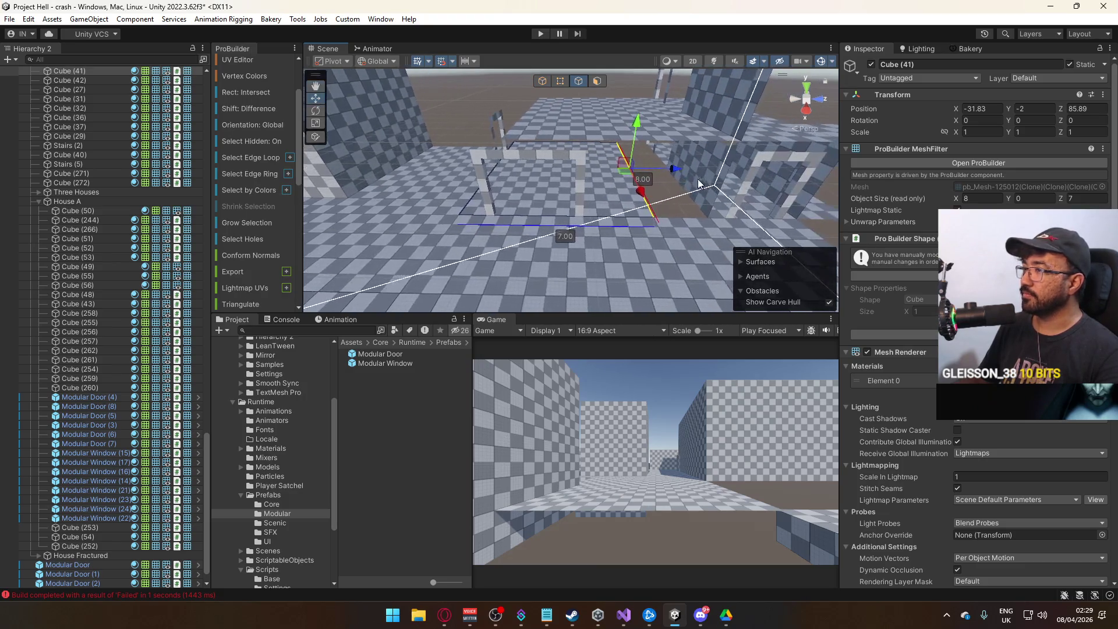
drag(668, 175, 701, 173)
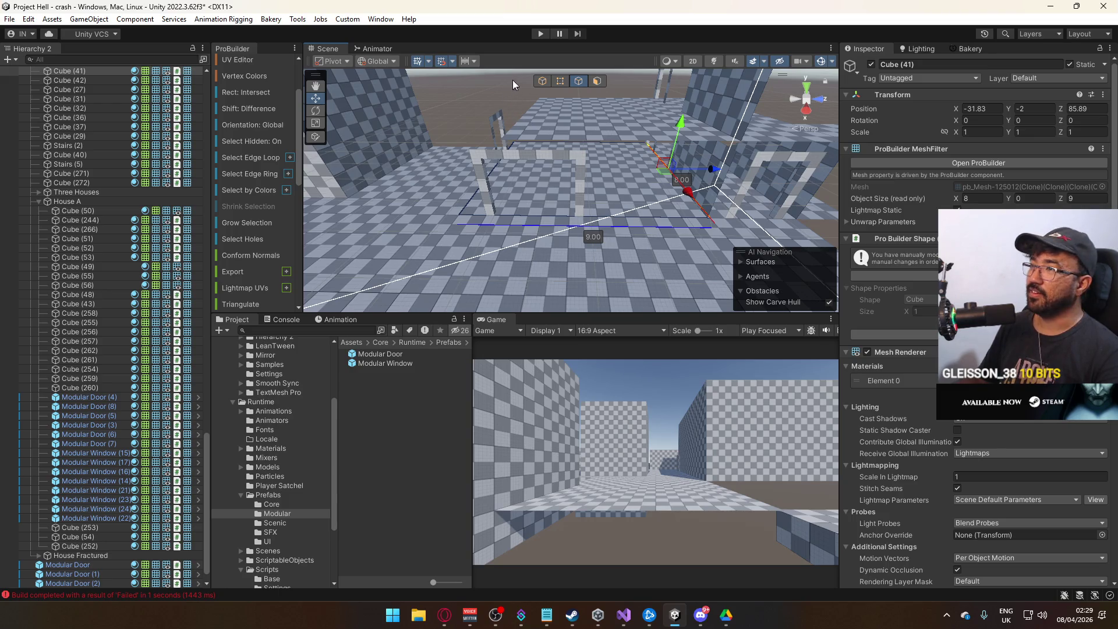
click(542, 80)
- Move slab Cube (55) along Z and stretch its end vertices to 9 deep
click(635, 121)
mouse_move(546, 149)
mouse_down()
mouse_move(634, 148)
mouse_move(585, 150)
mouse_up()
key(f)
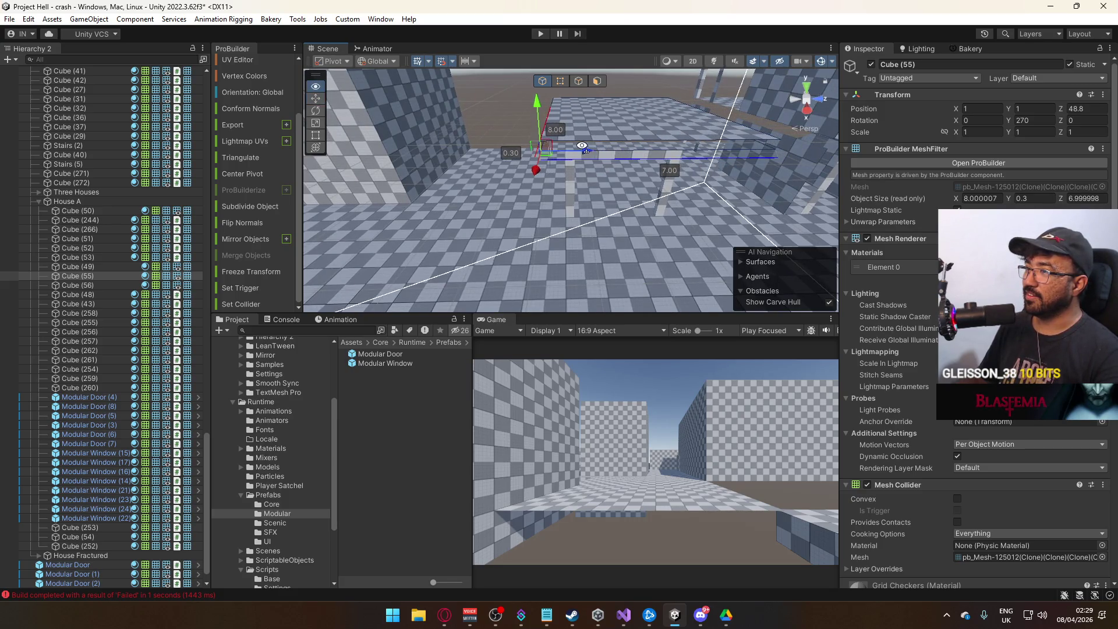
mouse_move(626, 150)
mouse_down()
mouse_move(593, 156)
mouse_move(598, 92)
mouse_up()
click(560, 82)
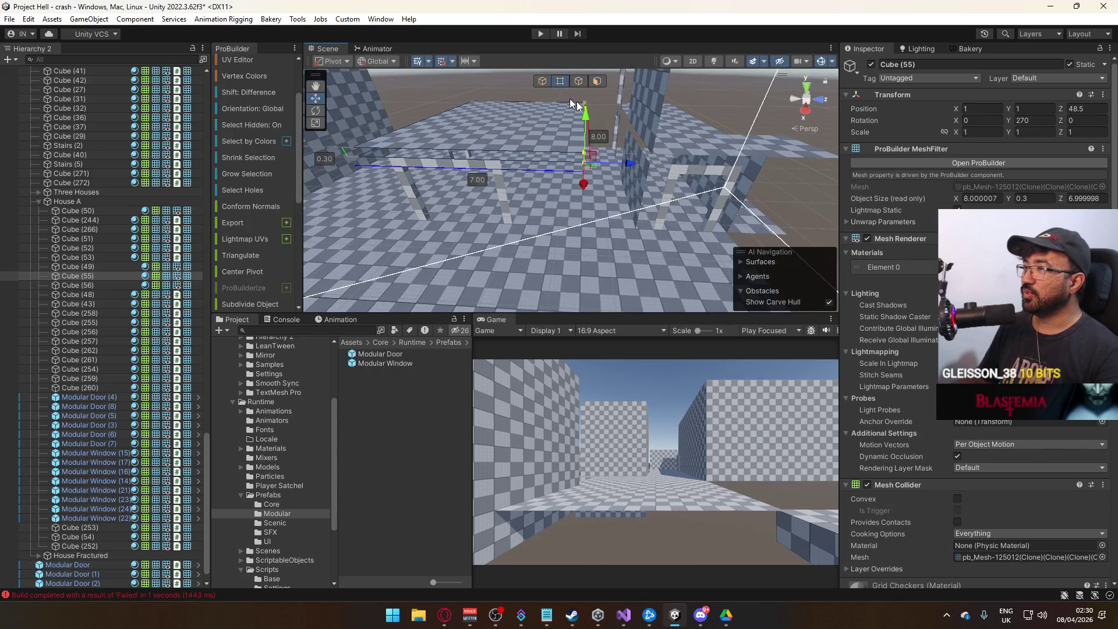
drag(629, 167, 675, 181)
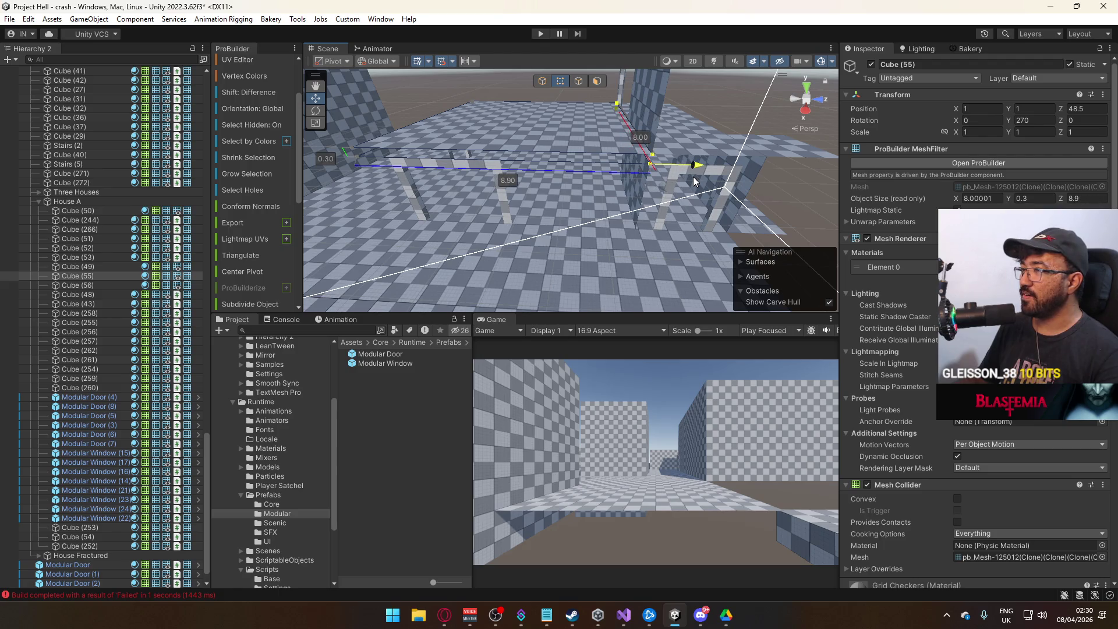
mouse_move(695, 176)
mouse_down()
mouse_move(585, 168)
mouse_move(635, 134)
mouse_up()
click(543, 83)
- Navigate past the door frame and select the floor slab Cube (39)
mouse_move(542, 100)
mouse_down()
mouse_move(551, 107)
mouse_move(544, 88)
mouse_up()
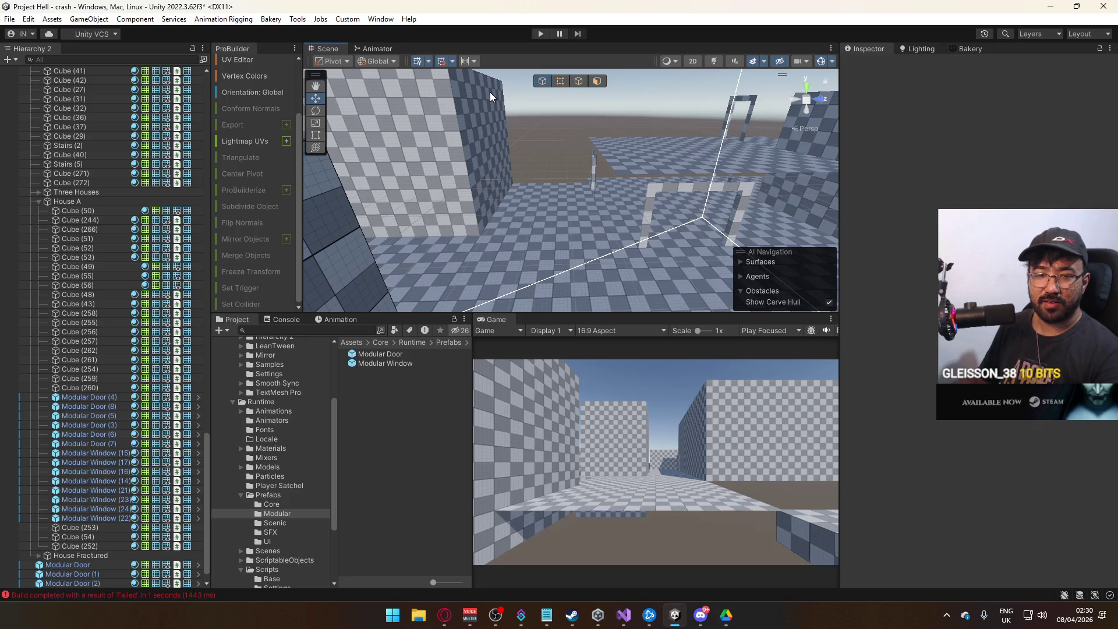
drag(643, 205, 711, 202)
key(w)
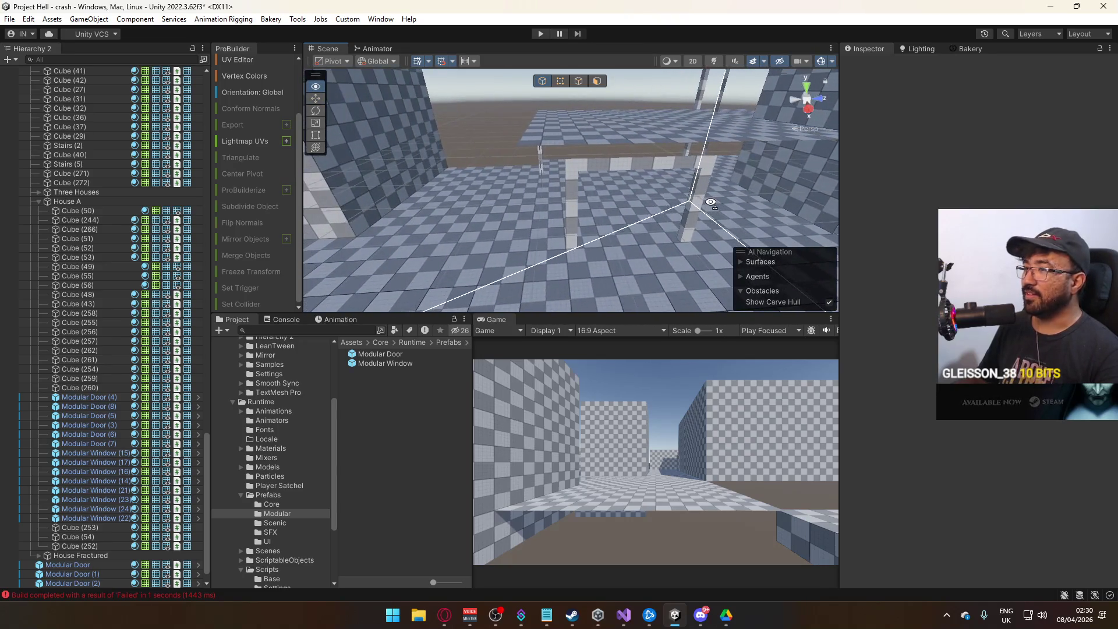
click(570, 205)
mouse_move(569, 205)
mouse_down()
mouse_move(664, 197)
mouse_move(509, 206)
mouse_move(309, 184)
mouse_move(459, 214)
mouse_move(490, 182)
mouse_move(601, 167)
mouse_up()
click(602, 167)
mouse_move(444, 205)
mouse_down()
mouse_move(435, 224)
mouse_move(677, 185)
mouse_up()
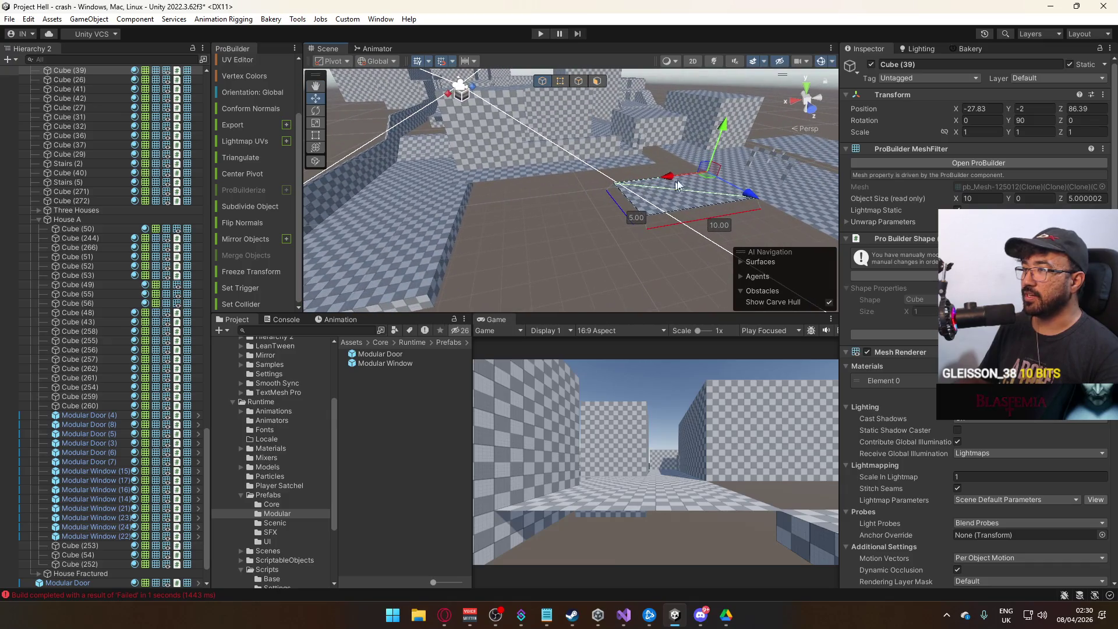
- Drag the slab's end face along X until Object Size X reads 23
click(580, 81)
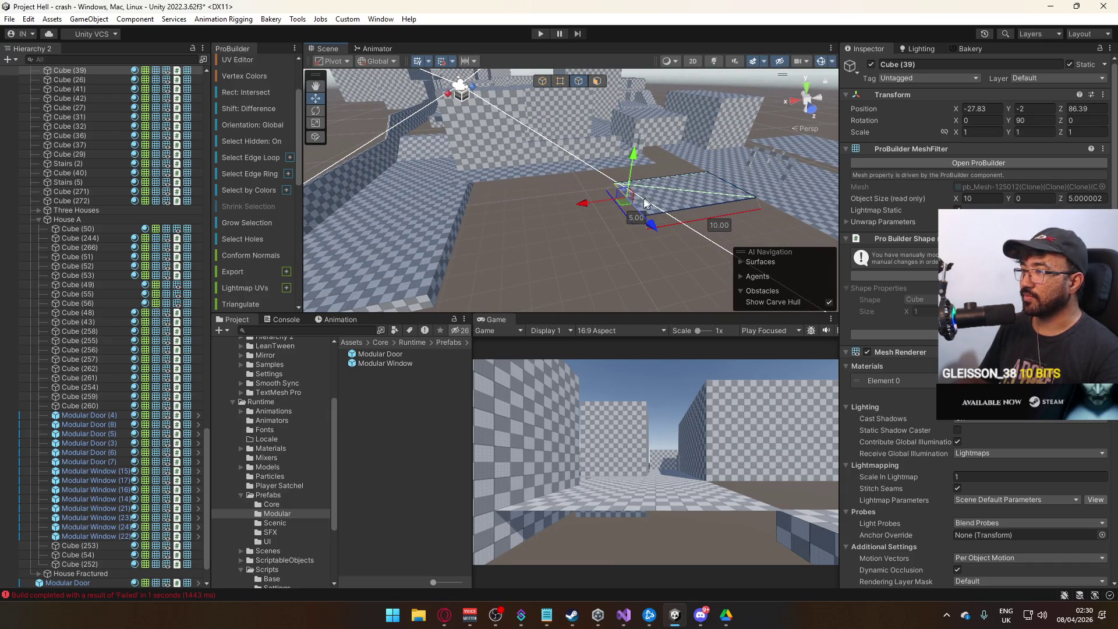
drag(571, 214, 426, 228)
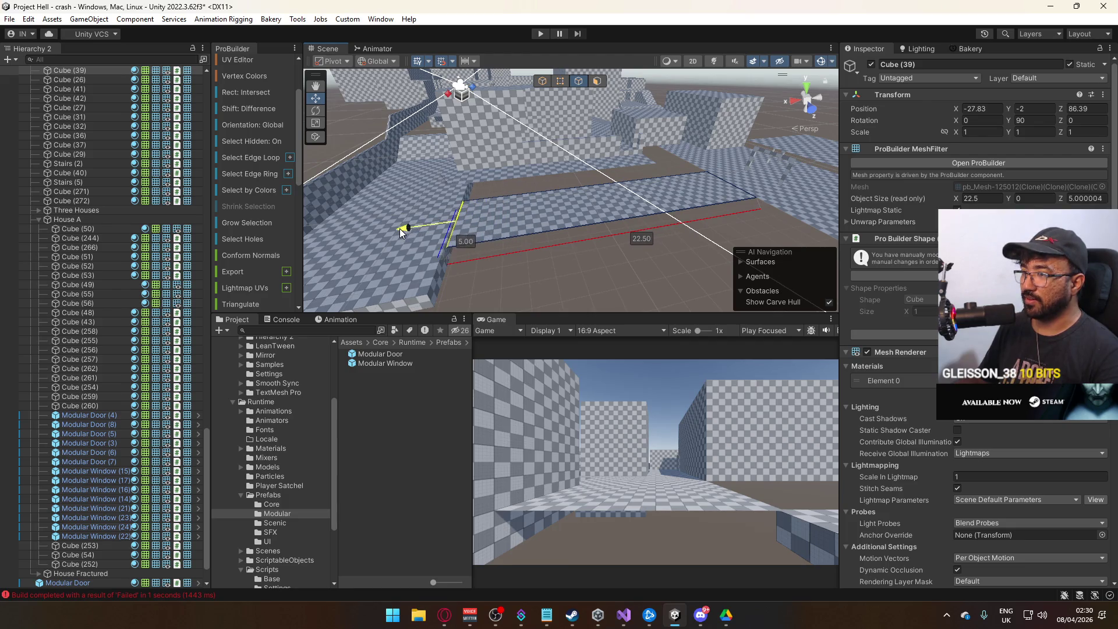
key(f)
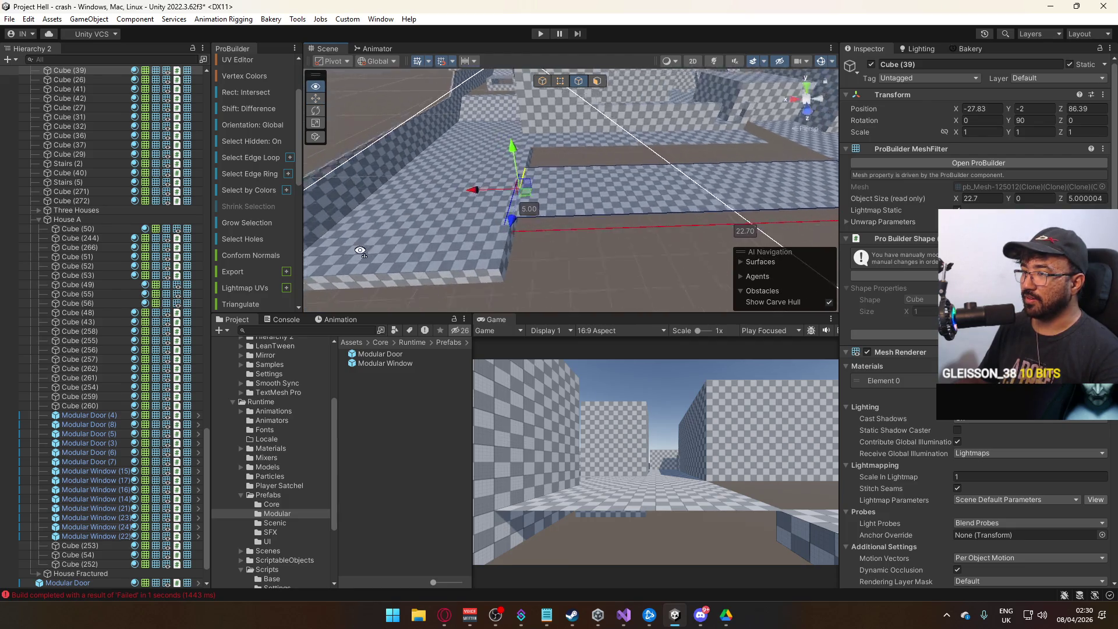
drag(520, 187, 510, 187)
drag(516, 188, 517, 187)
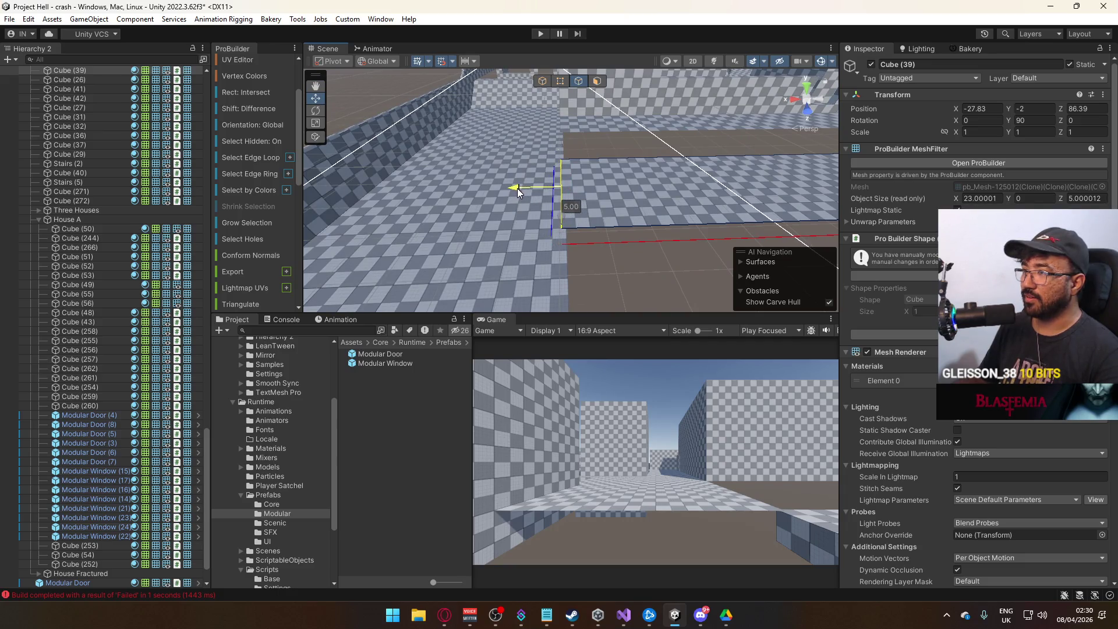
click(541, 82)
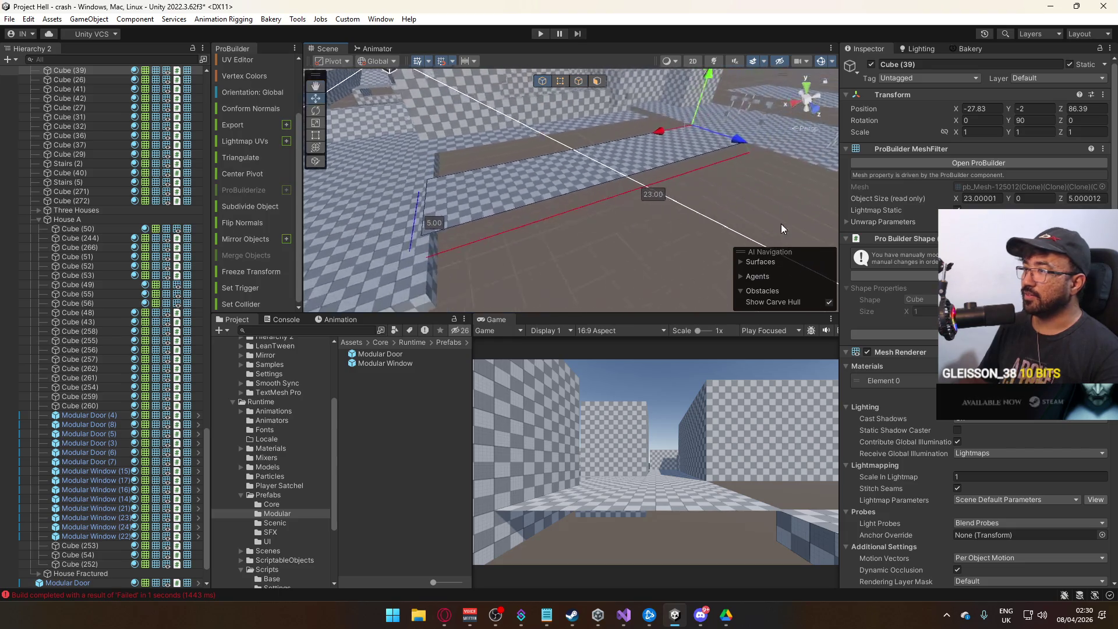
click(781, 224)
mouse_move(652, 191)
mouse_down()
mouse_move(654, 159)
mouse_move(668, 155)
mouse_move(872, 200)
mouse_up()
- Duplicate wall piece Cube (271) and slide the copy along Z
mouse_move(681, 169)
mouse_down()
mouse_move(717, 168)
mouse_move(613, 211)
mouse_move(564, 207)
mouse_up()
click(676, 164)
key(ctrl+d)
mouse_move(664, 282)
mouse_down()
mouse_move(649, 287)
mouse_move(733, 218)
mouse_move(478, 234)
mouse_move(613, 203)
mouse_up()
- Duplicate the copy again, set its Rotation Y to 90, and nudge it along Z
key(ctrl+d)
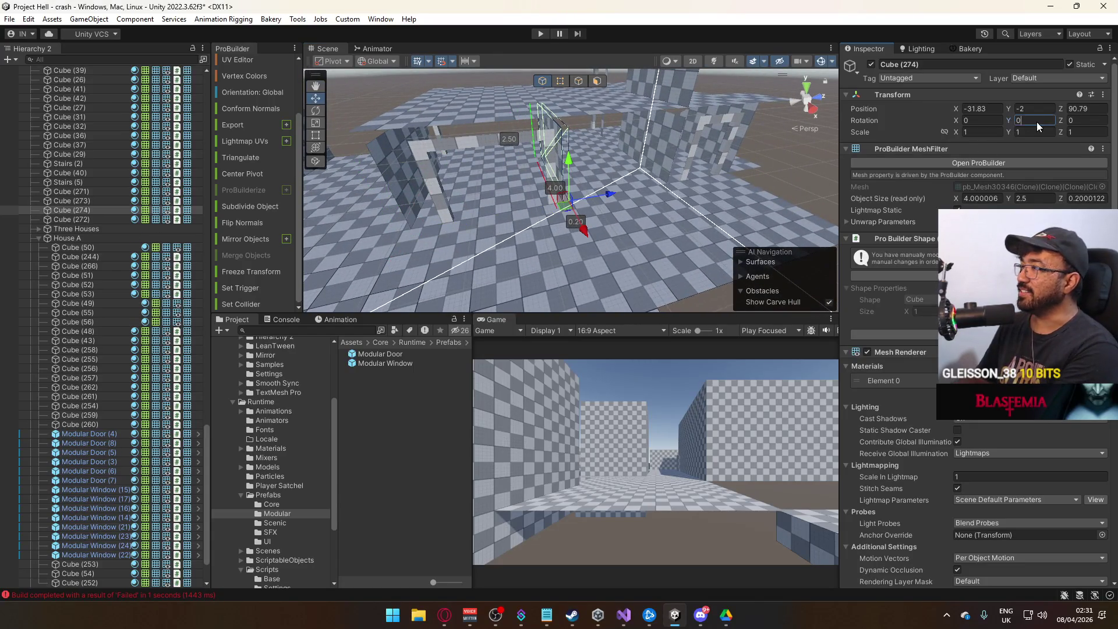
text(90)
mouse_move(687, 174)
mouse_down()
mouse_move(575, 158)
mouse_move(573, 143)
mouse_up()
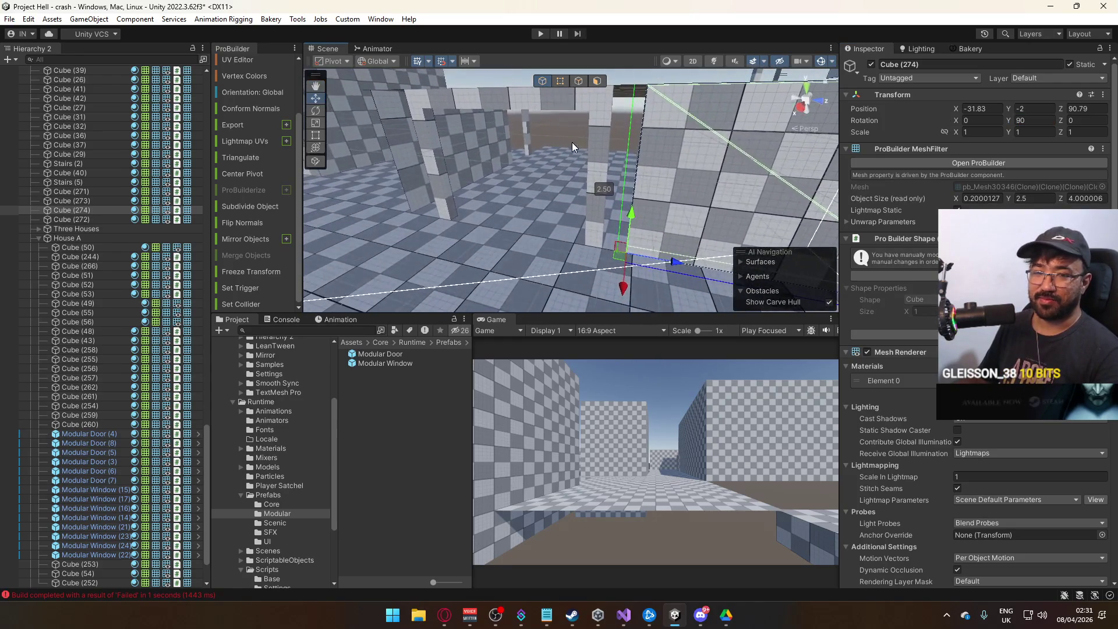
mouse_move(672, 261)
mouse_down()
mouse_move(619, 252)
mouse_move(660, 210)
mouse_up()
- Resize the rotated wall's vertices along Z to make it 5 units long
click(560, 83)
drag(530, 175, 403, 300)
drag(517, 263, 547, 260)
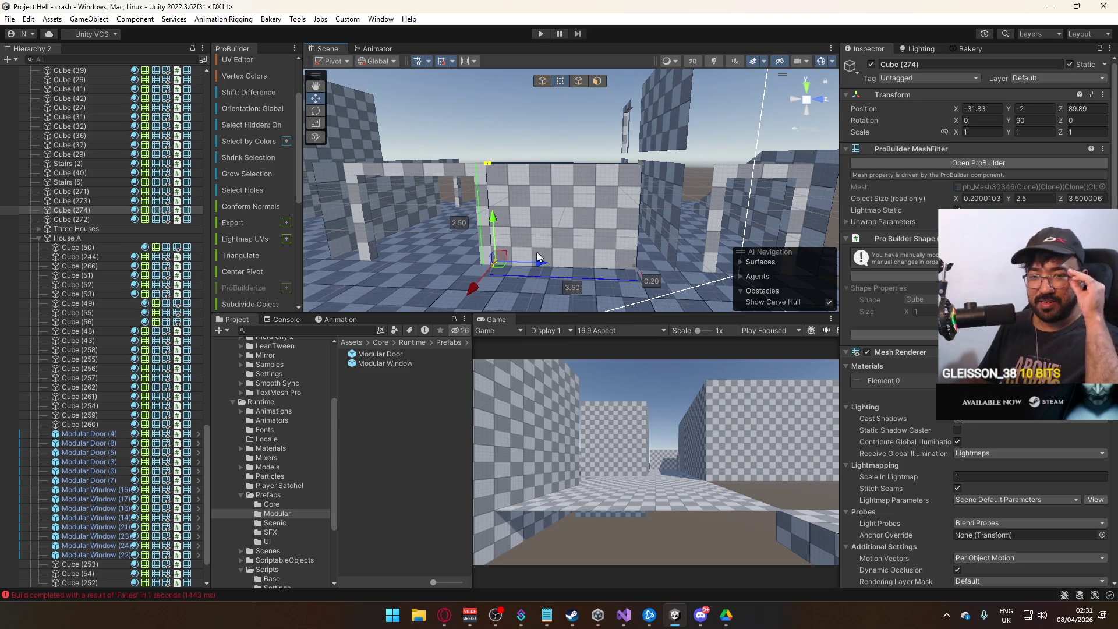
mouse_move(652, 209)
mouse_down()
mouse_move(590, 242)
mouse_move(622, 242)
mouse_up()
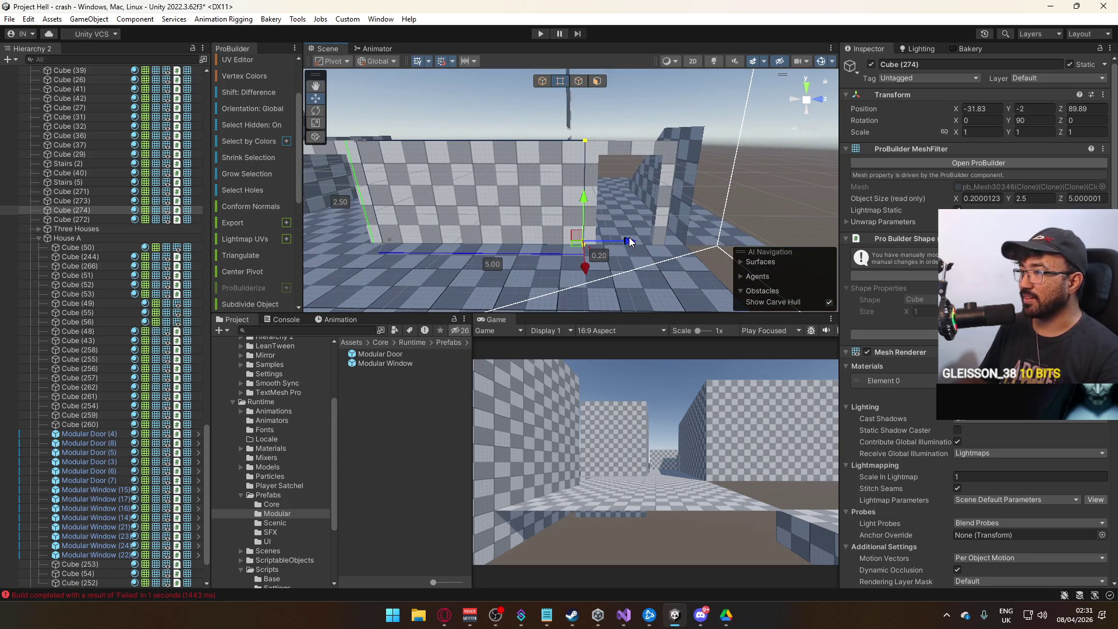